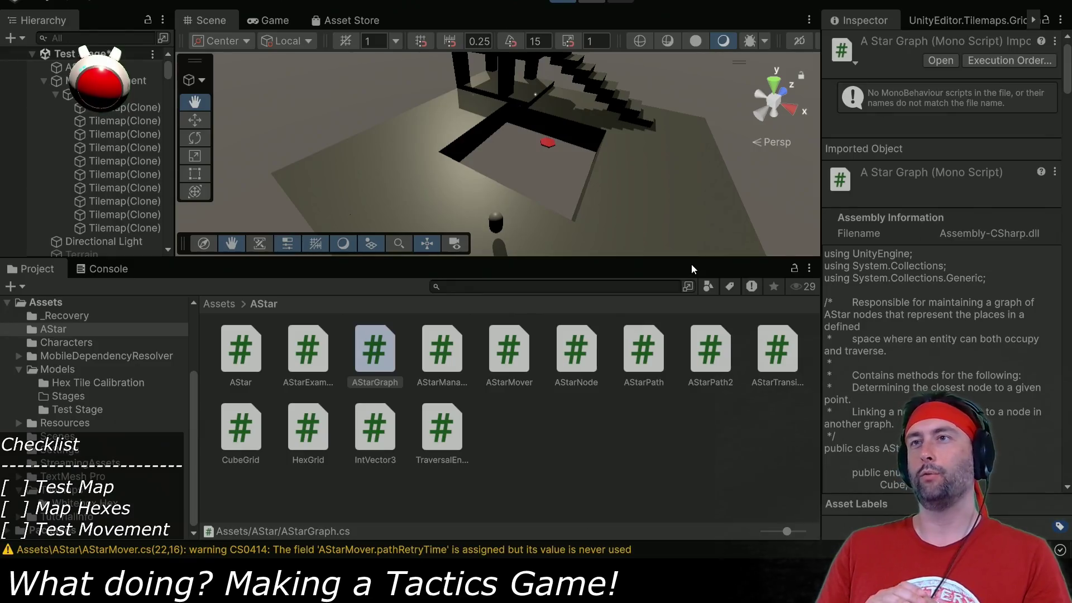
Start the test stage in Play mode and switch to the Scene view.
{"action": "key", "text": "ctrl+p"}
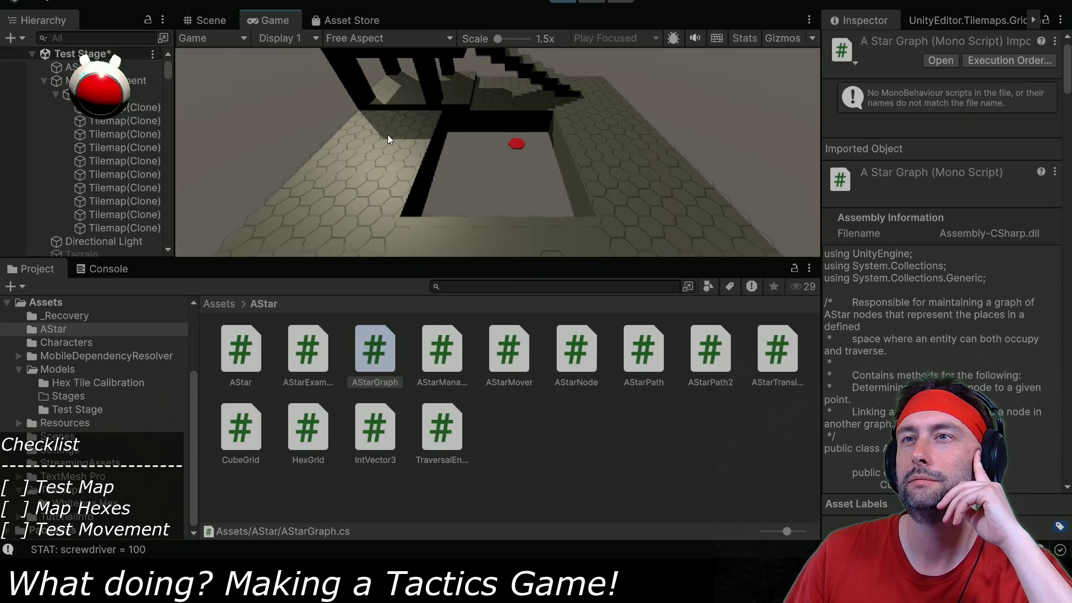
{"action": "left_click", "coordinate": [223, 20]}
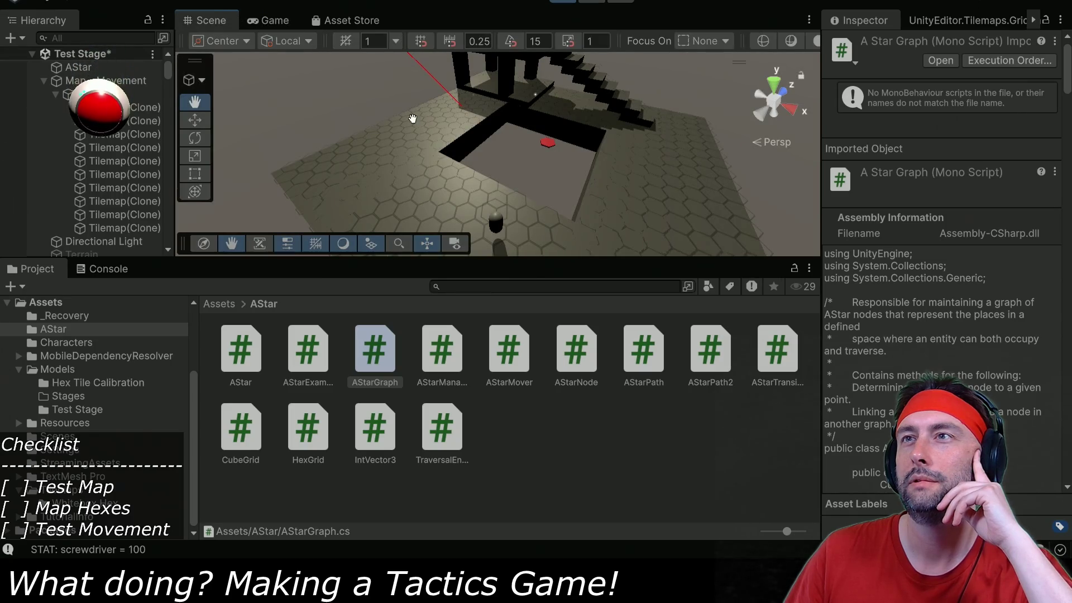
{"action": "scroll", "coordinate": [425, 131], "scroll_direction": "down", "scroll_amount": 3}
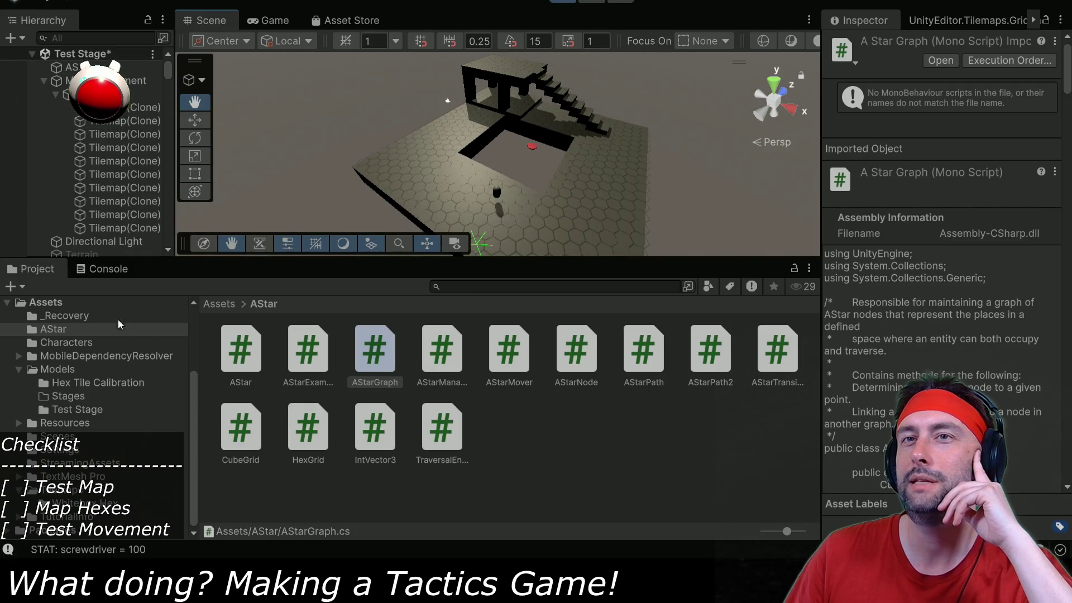
Clear the Console, then back in the Game view send the capsule unit across the hex floor.
{"action": "left_click", "coordinate": [103, 272]}
{"action": "left_click", "coordinate": [15, 287]}
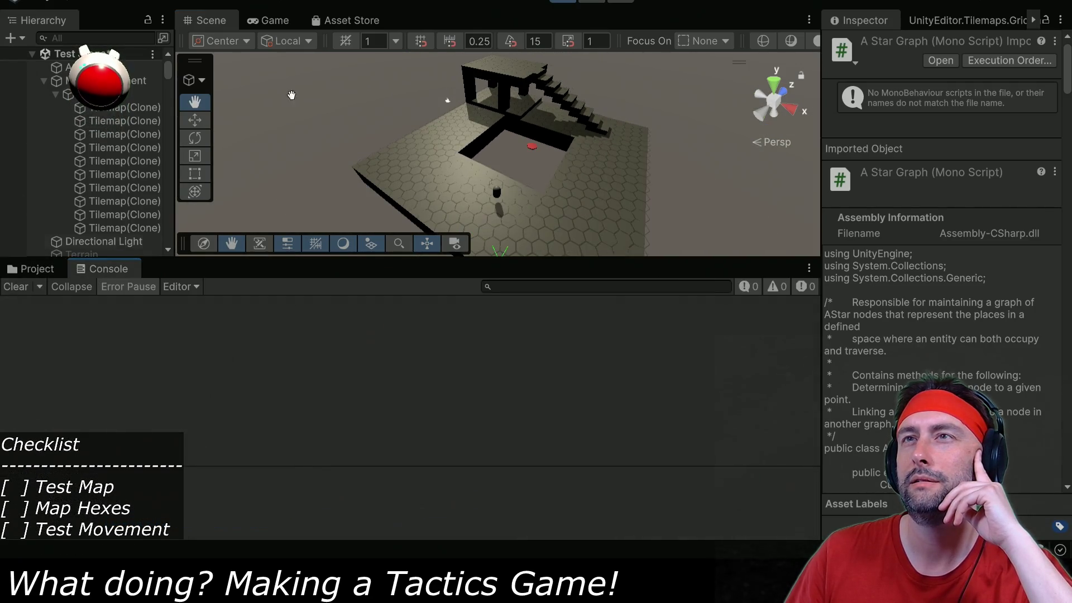
{"action": "left_click", "coordinate": [272, 22]}
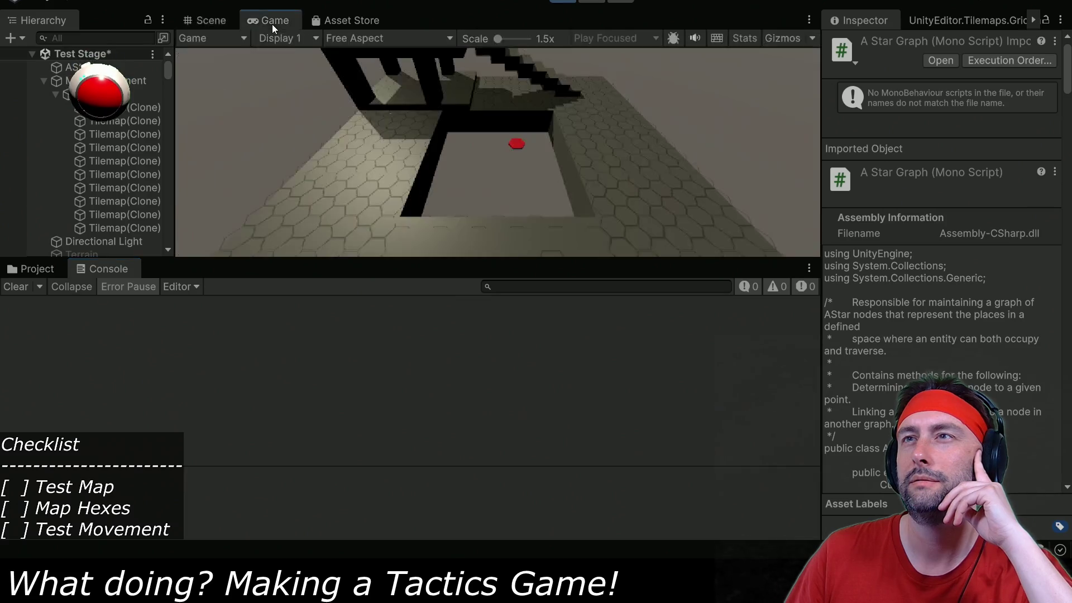
{"action": "left_click", "coordinate": [377, 153]}
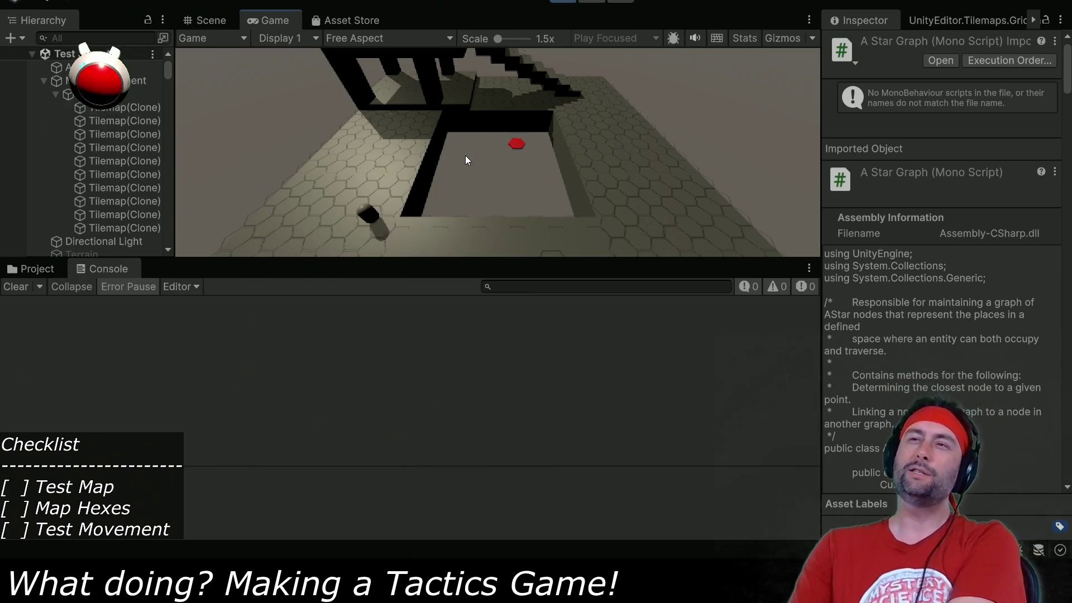
{"action": "scroll", "coordinate": [99, 100], "scroll_direction": "down", "scroll_amount": 5}
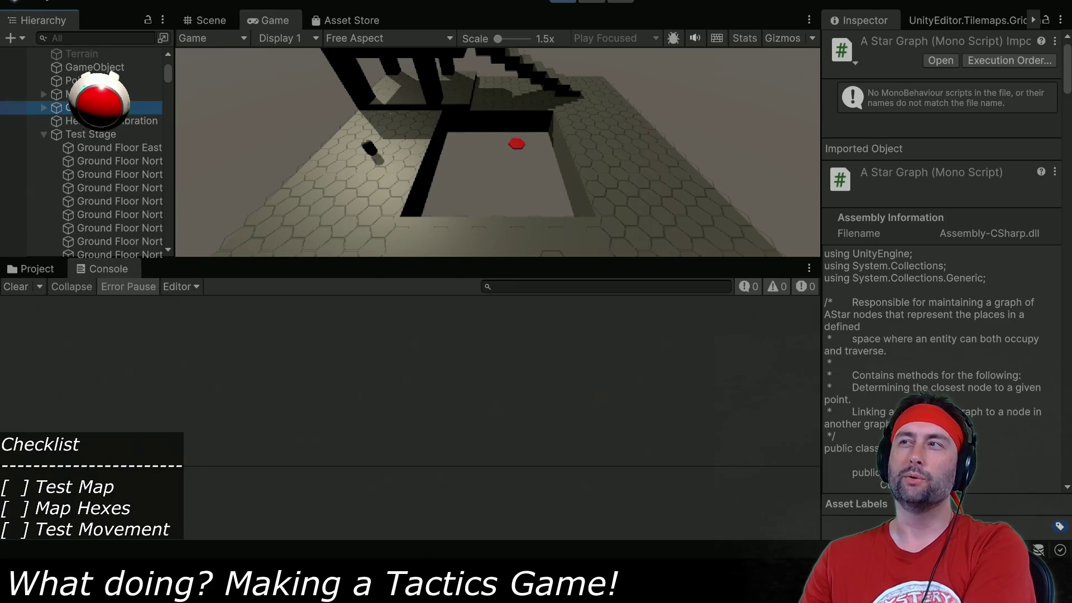
Raise the Camera Rig to Y 2.96, enlarge the Game view, and move the rig to Z 7.93.
{"action": "left_click_drag", "start_coordinate": [971, 111], "coordinate": [1044, 109]}
{"action": "left_click_drag", "start_coordinate": [613, 268], "coordinate": [612, 479]}
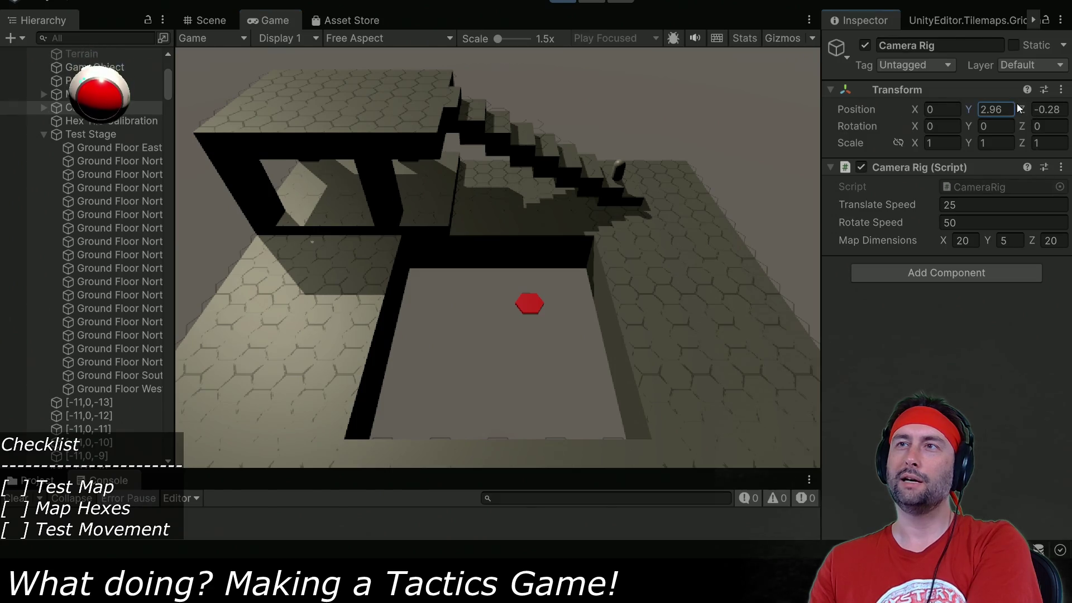
{"action": "mouse_move", "coordinate": [1019, 105]}
{"action": "left_mouse_down"}
{"action": "mouse_move", "coordinate": [1063, 108]}
{"action": "mouse_move", "coordinate": [193, 113]}
{"action": "left_mouse_up"}
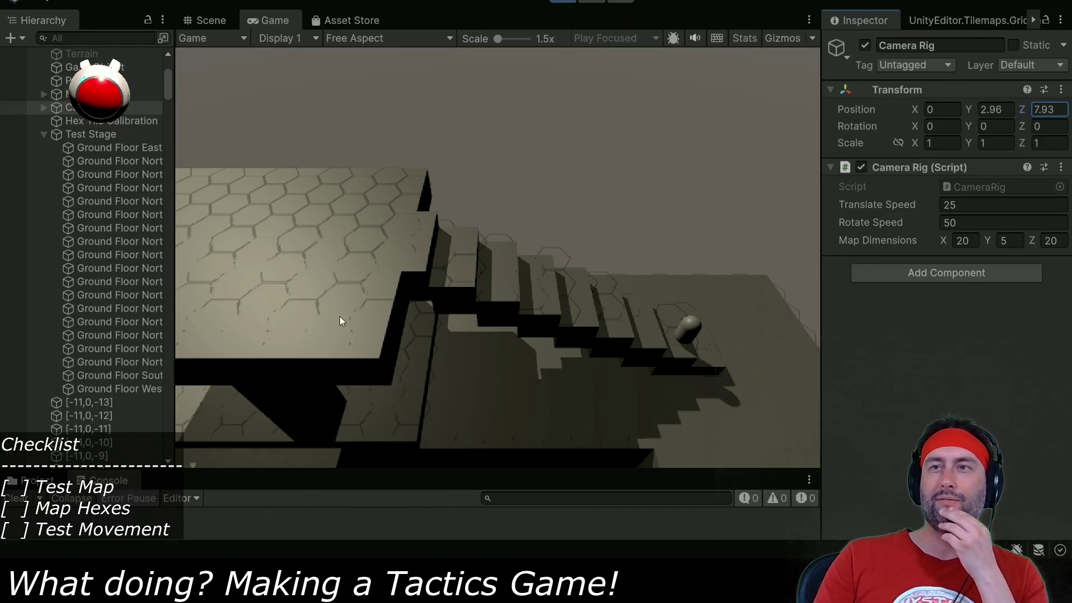
{"action": "left_click", "coordinate": [322, 237]}
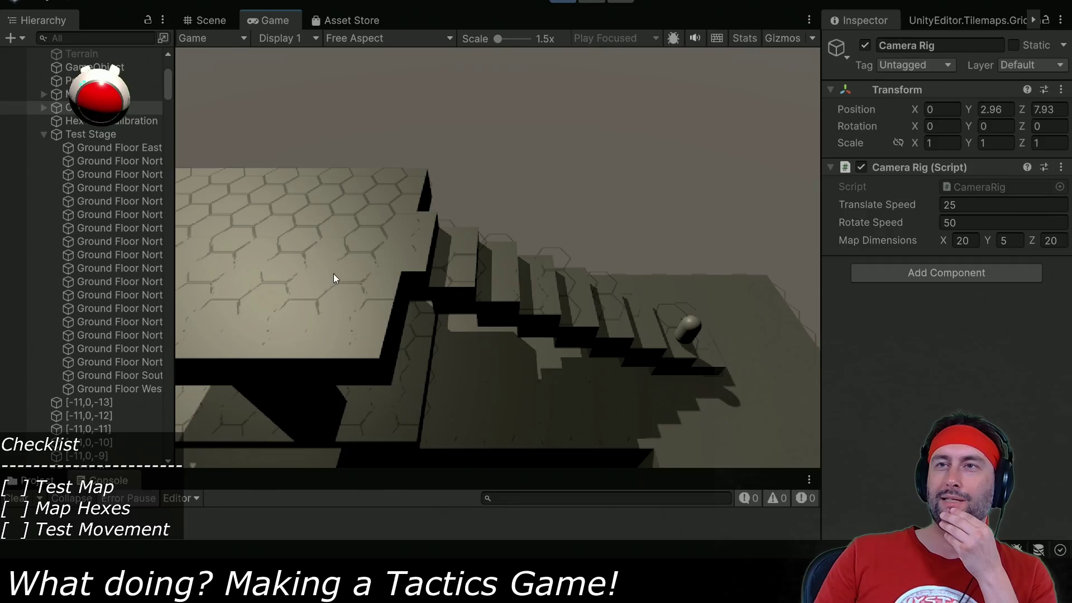
Stop the game and open TilemapMapper.cs in Visual Studio Code.
{"action": "left_click", "coordinate": [562, 2]}
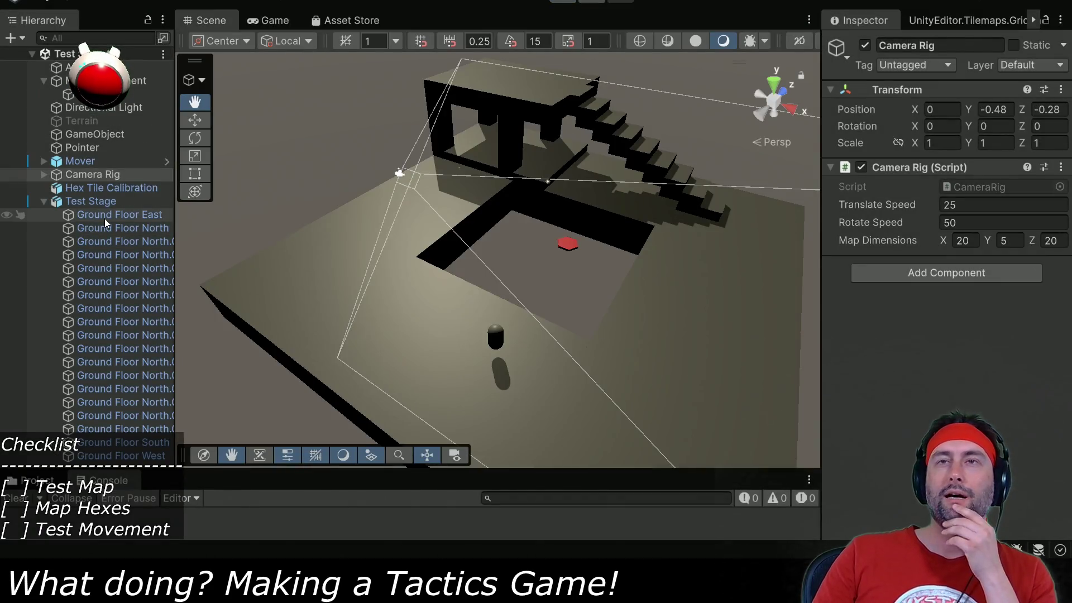
{"action": "key", "text": "alt+Tab"}
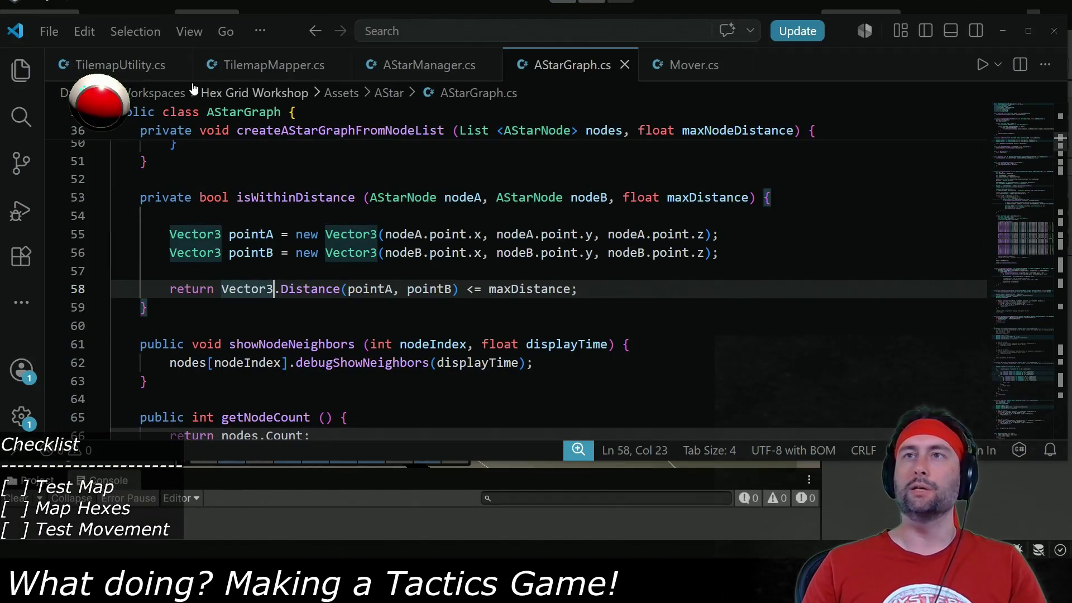
{"action": "left_click", "coordinate": [310, 64]}
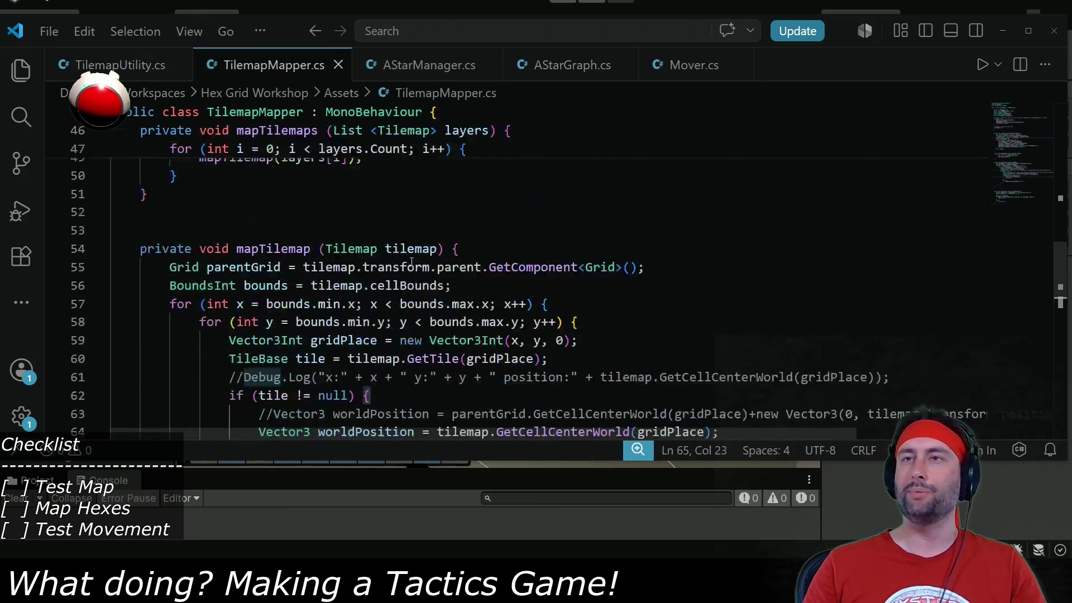
{"action": "scroll", "coordinate": [404, 319], "scroll_direction": "up", "scroll_amount": 5}
{"action": "scroll", "coordinate": [405, 320], "scroll_direction": "down", "scroll_amount": 5}
{"action": "scroll", "coordinate": [404, 319], "scroll_direction": "up", "scroll_amount": 5}
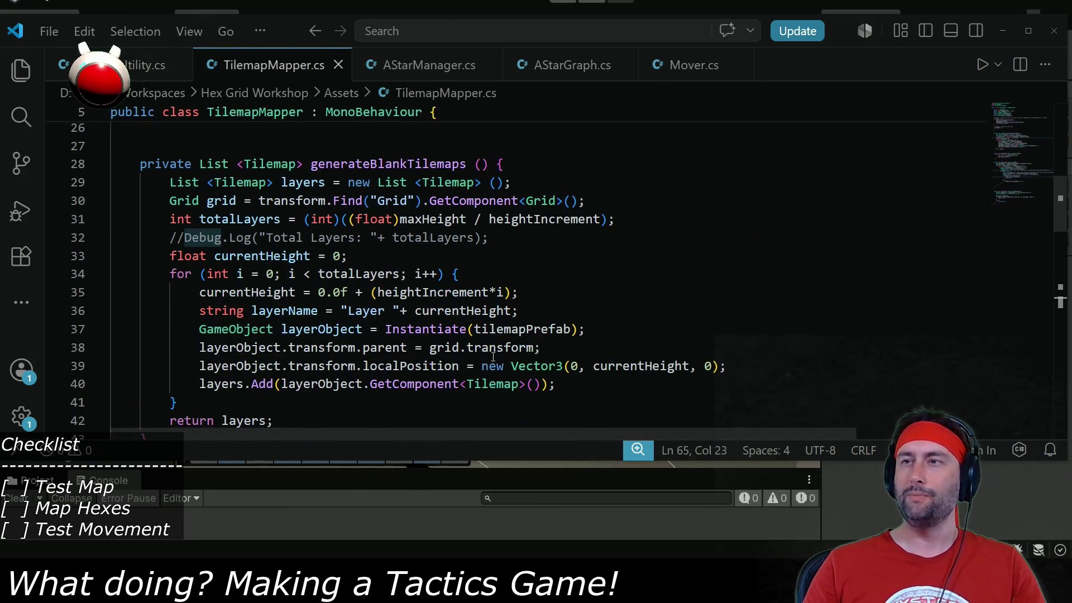
Change line 39's layer offset to currentHeight+0.01f, save the script, and return to Unity.
{"action": "left_click", "coordinate": [690, 366]}
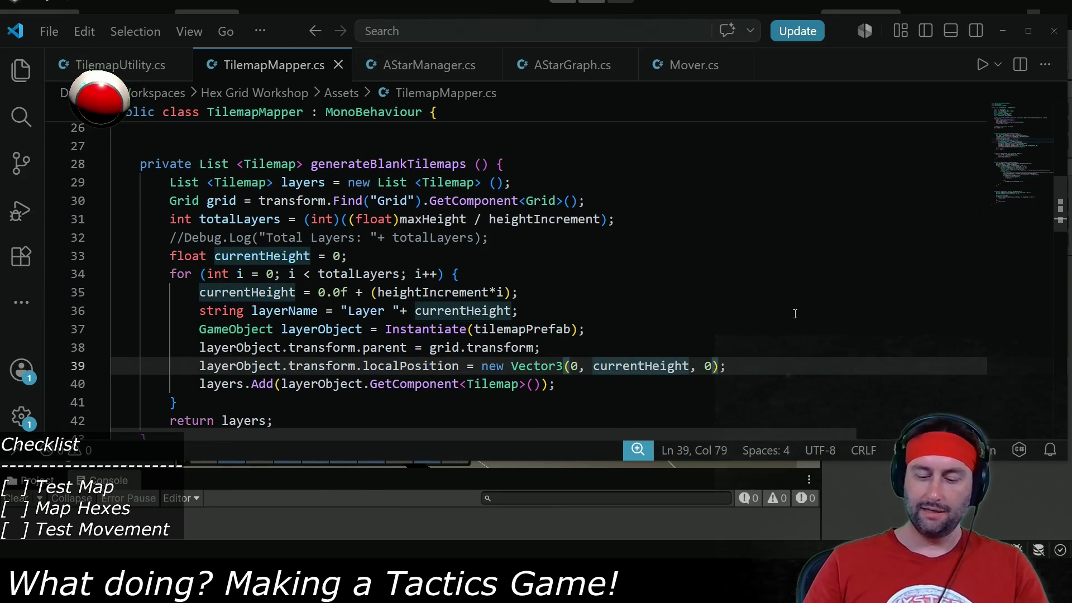
{"action": "type", "text": "+"}
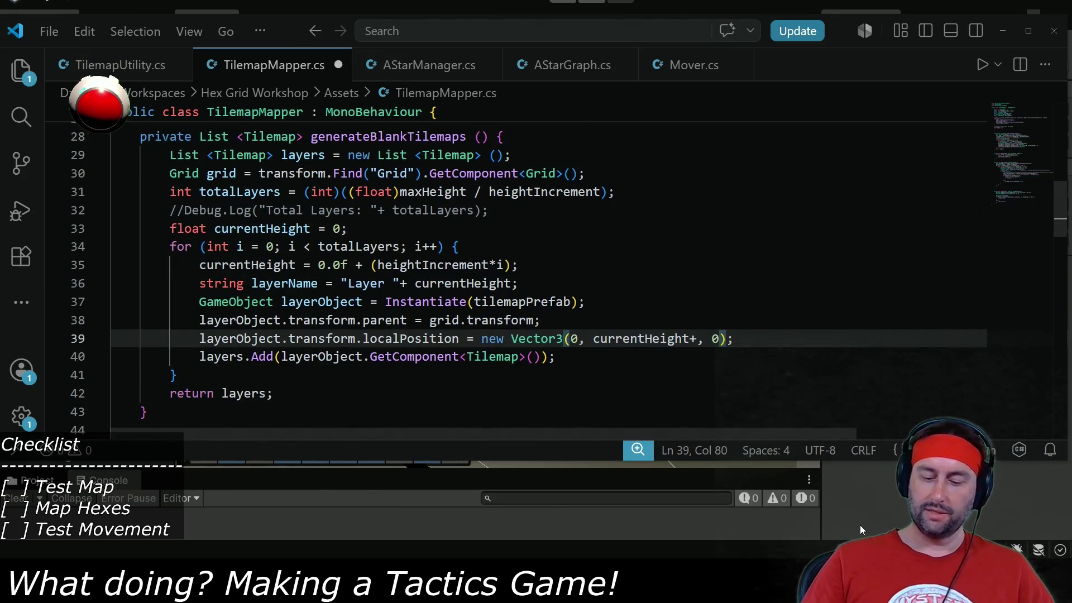
{"action": "type", "text": "0."}
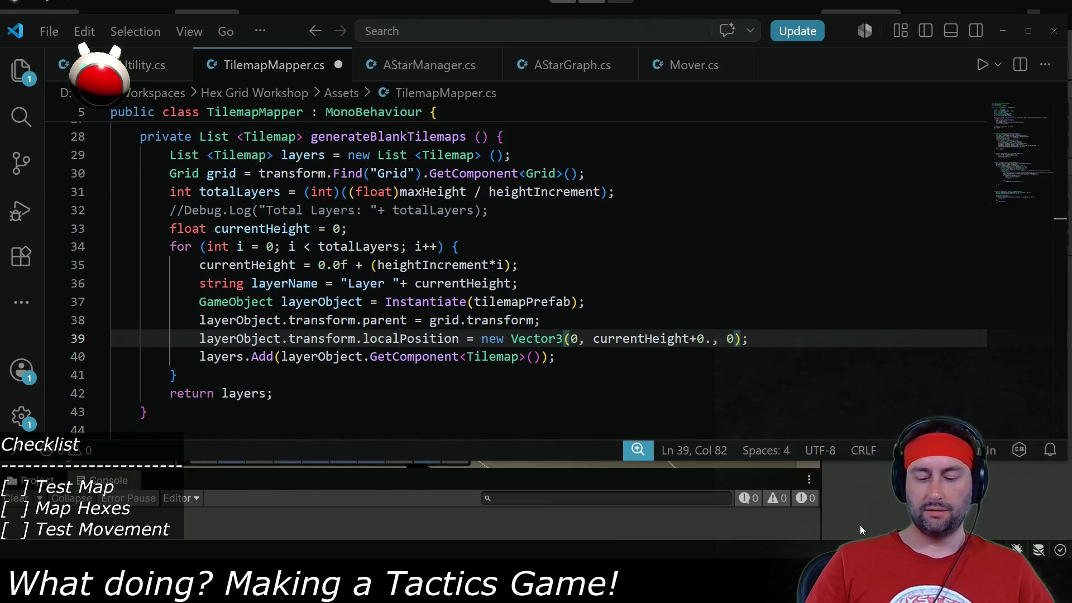
{"action": "type", "text": "01g"}
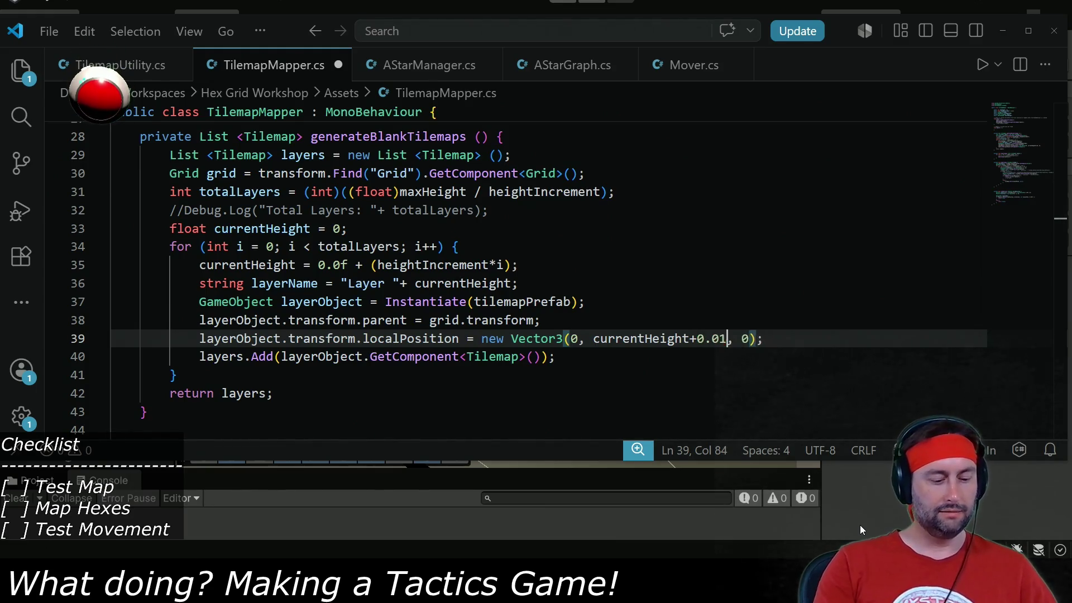
{"action": "key", "text": "BackSpace"}
{"action": "type", "text": "f"}
{"action": "key", "text": "ctrl+s"}
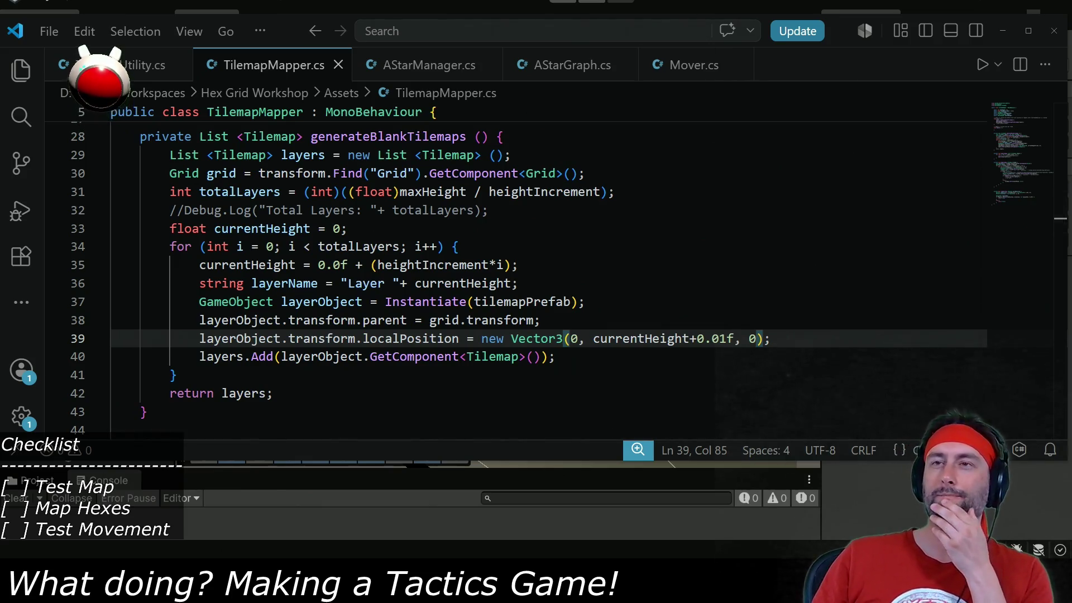
{"action": "key", "text": "alt+Tab"}
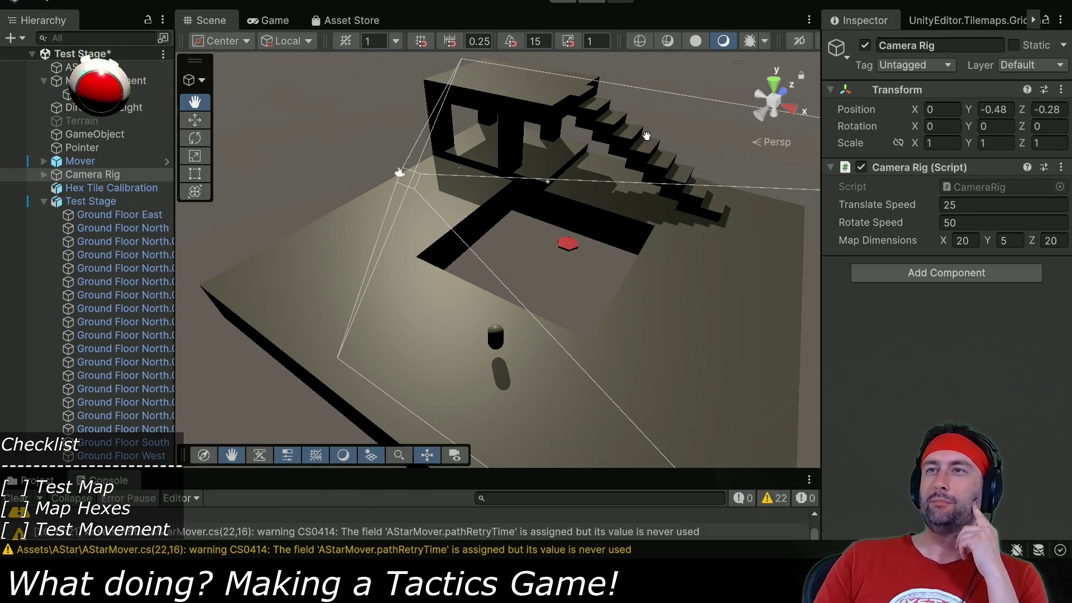
Run the recompiled stage and raise the Camera Rig Position Y to 3.17.
{"action": "key", "text": "ctrl+p"}
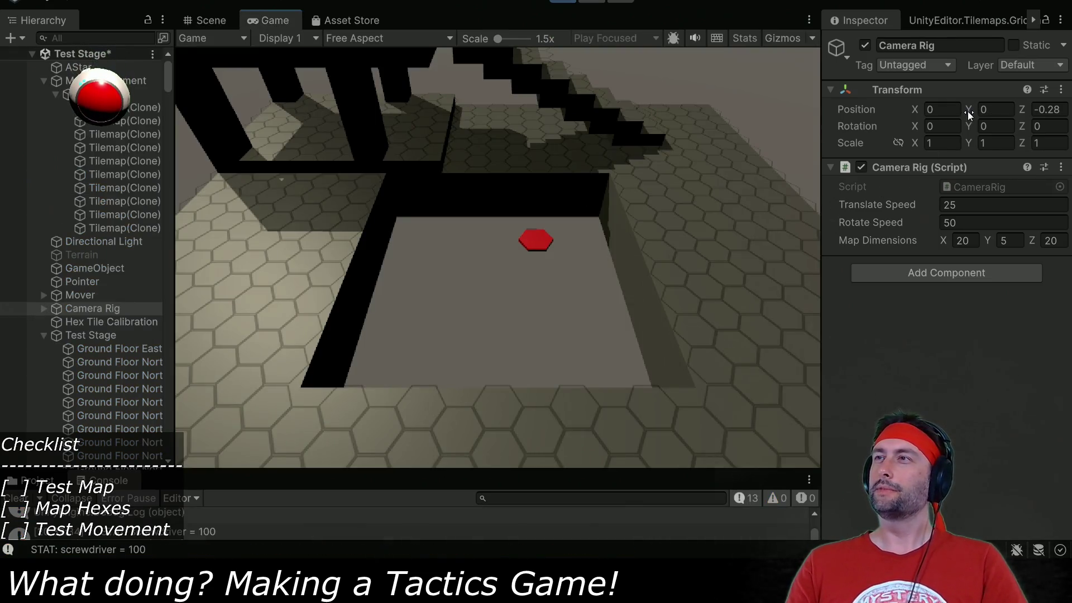
{"action": "left_click_drag", "start_coordinate": [967, 111], "coordinate": [1063, 112]}
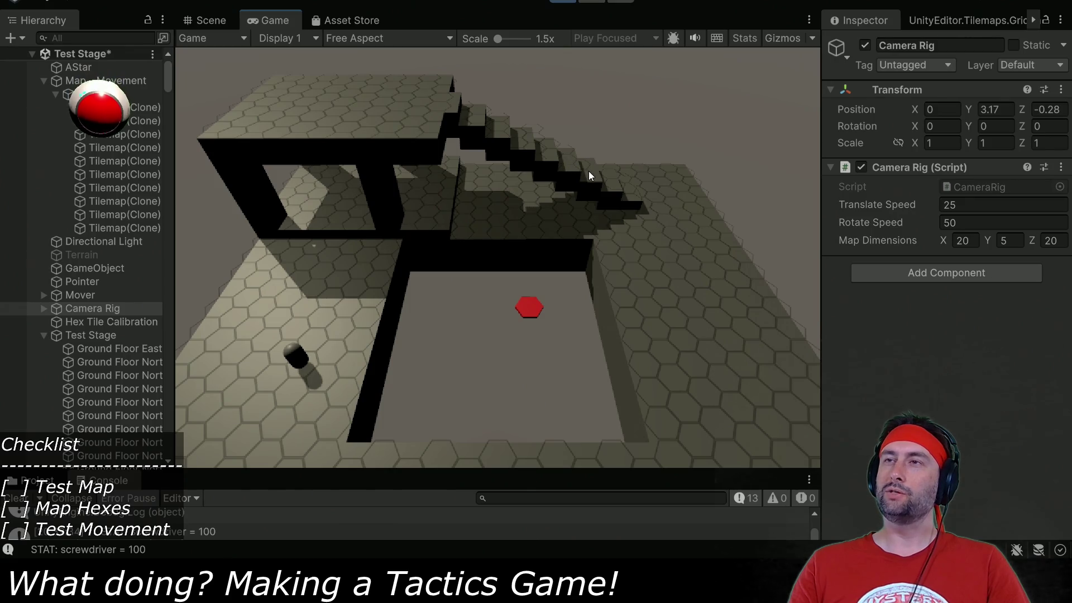
Send the capsule toward the stairs and move the game camera around them with WASD/QE.
{"action": "left_click", "coordinate": [610, 185]}
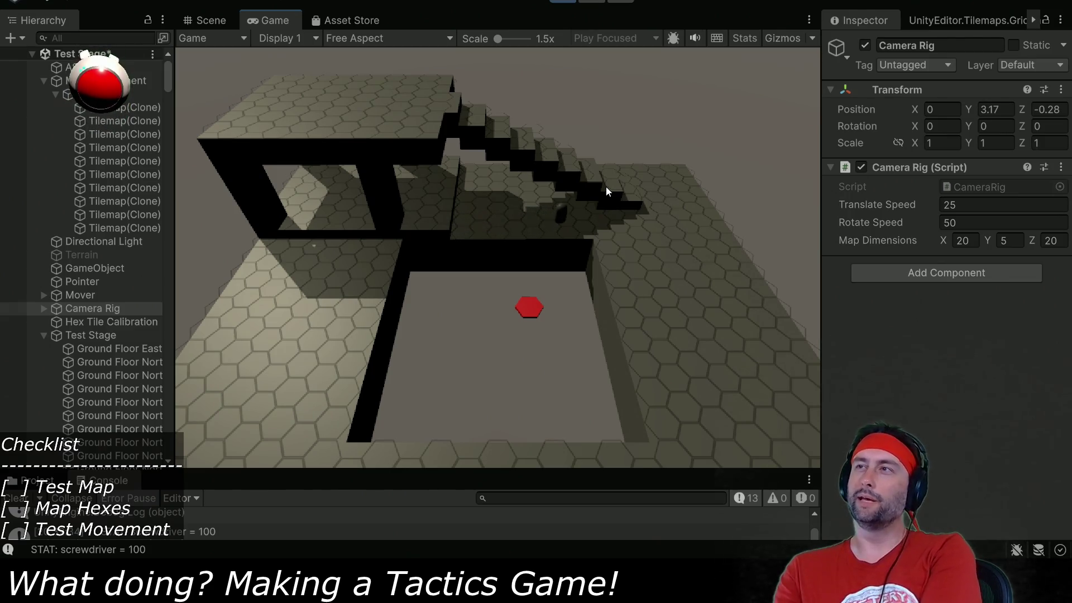
{"action": "key", "text": "w"}
{"action": "key", "text": "d"}
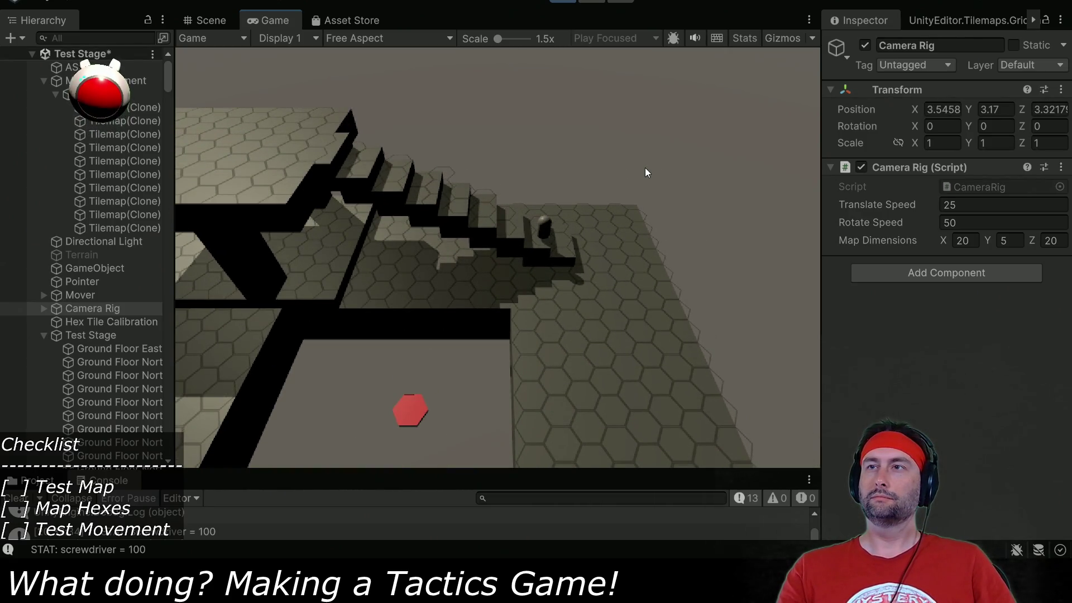
{"action": "key", "text": "d"}
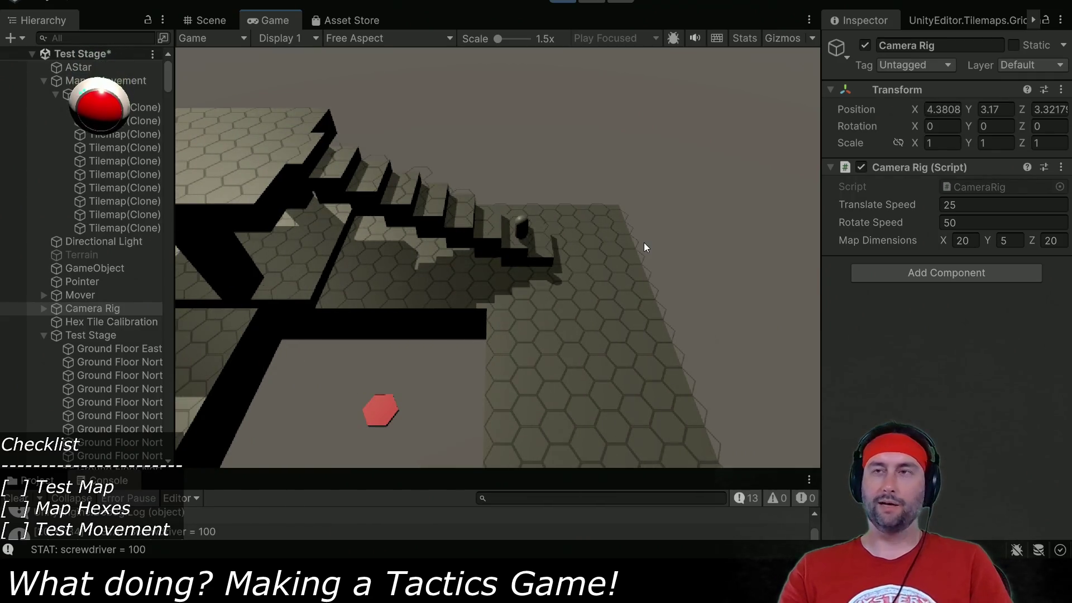
{"action": "key", "text": "q"}
{"action": "key", "text": "q"}
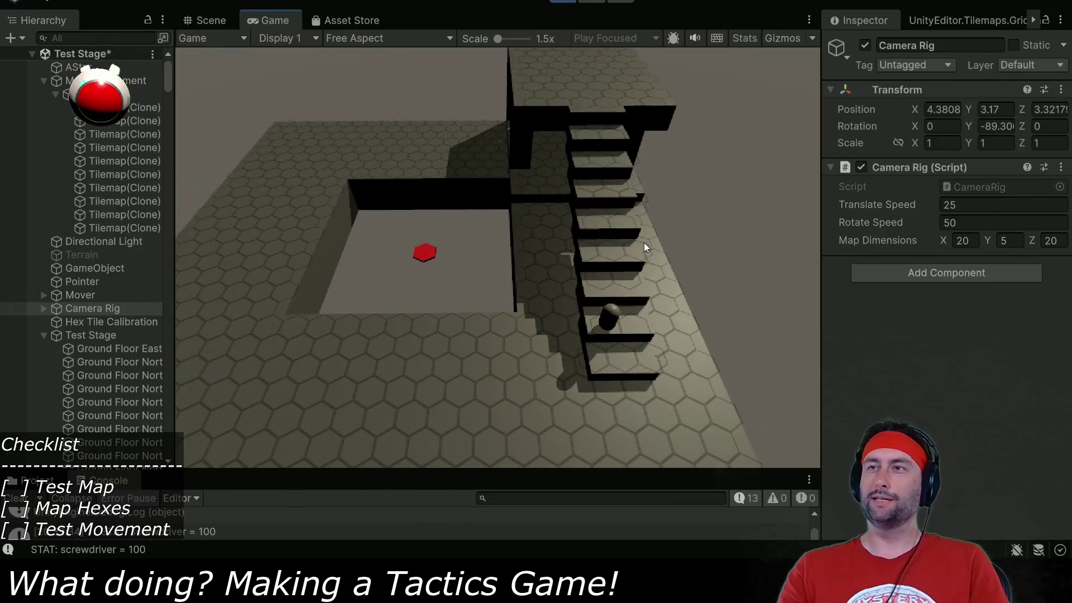
{"action": "key", "text": "d"}
{"action": "key", "text": "a"}
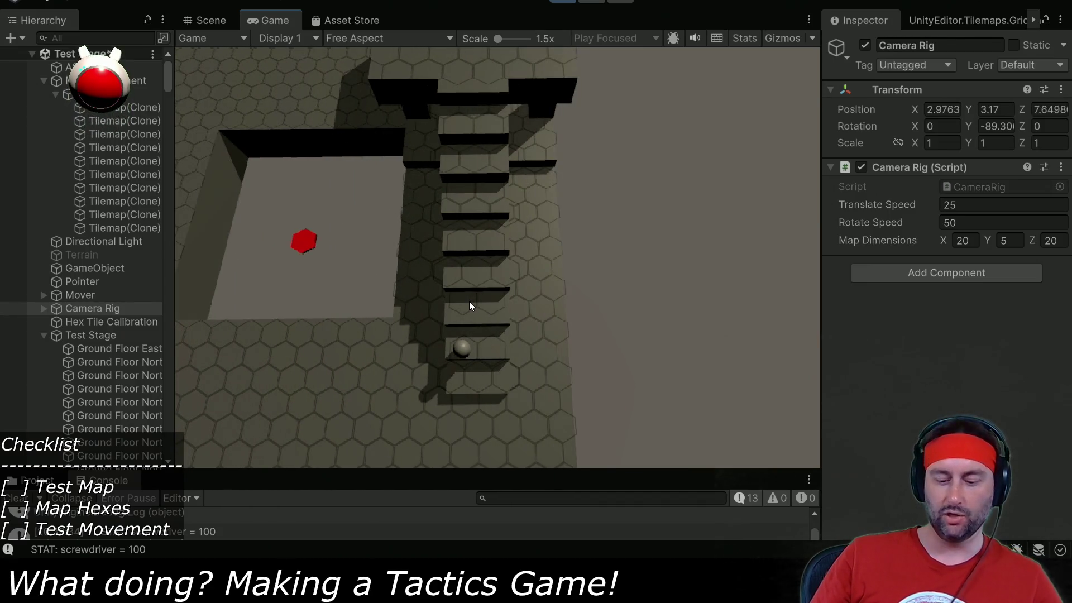
{"action": "key", "text": "q"}
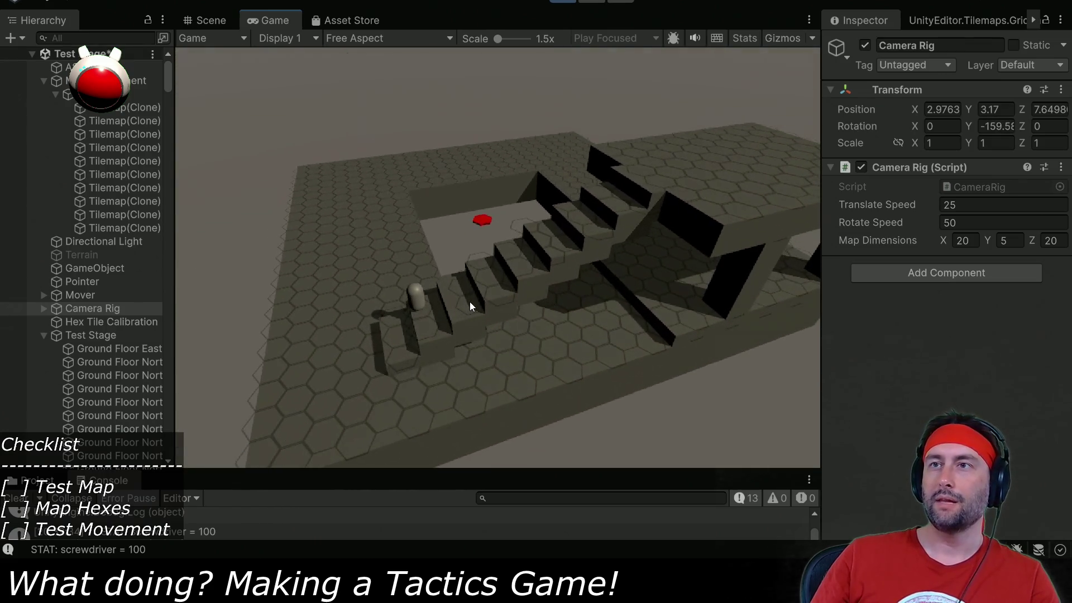
{"action": "key", "text": "e"}
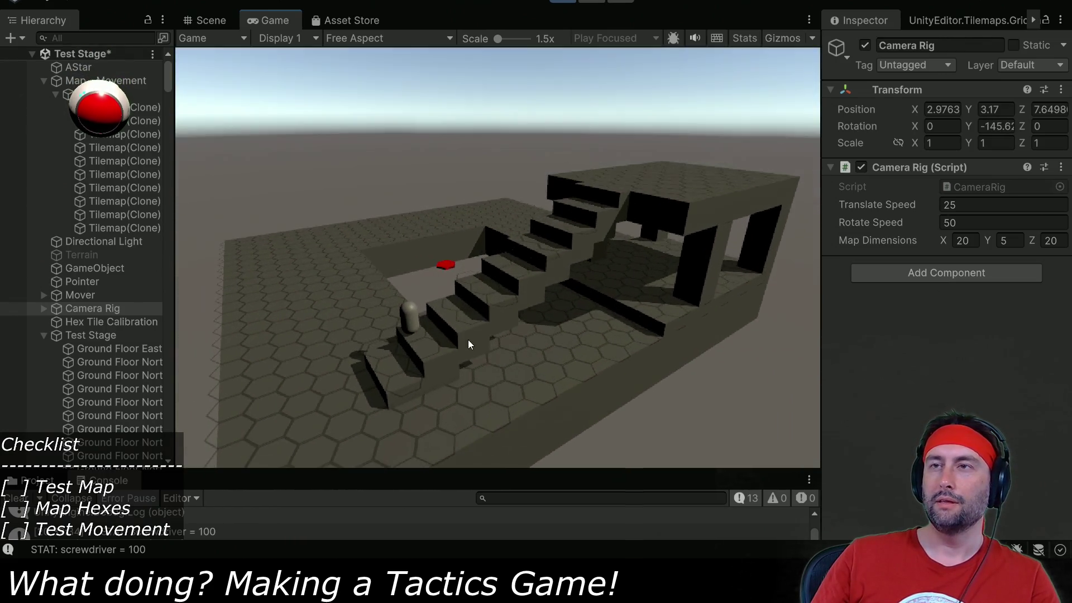
{"action": "scroll", "coordinate": [467, 339], "scroll_direction": "down", "scroll_amount": 2}
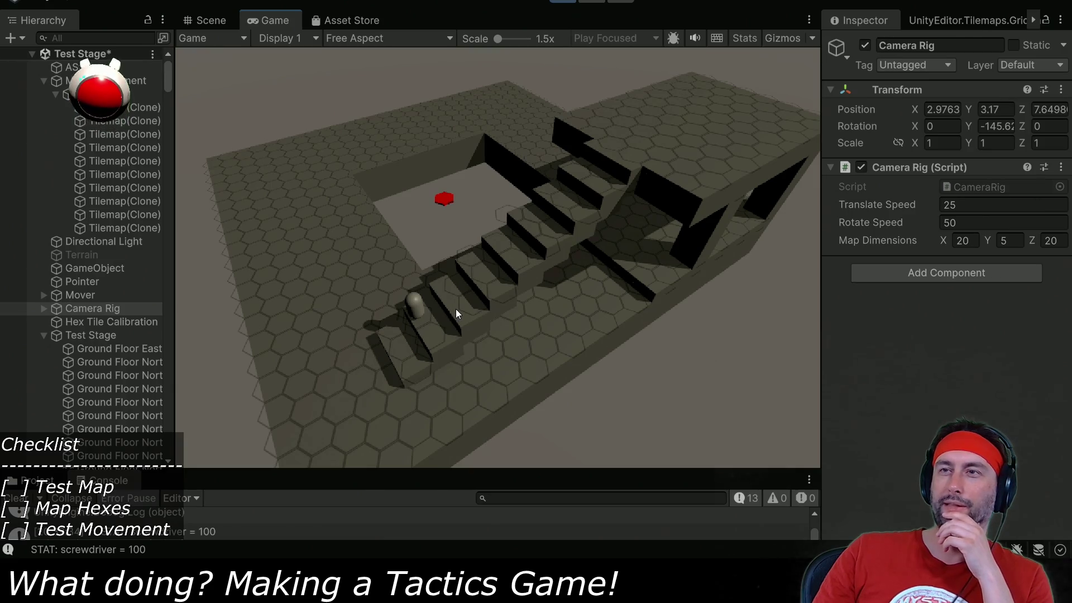
Stop the playtest and Alt+Tab past VS Code to the next editor.
{"action": "left_click", "coordinate": [563, 5]}
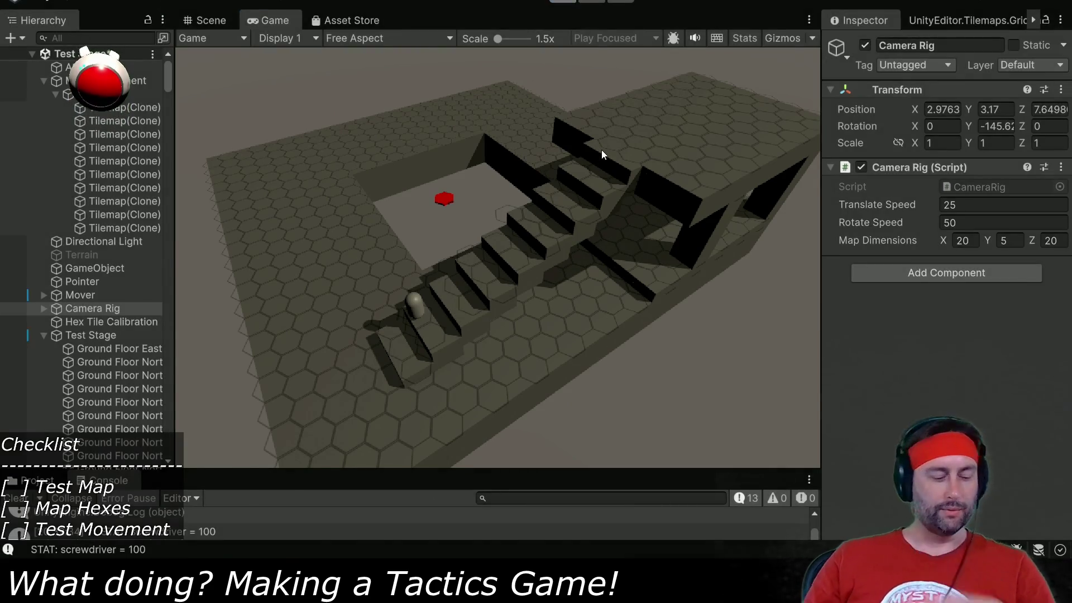
{"action": "key", "text": "alt+Tab"}
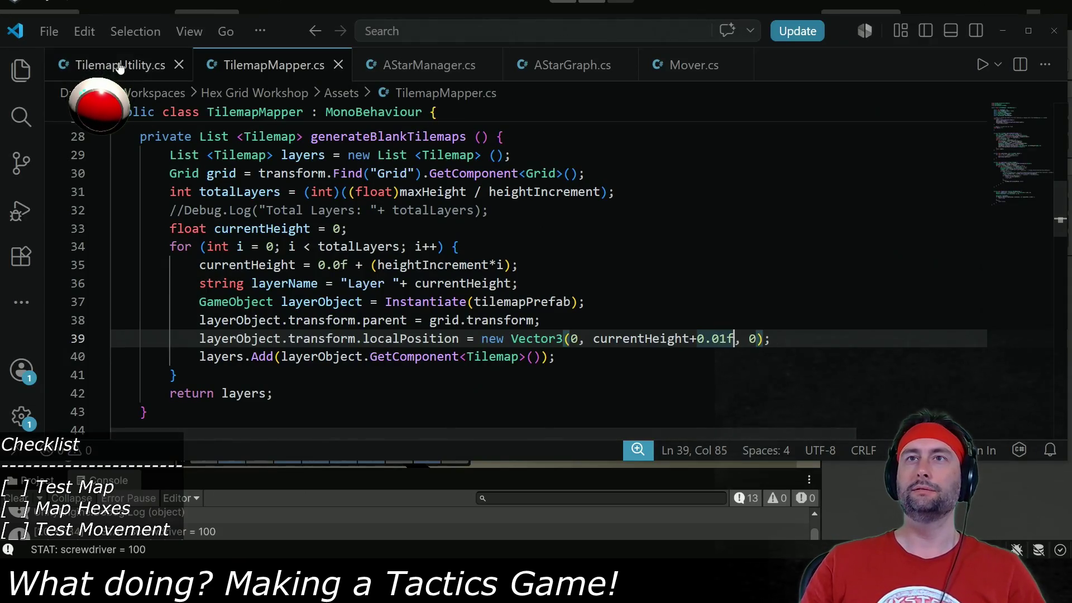
{"action": "key", "text": "alt+Tab"}
{"action": "key", "text": "alt+Tab"}
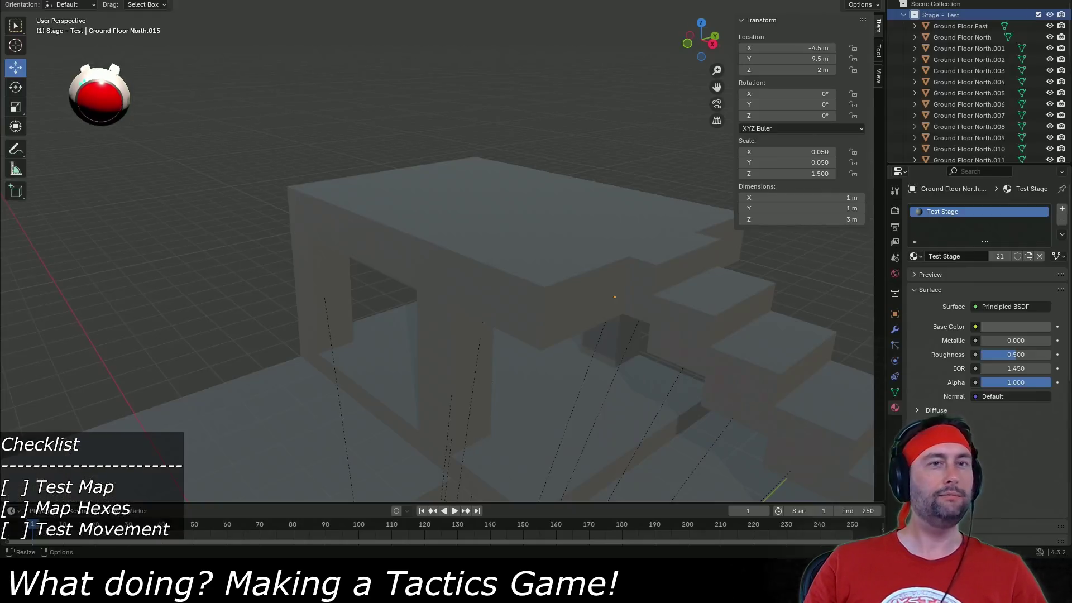
Select Ground Floor North.009 at the stairs' foot, keeping its X location at 4 m.
{"action": "left_click_drag", "start_coordinate": [414, 332], "coordinate": [459, 353]}
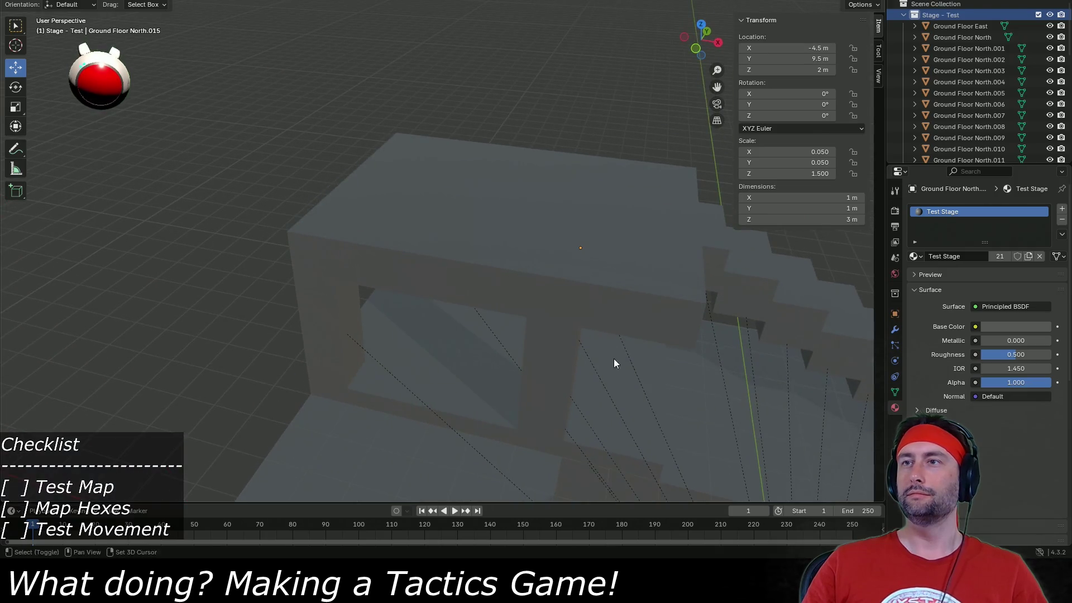
{"action": "mouse_move", "coordinate": [614, 363]}
{"action": "left_mouse_down"}
{"action": "mouse_move", "coordinate": [383, 330]}
{"action": "mouse_move", "coordinate": [234, 322]}
{"action": "mouse_move", "coordinate": [382, 360]}
{"action": "left_mouse_up"}
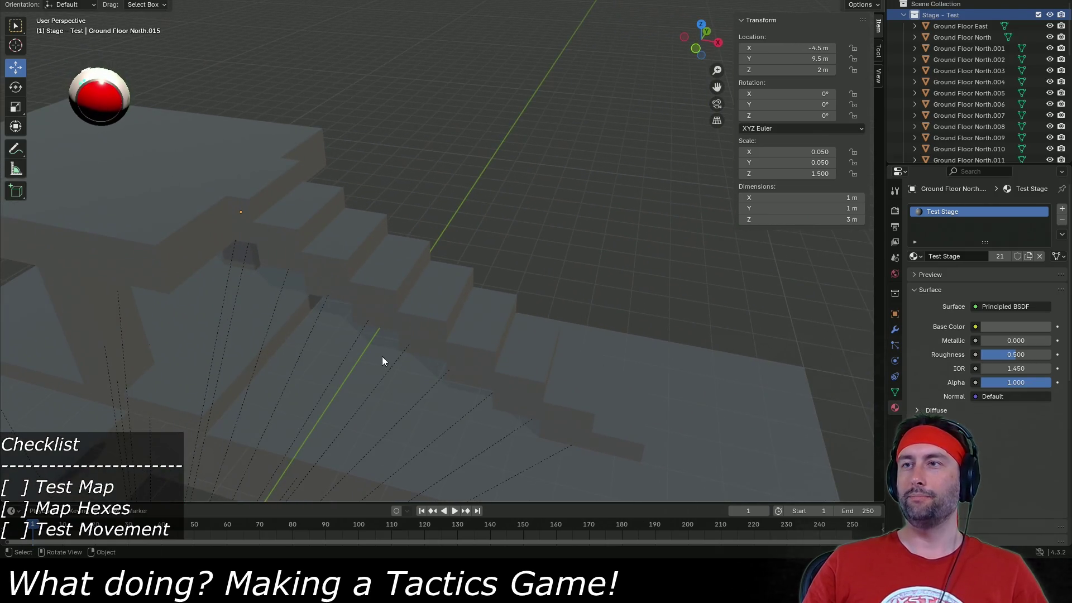
{"action": "left_click", "coordinate": [538, 361]}
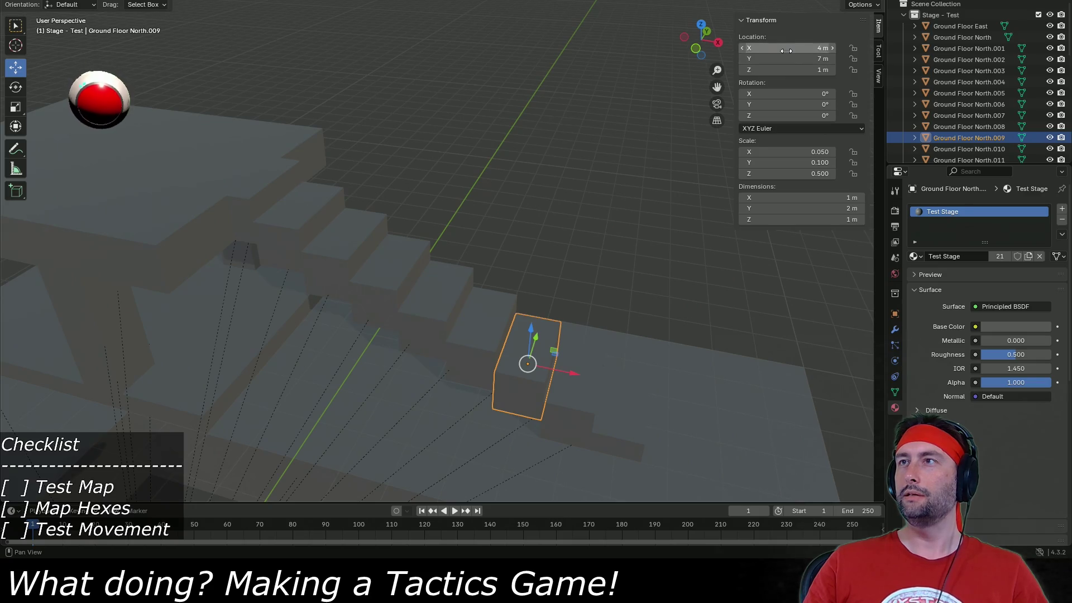
{"action": "left_click", "coordinate": [787, 49]}
{"action": "type", "text": "4.25"}
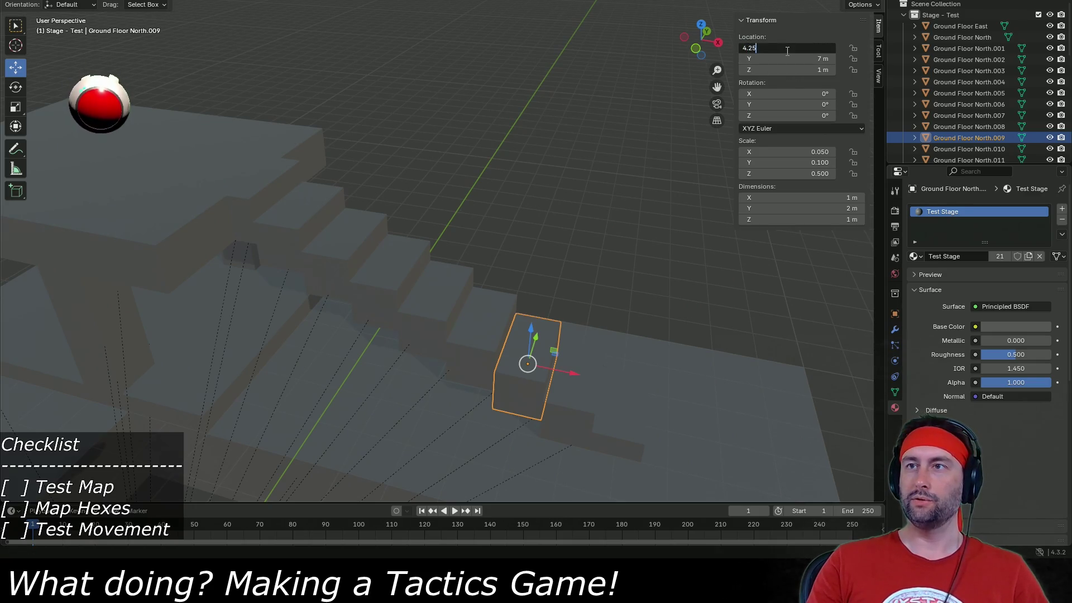
{"action": "key", "text": "Return"}
{"action": "key", "text": "ctrl+z"}
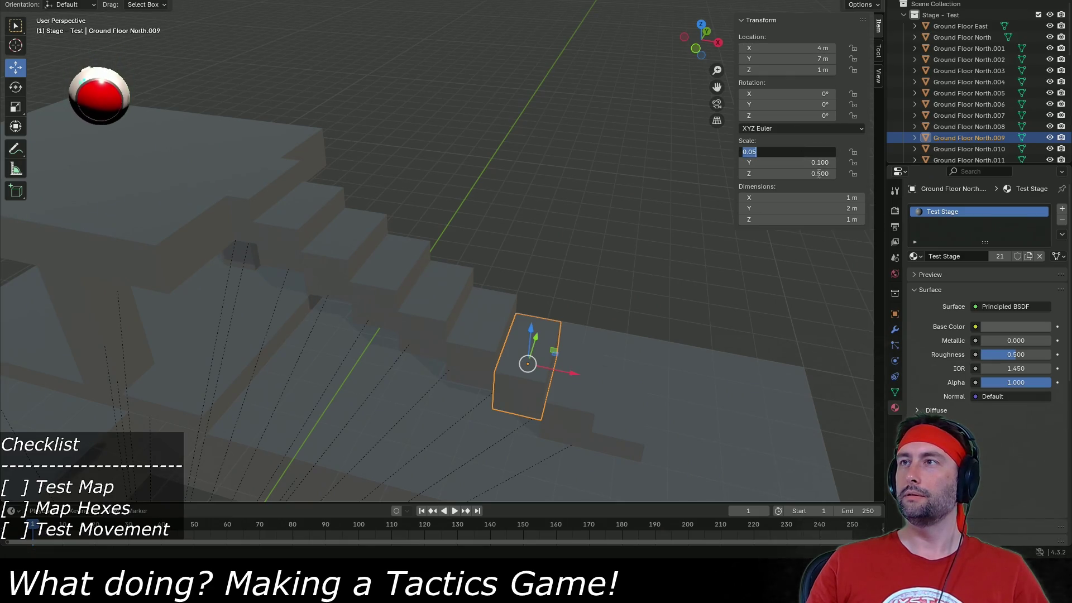
Set the block's X scale to 0.075 and save Test Stage.blend.
{"action": "type", "text": "0.75"}
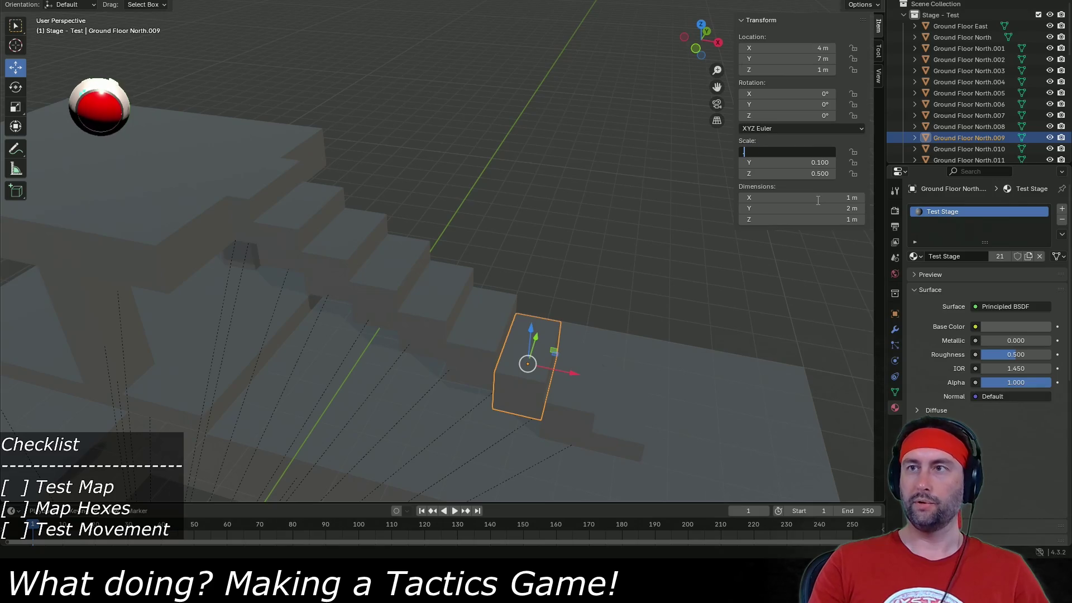
{"action": "key", "text": "Return"}
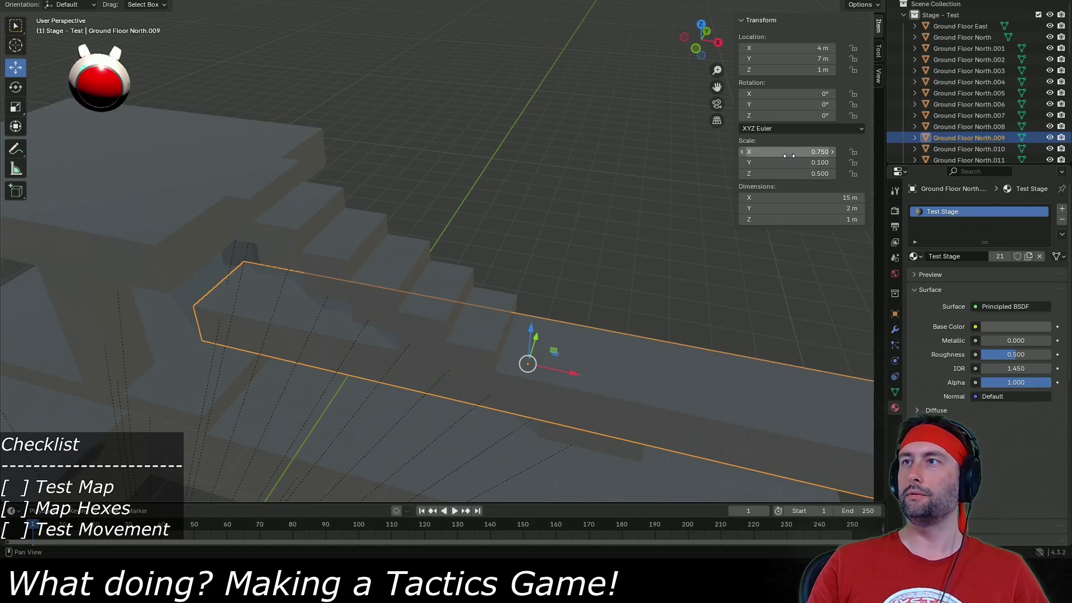
{"action": "key", "text": "ctrl+z"}
{"action": "left_click", "coordinate": [789, 152]}
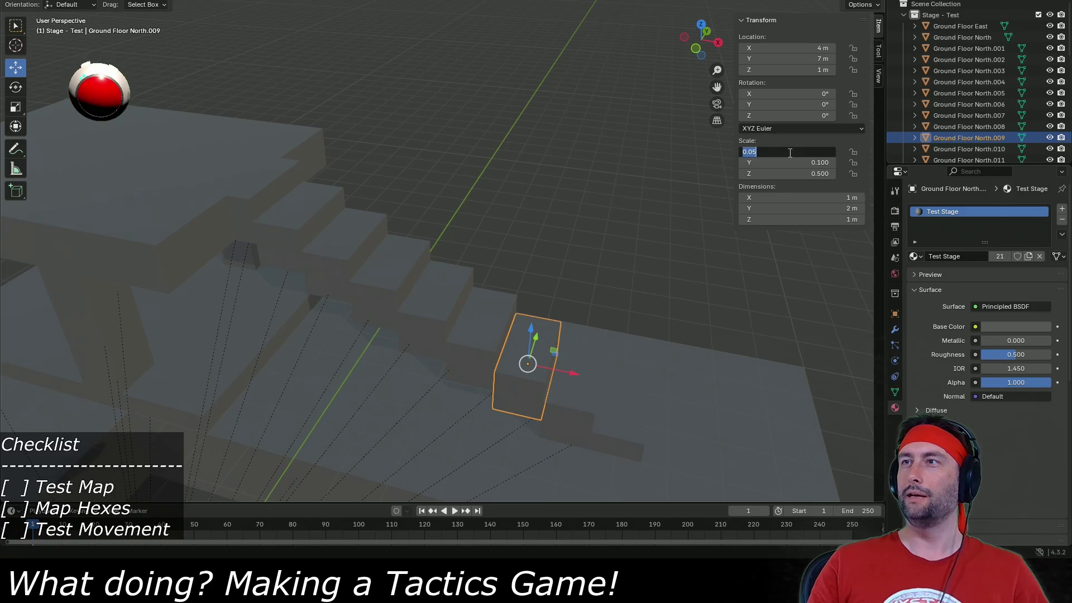
{"action": "left_click", "coordinate": [790, 153]}
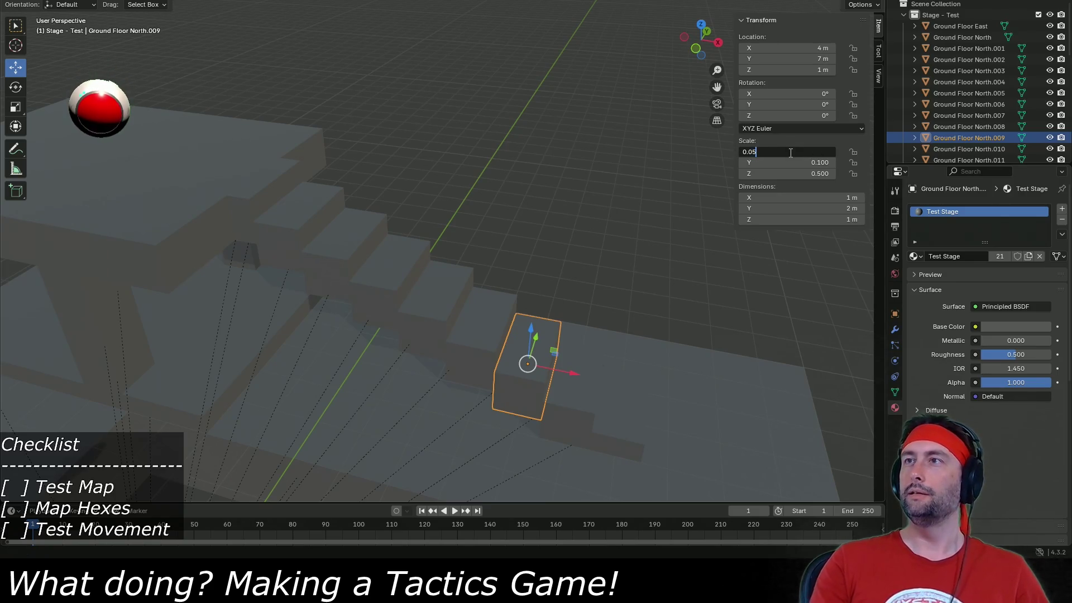
{"action": "key", "text": "BackSpace"}
{"action": "type", "text": "75"}
{"action": "key", "text": "Return"}
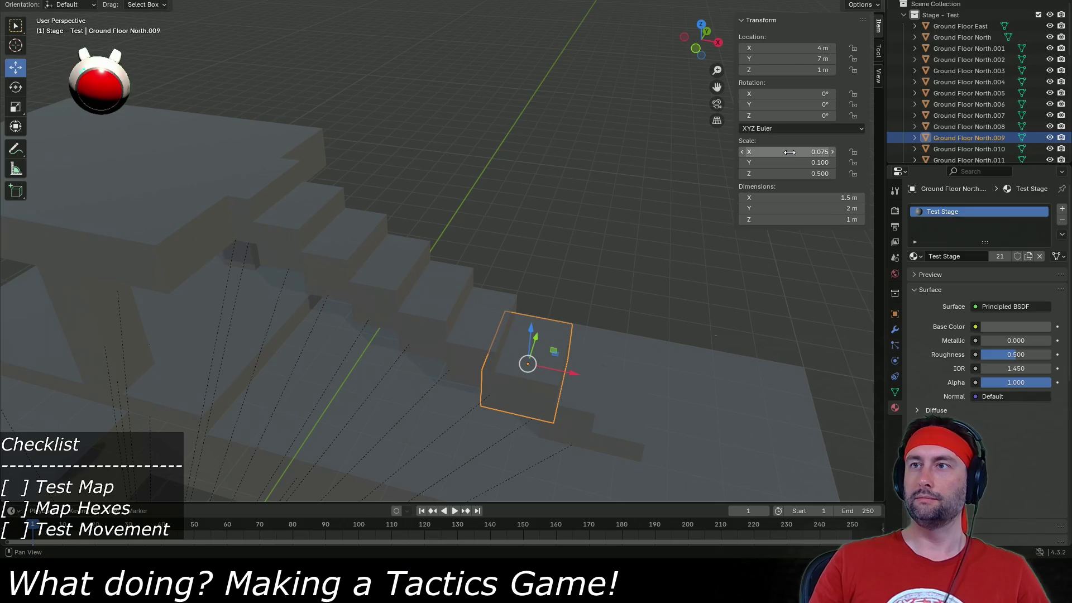
{"action": "key", "text": "ctrl+s"}
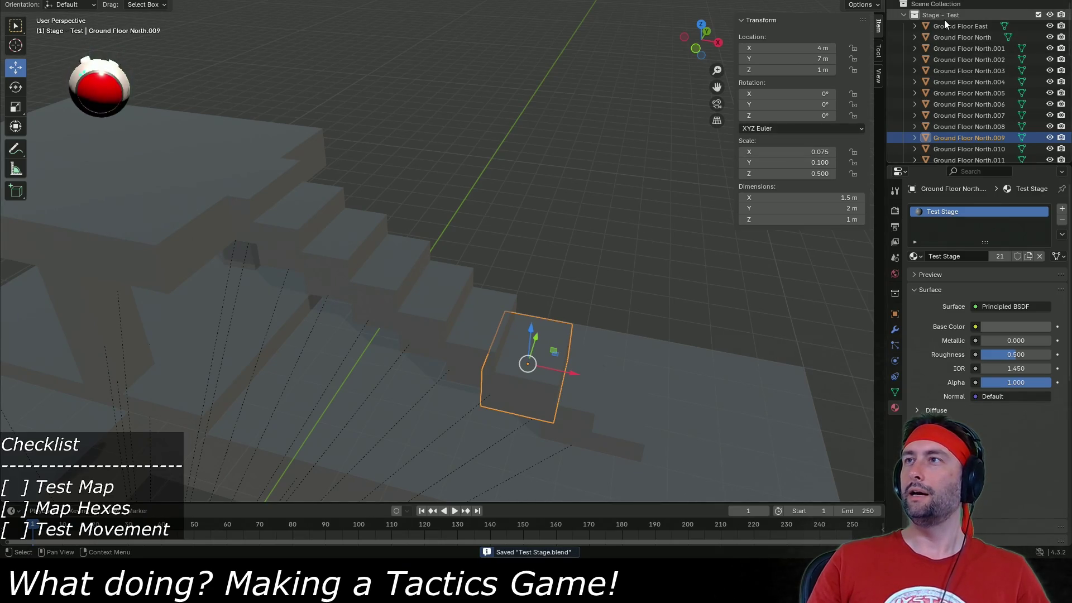
Export the Stage - Test collection as FBX, overwriting Test Stage.fbx, and return to Unity.
{"action": "left_click", "coordinate": [945, 20]}
{"action": "left_click", "coordinate": [23, 0]}
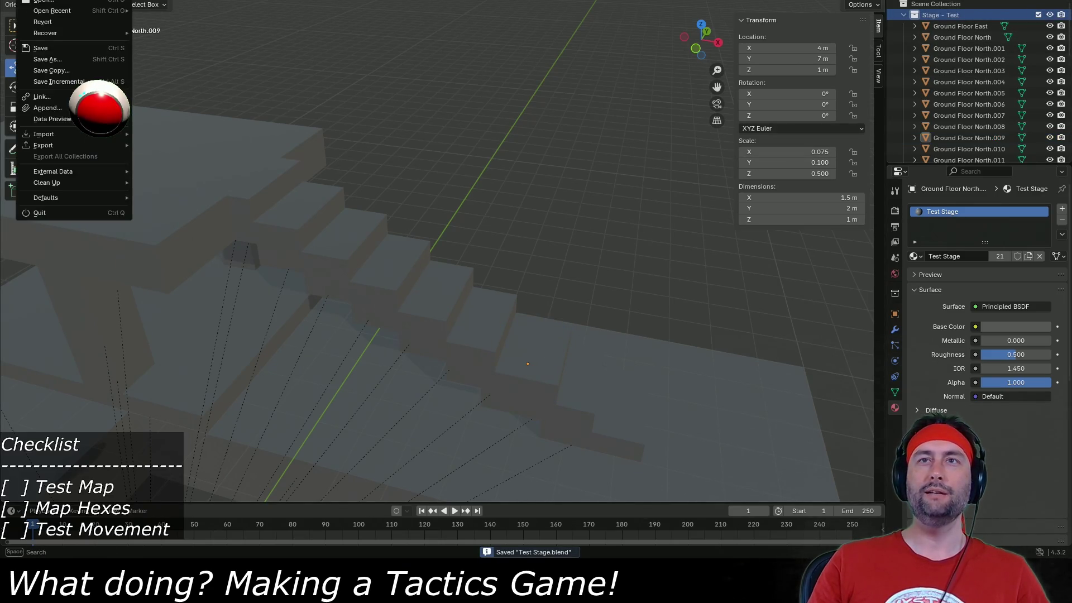
{"action": "mouse_move", "coordinate": [63, 147]}
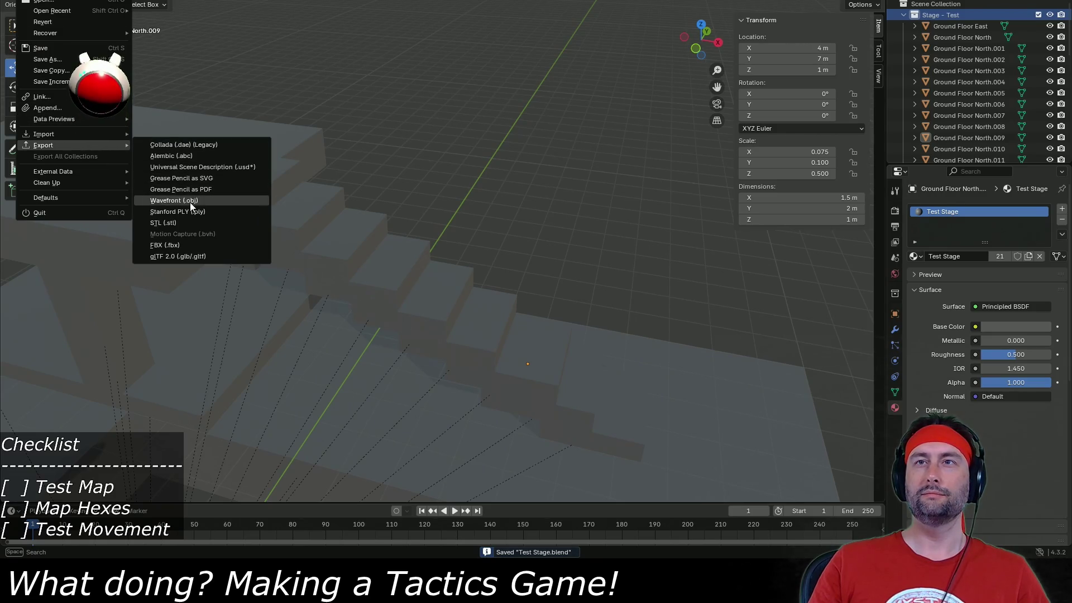
{"action": "left_click", "coordinate": [189, 246]}
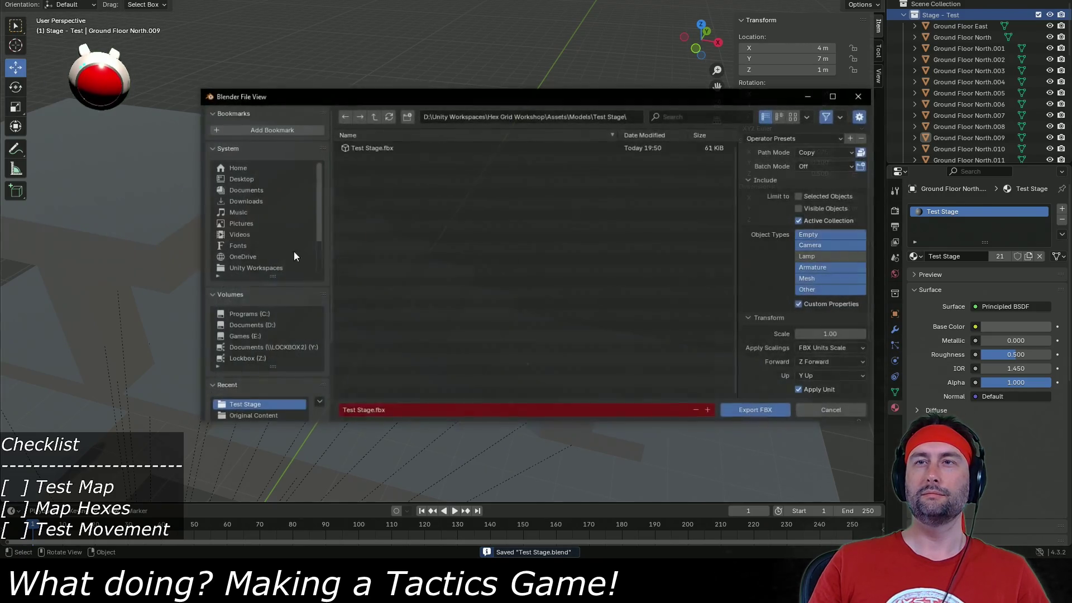
{"action": "double_click", "coordinate": [384, 146]}
{"action": "key", "text": "alt+Tab"}
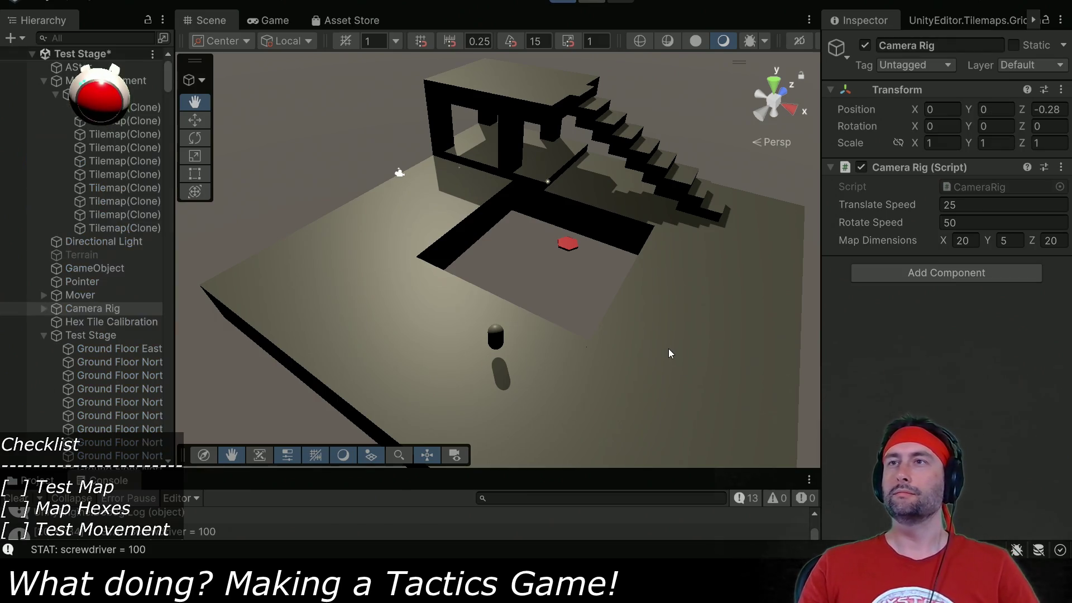
Move the game camera toward the stairs with WASD and QE.
{"action": "key", "text": "w"}
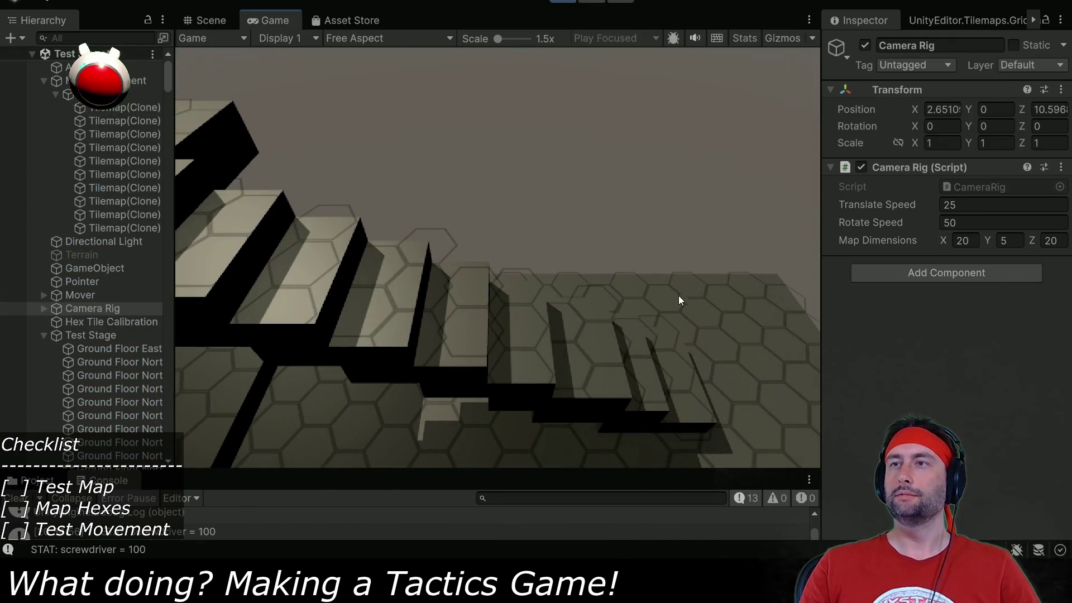
{"action": "key", "text": "q"}
{"action": "key", "text": "s"}
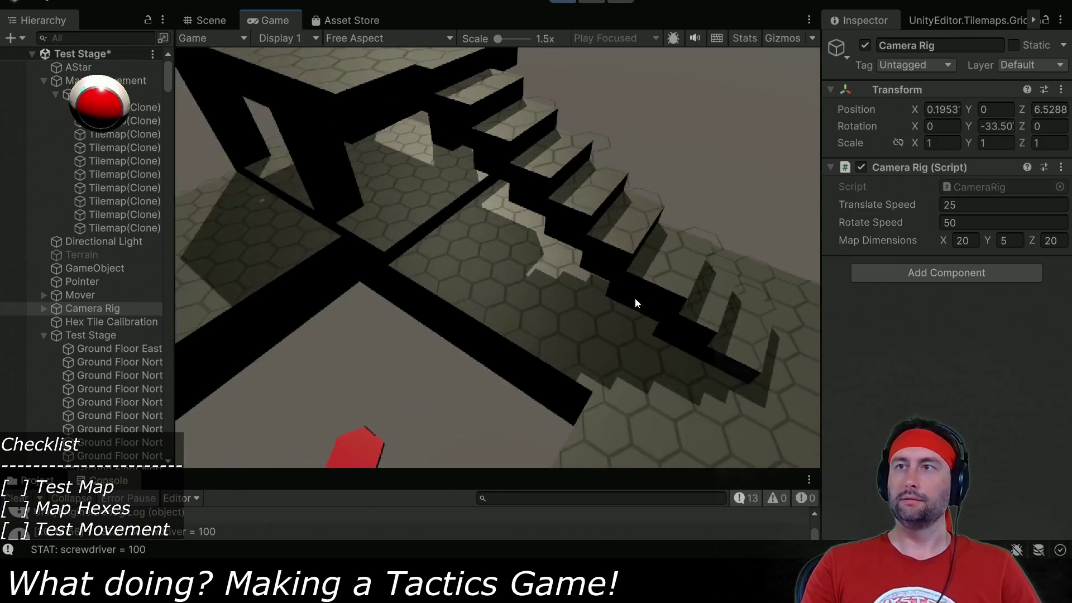
{"action": "key", "text": "a"}
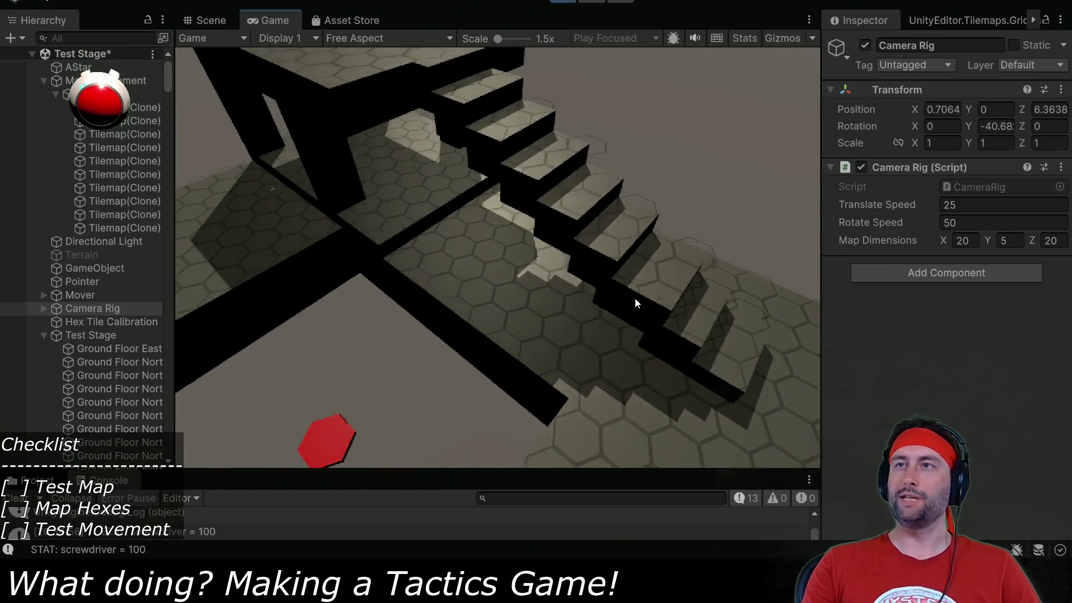
{"action": "key", "text": "s"}
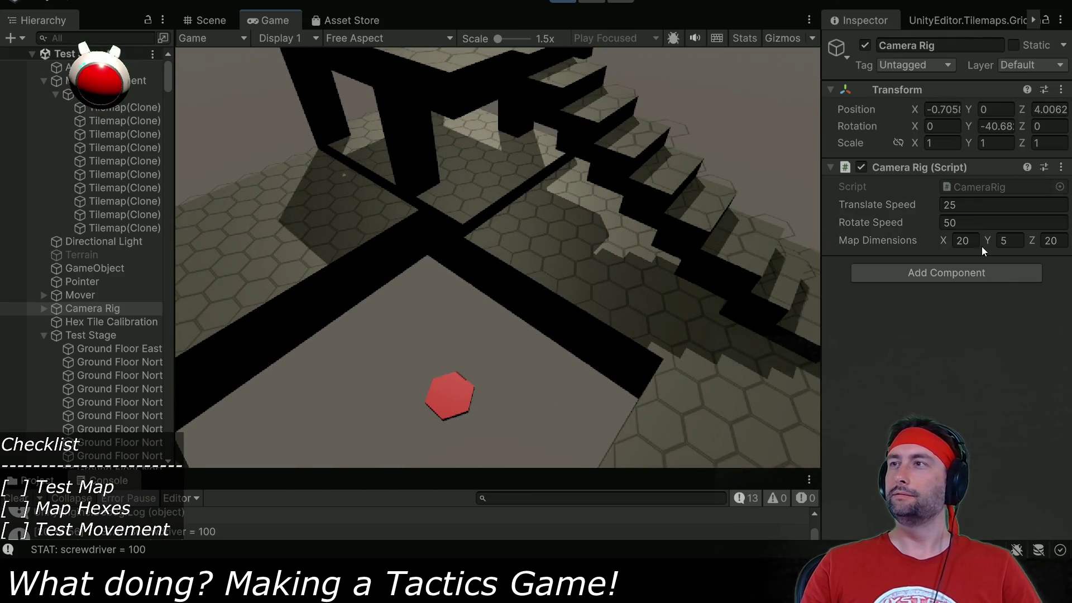
Set Camera Rig Y to 3.55 and send the mover to a left ground-floor hex.
{"action": "left_click", "coordinate": [991, 109]}
{"action": "type", "text": "3.55"}
{"action": "key", "text": "Return"}
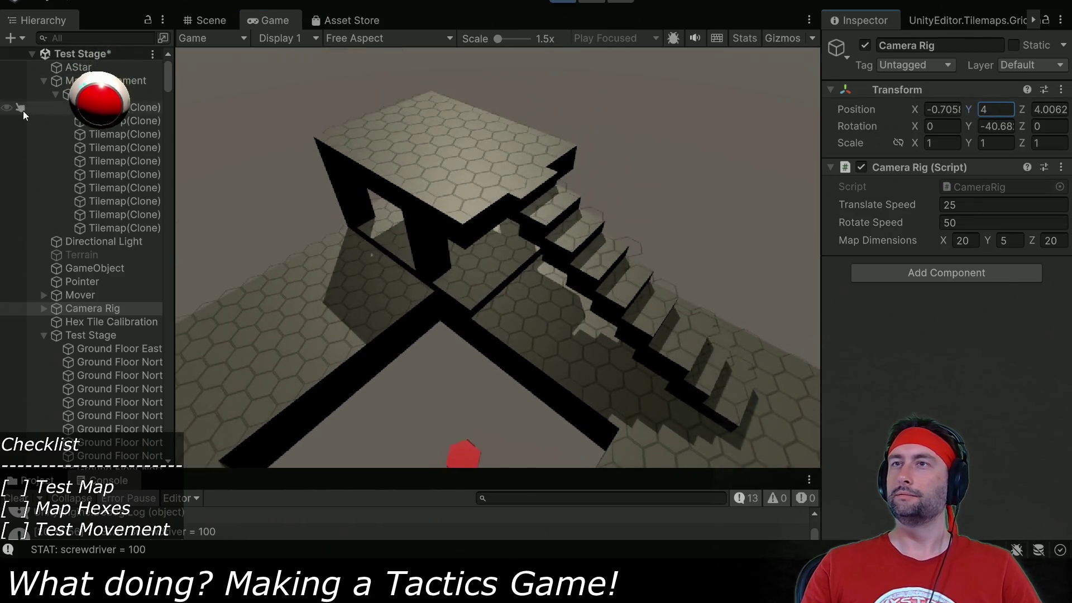
{"action": "left_click", "coordinate": [492, 298]}
{"action": "key", "text": "s"}
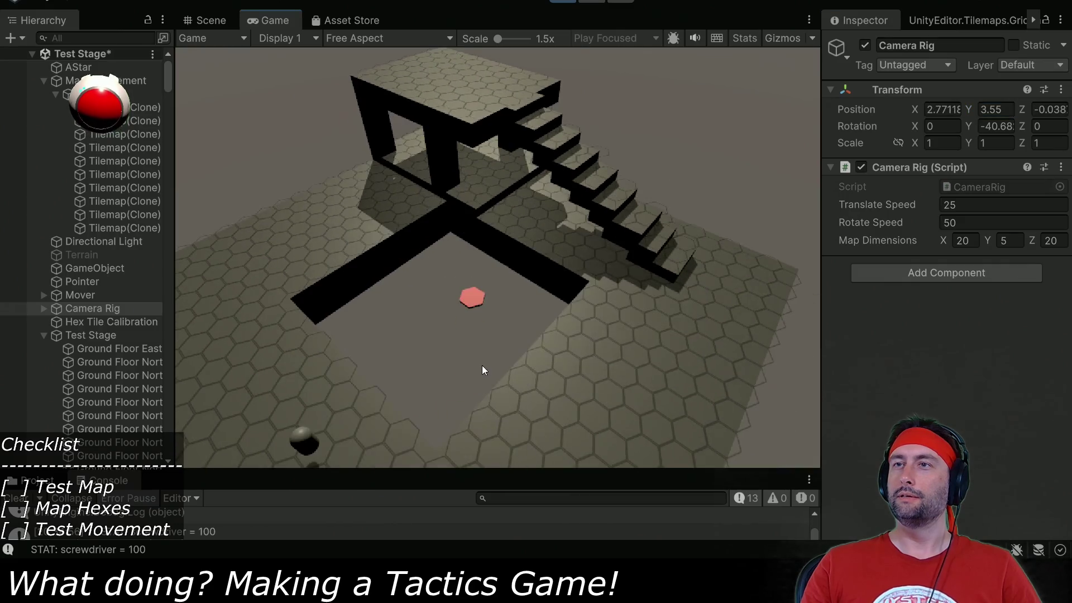
{"action": "key", "text": "w"}
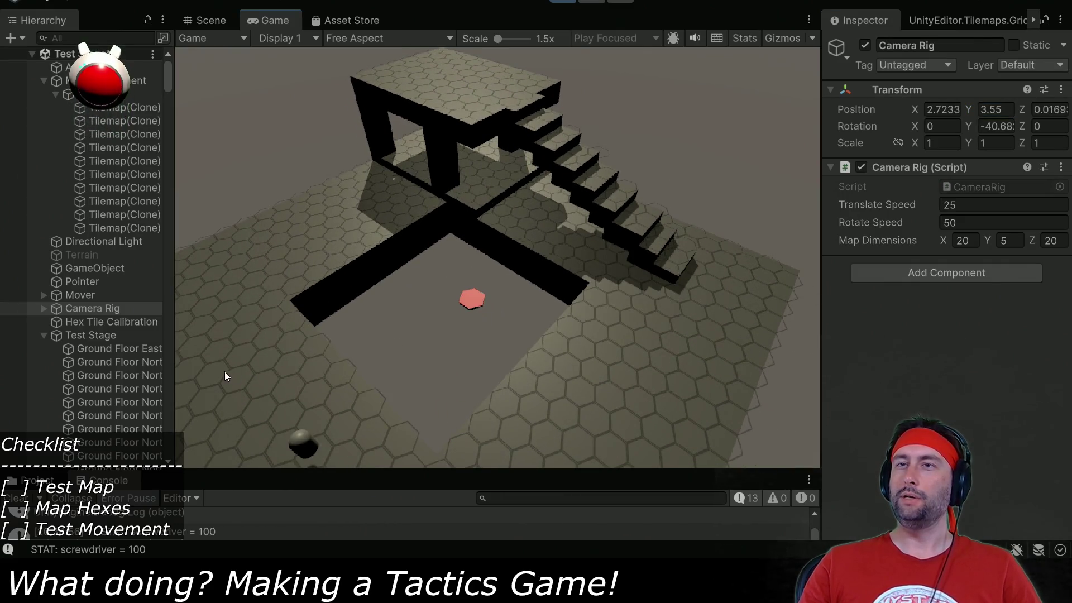
{"action": "left_click", "coordinate": [268, 360]}
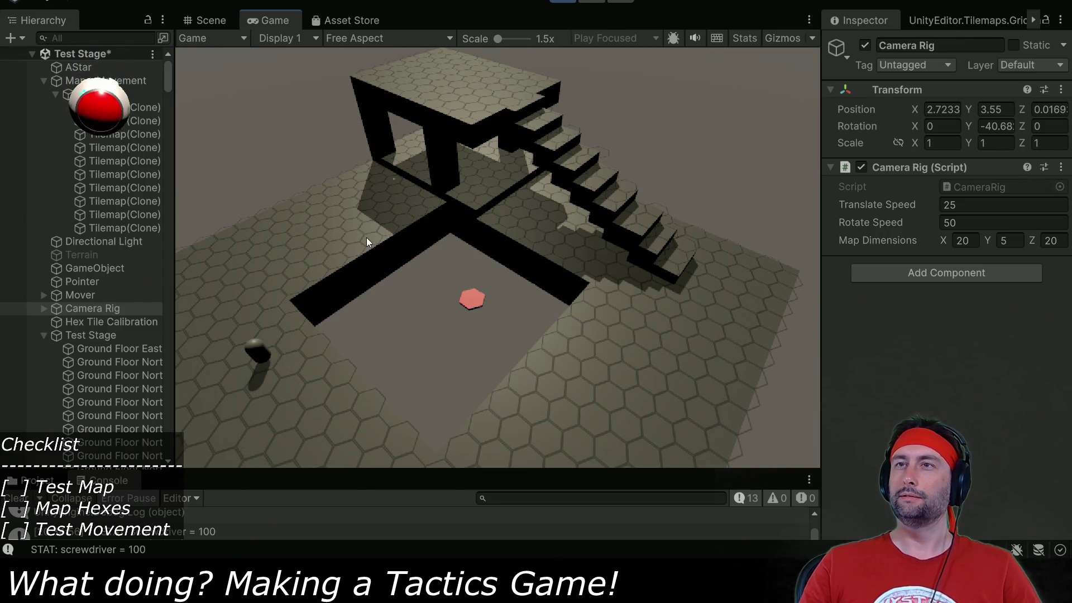
Set the Mover's Speed to 1 and send it to a spot on the floor.
{"action": "left_click", "coordinate": [75, 290]}
{"action": "scroll", "coordinate": [903, 259], "scroll_direction": "down", "scroll_amount": 4}
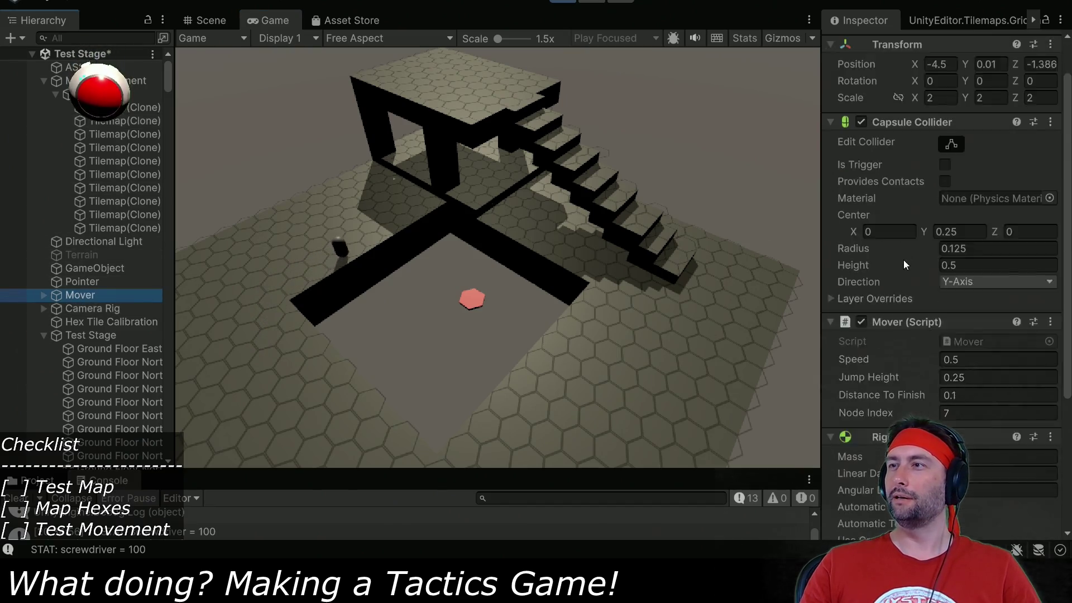
{"action": "left_click", "coordinate": [1020, 262]}
{"action": "type", "text": "1"}
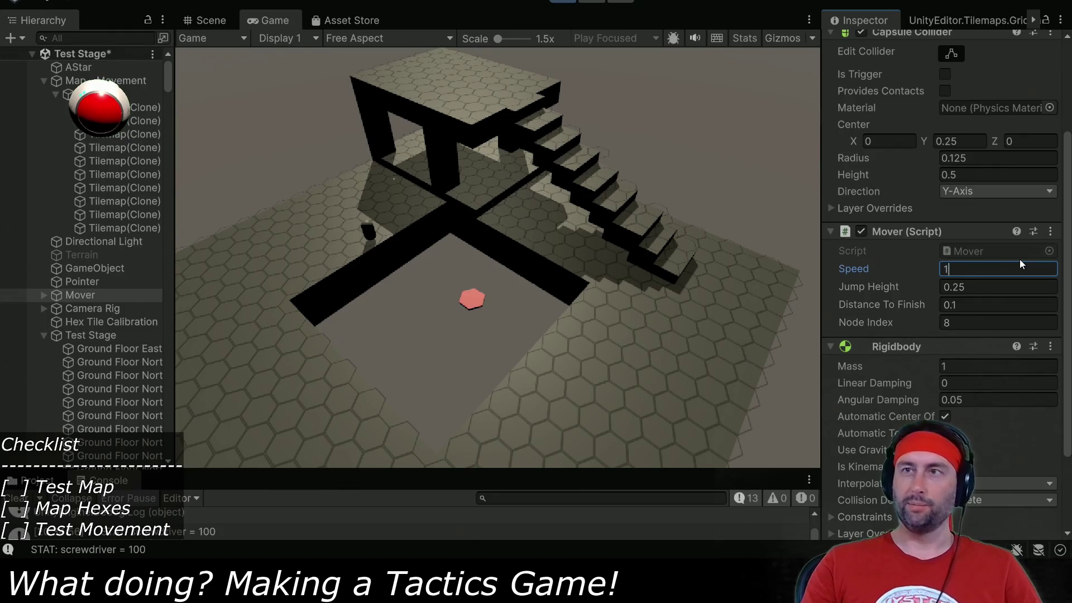
{"action": "left_click", "coordinate": [276, 241]}
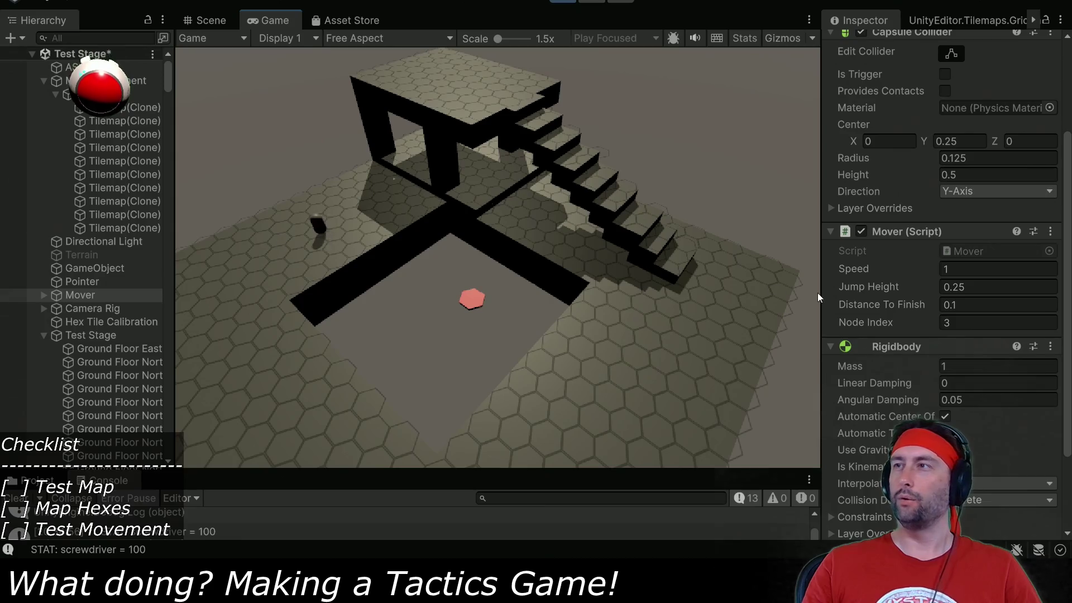
Lower the Mover's Speed to 0.25 and send it across the floor again.
{"action": "left_click", "coordinate": [957, 270]}
{"action": "type", "text": "0.25"}
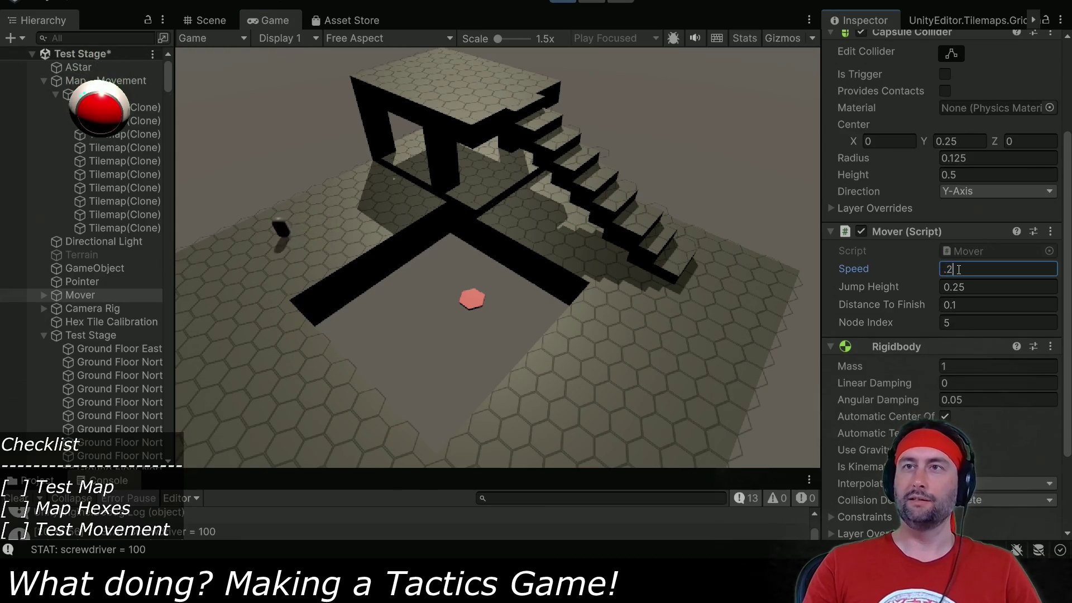
{"action": "left_click", "coordinate": [249, 312]}
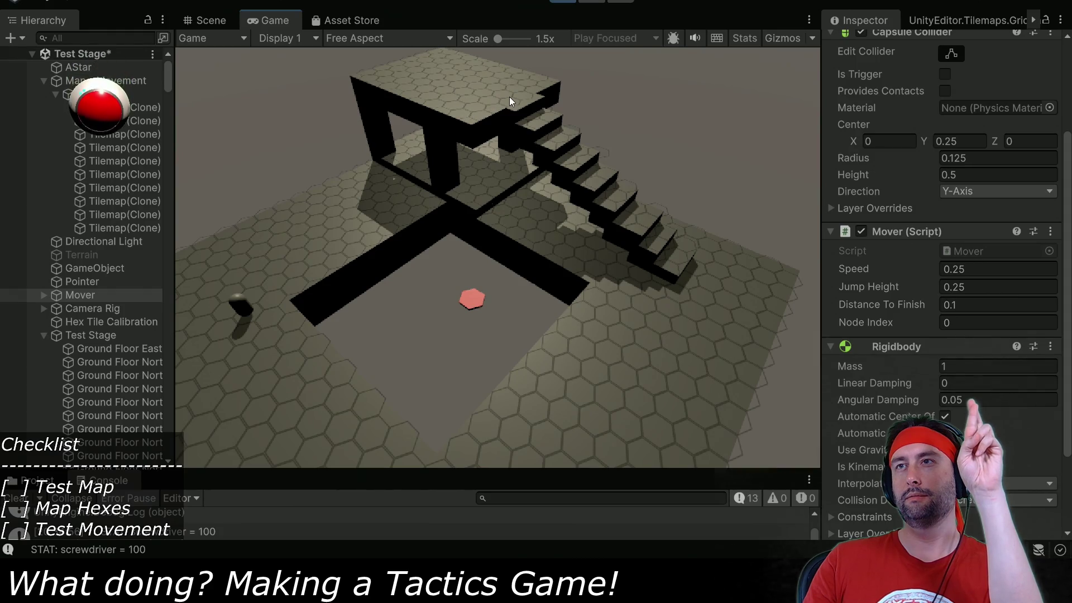
Zoom and drag the Game view to frame the staircase.
{"action": "scroll", "coordinate": [557, 132], "scroll_direction": "up", "scroll_amount": 3}
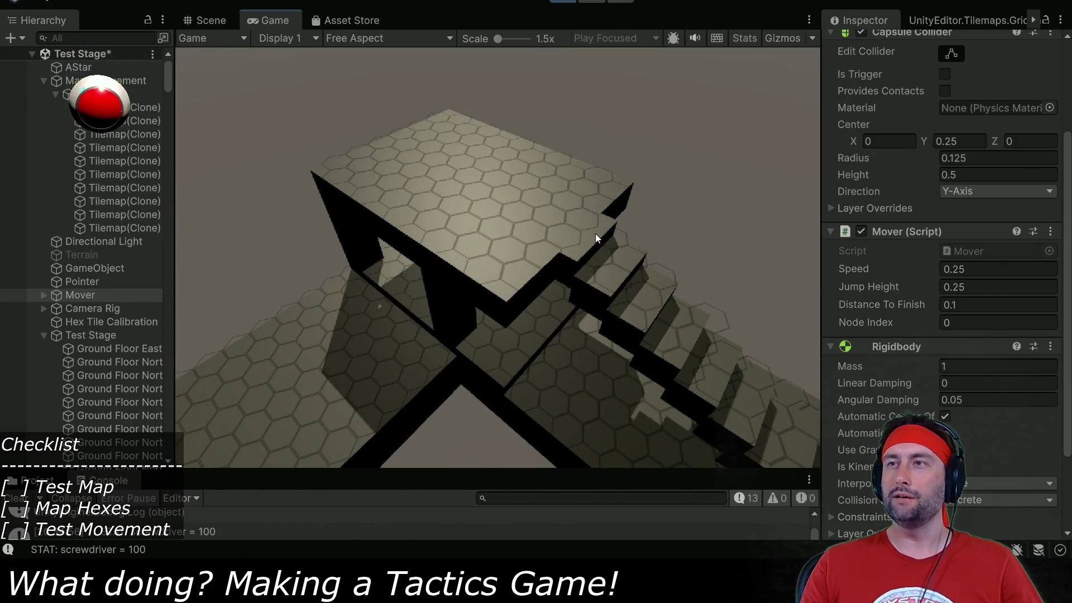
{"action": "scroll", "coordinate": [595, 233], "scroll_direction": "down", "scroll_amount": 3}
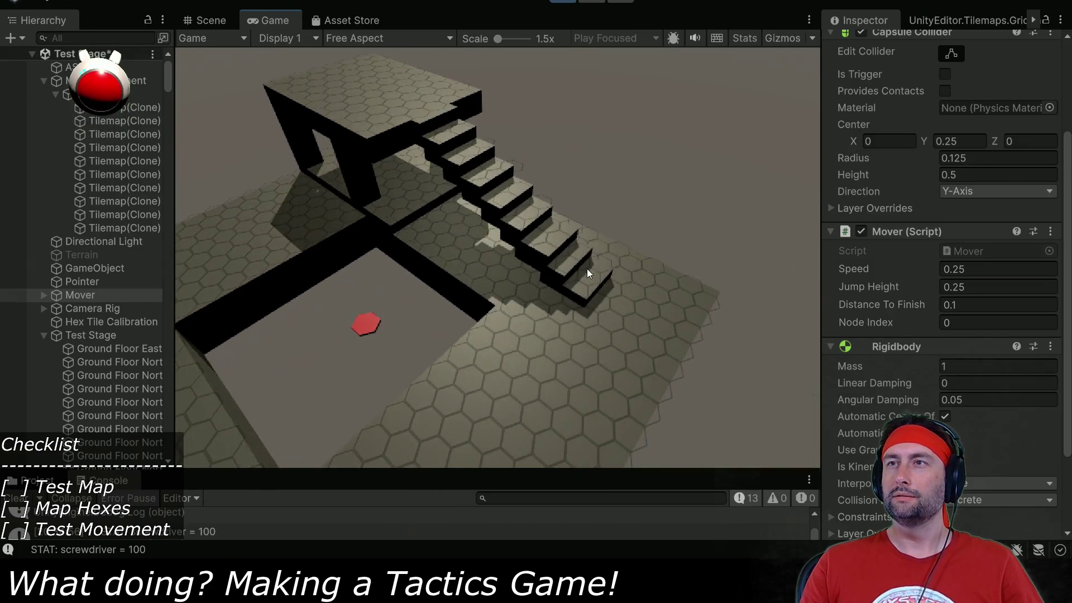
{"action": "scroll", "coordinate": [587, 269], "scroll_direction": "up", "scroll_amount": 3}
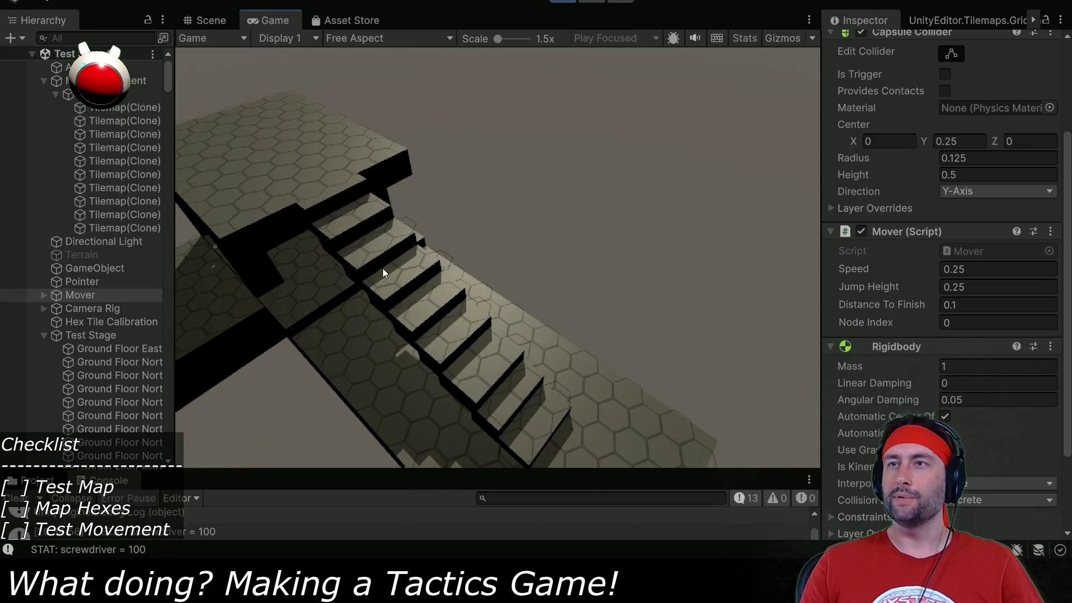
{"action": "scroll", "coordinate": [595, 350], "scroll_direction": "down", "scroll_amount": 3}
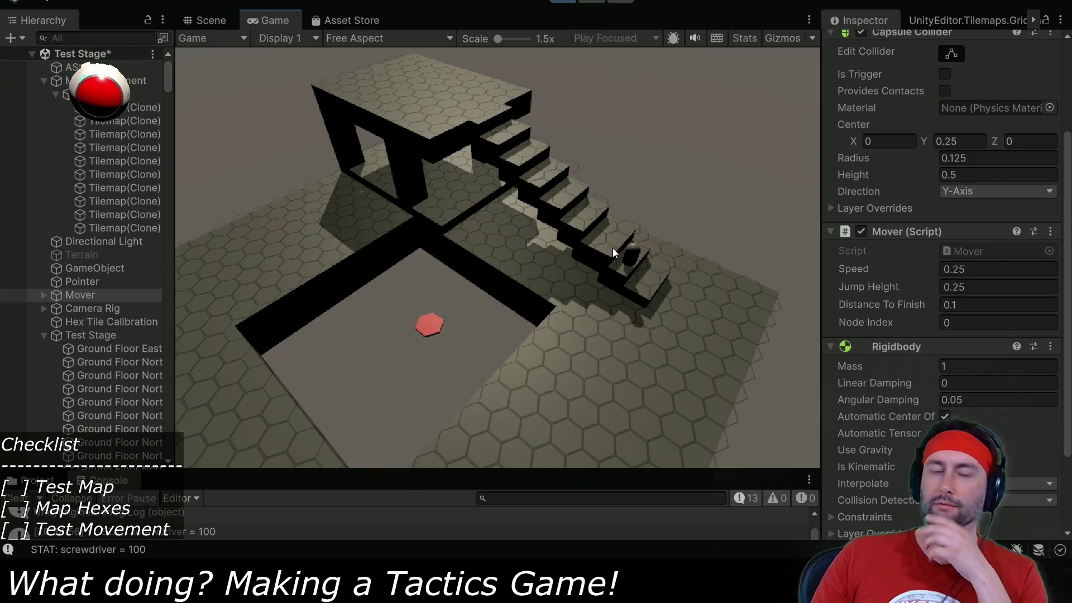
{"action": "left_click_drag", "start_coordinate": [609, 252], "coordinate": [484, 326]}
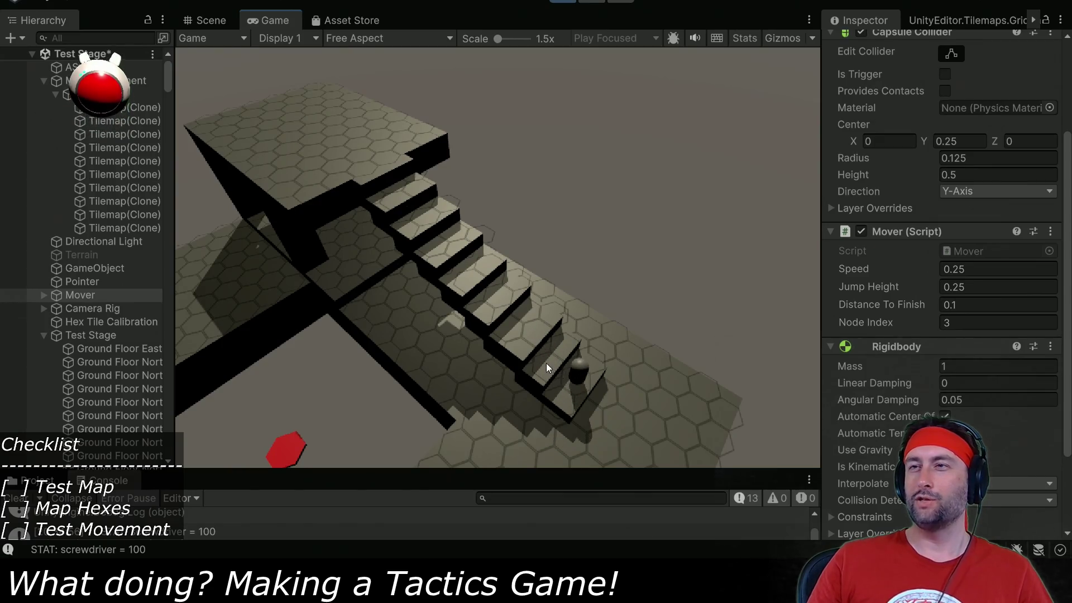
{"action": "left_click_drag", "start_coordinate": [546, 363], "coordinate": [510, 342]}
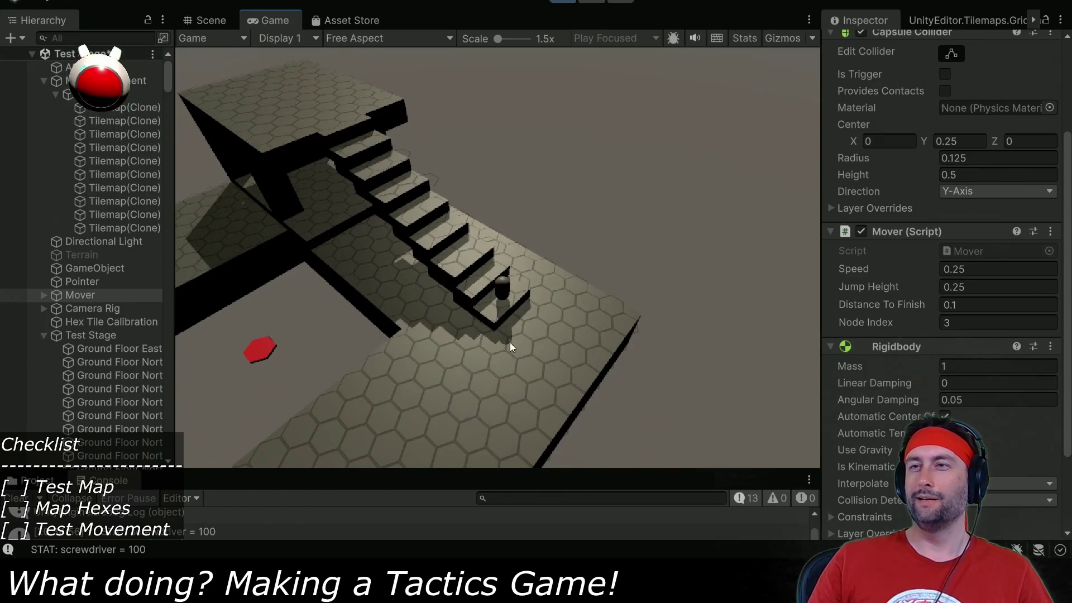
Send the mover back up one step and zoom to watch it climb.
{"action": "left_click", "coordinate": [480, 281]}
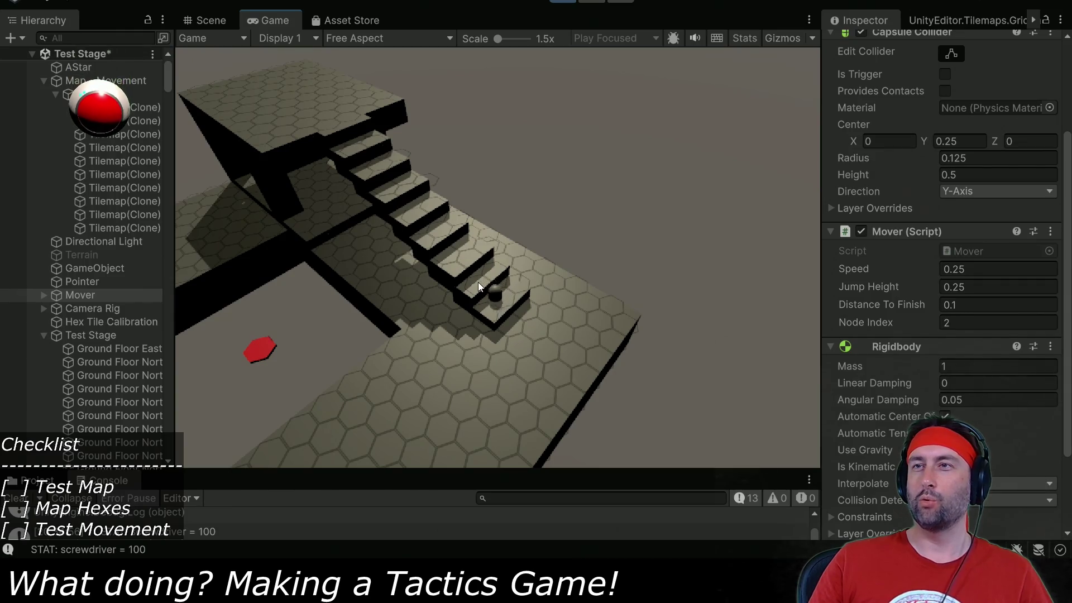
{"action": "scroll", "coordinate": [474, 255], "scroll_direction": "up", "scroll_amount": 2}
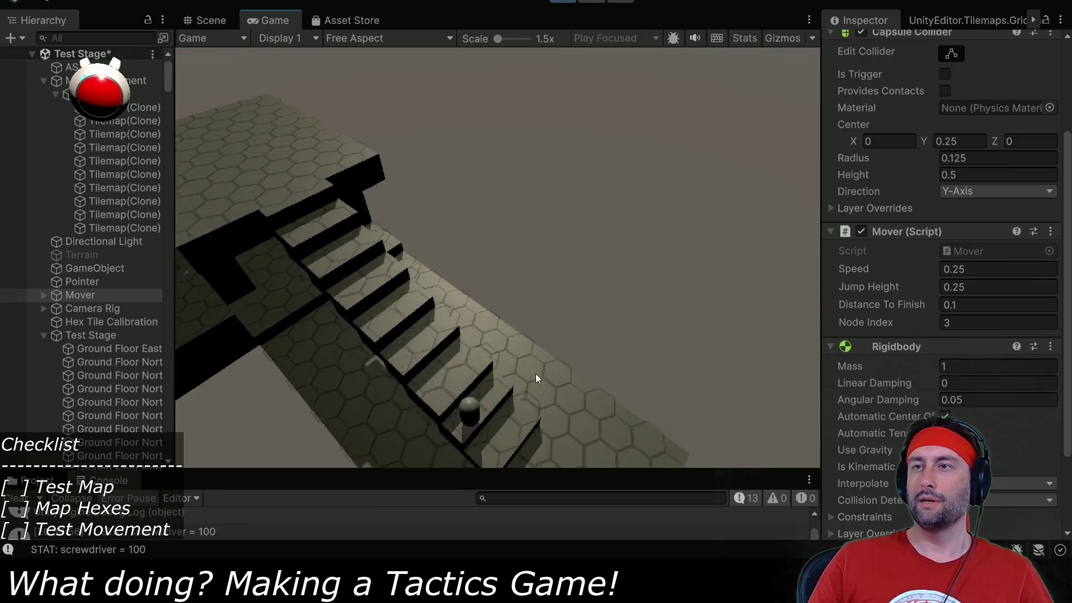
{"action": "scroll", "coordinate": [535, 374], "scroll_direction": "down", "scroll_amount": 2}
{"action": "scroll", "coordinate": [572, 306], "scroll_direction": "down", "scroll_amount": 1}
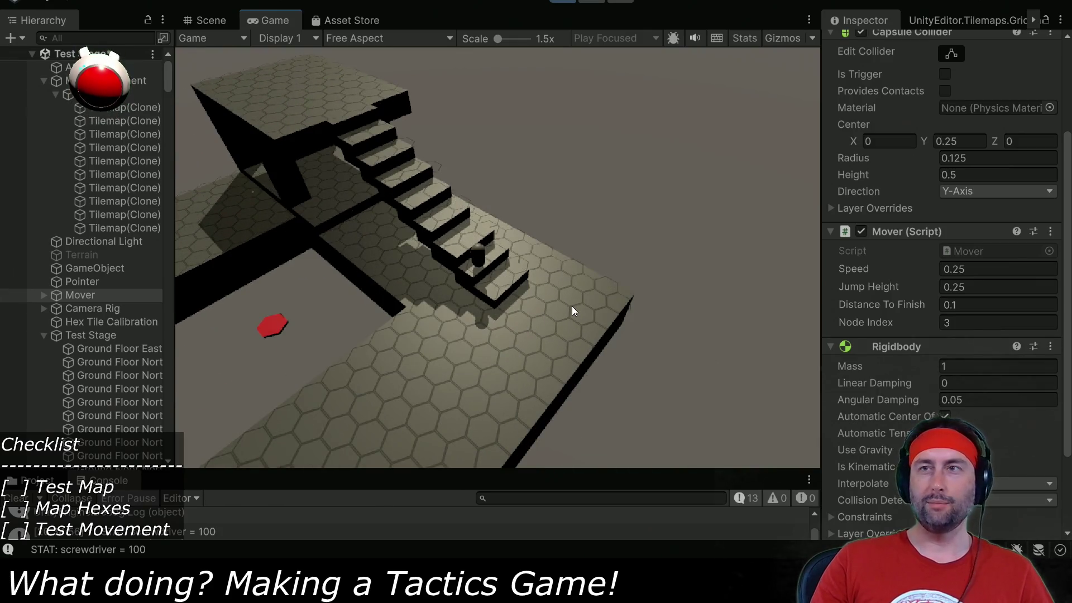
{"action": "scroll", "coordinate": [571, 306], "scroll_direction": "down", "scroll_amount": 1}
{"action": "scroll", "coordinate": [571, 306], "scroll_direction": "up", "scroll_amount": 2}
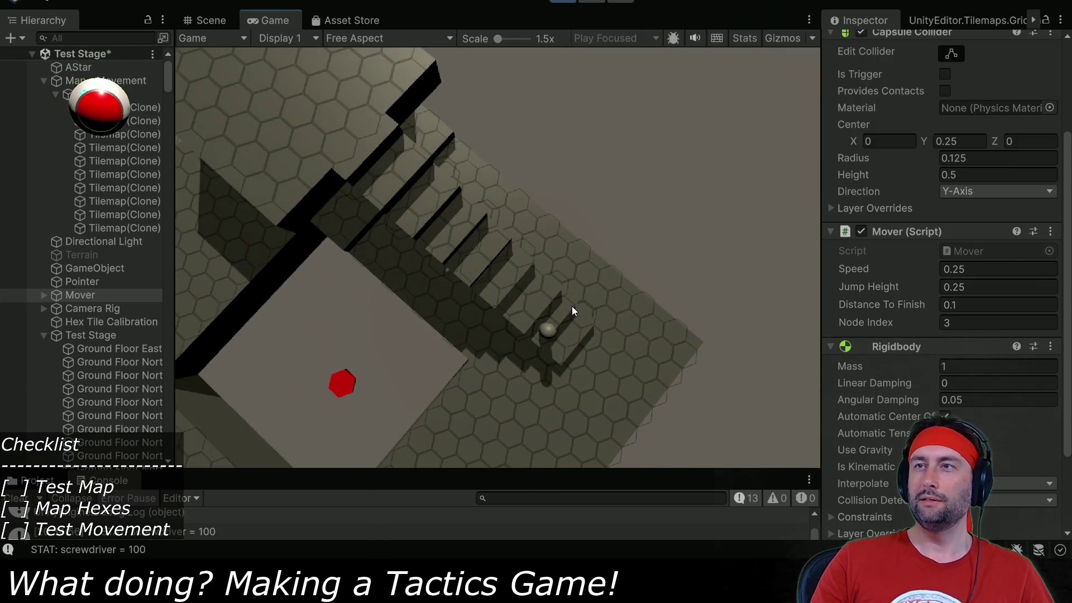
{"action": "scroll", "coordinate": [572, 306], "scroll_direction": "up", "scroll_amount": 3}
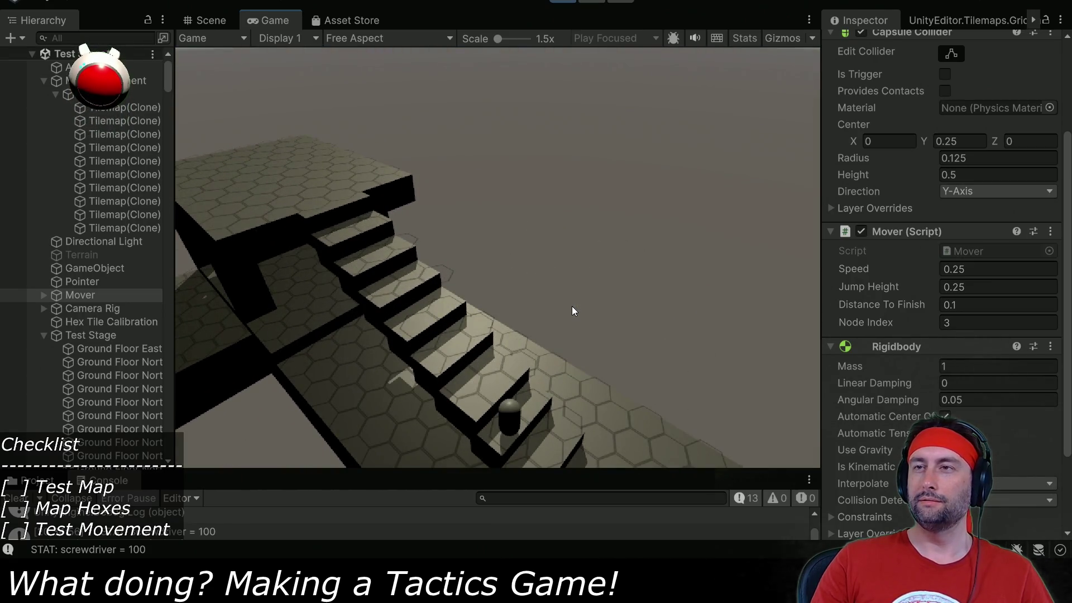
{"action": "scroll", "coordinate": [962, 190], "scroll_direction": "up", "scroll_amount": 5}
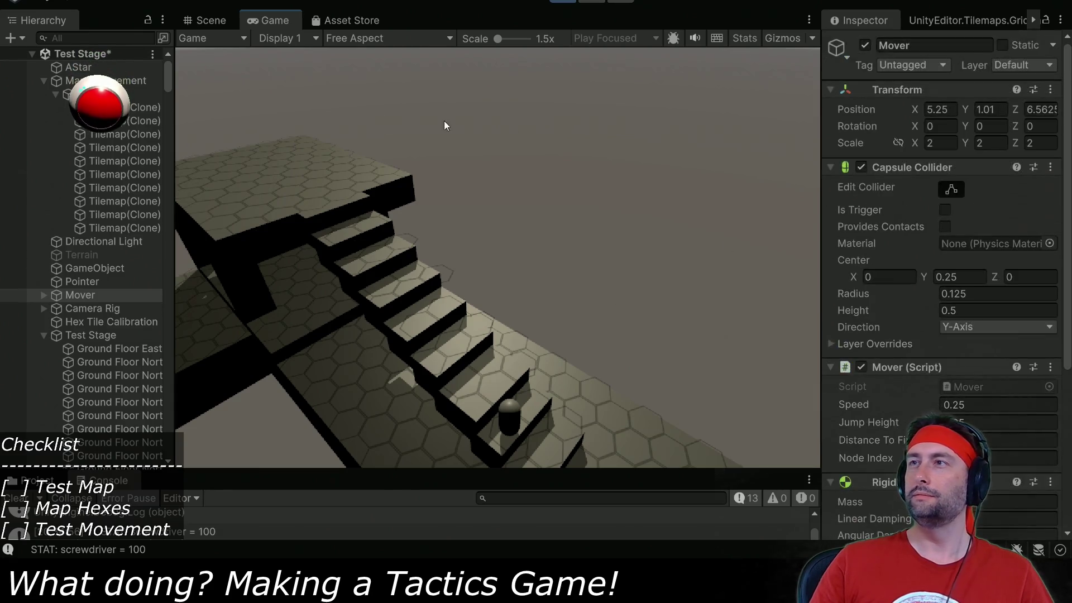
Set the Camera Rig's Transform Position Y to 0 and enlarge the Console above the game view.
{"action": "left_click", "coordinate": [89, 308]}
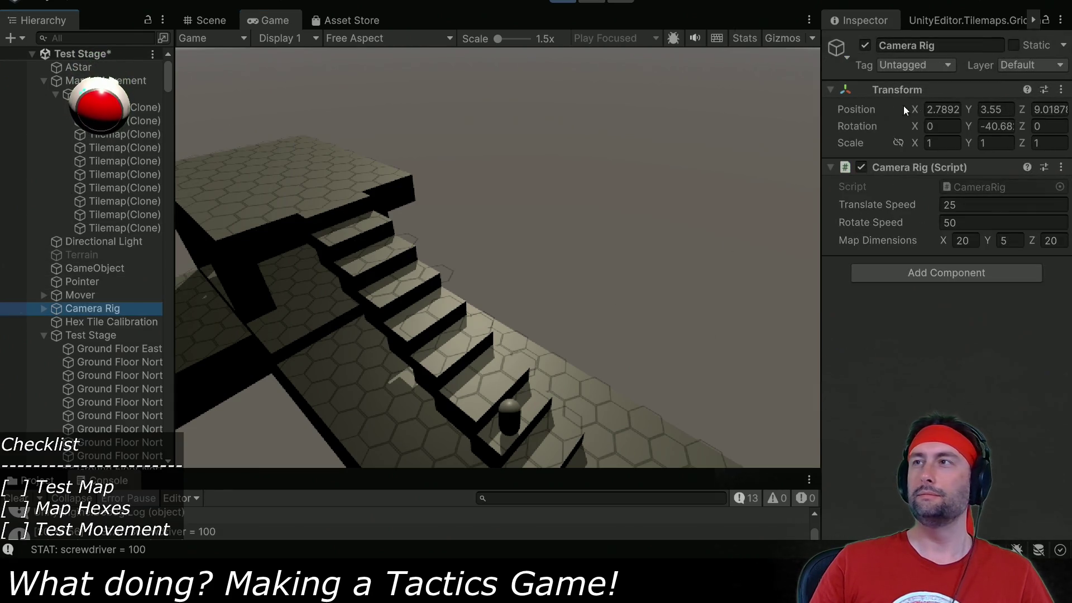
{"action": "left_click", "coordinate": [969, 108]}
{"action": "type", "text": "0"}
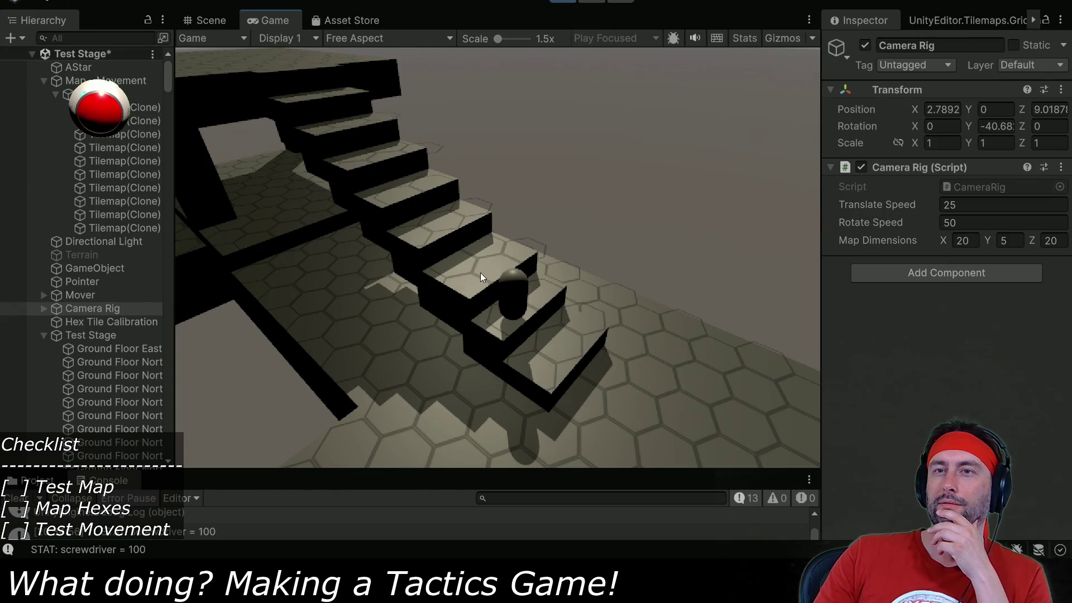
{"action": "left_click_drag", "start_coordinate": [200, 470], "coordinate": [256, 317]}
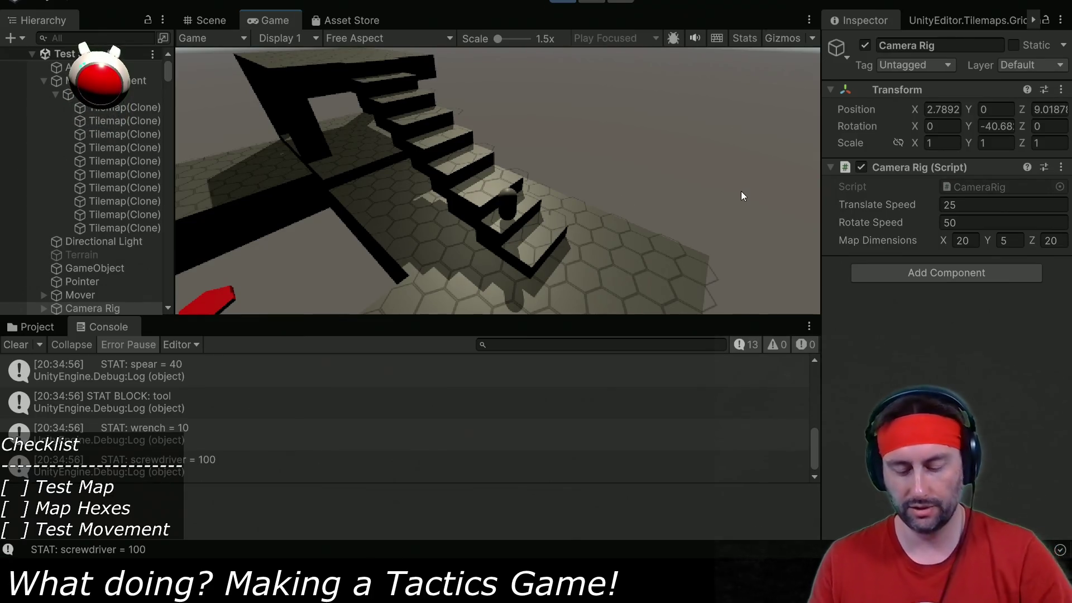
{"action": "key", "text": "d"}
{"action": "key", "text": "w"}
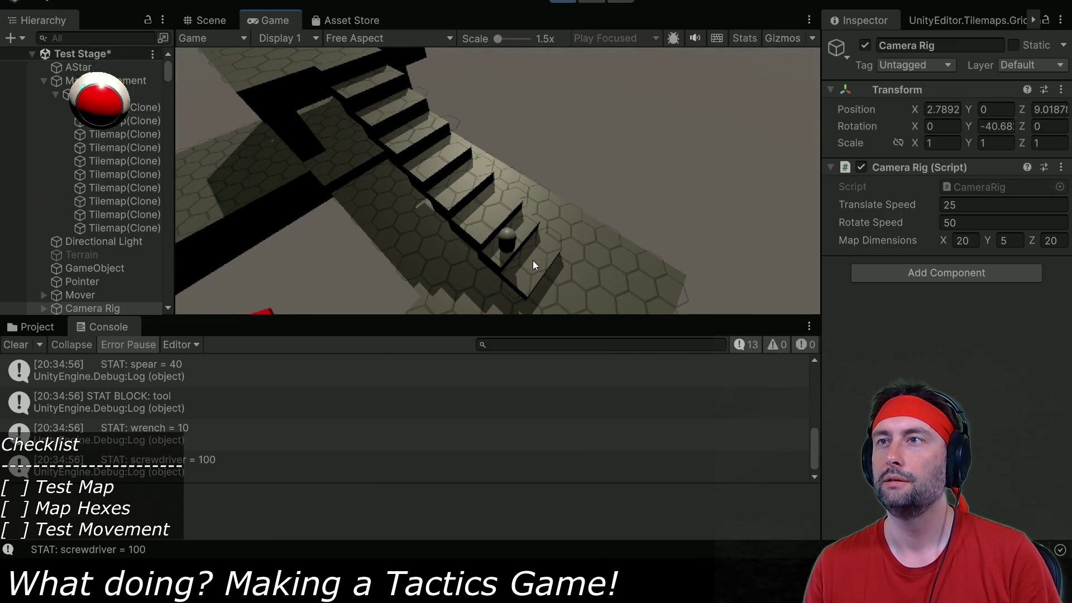
{"action": "left_click", "coordinate": [535, 265]}
{"action": "left_click", "coordinate": [507, 252]}
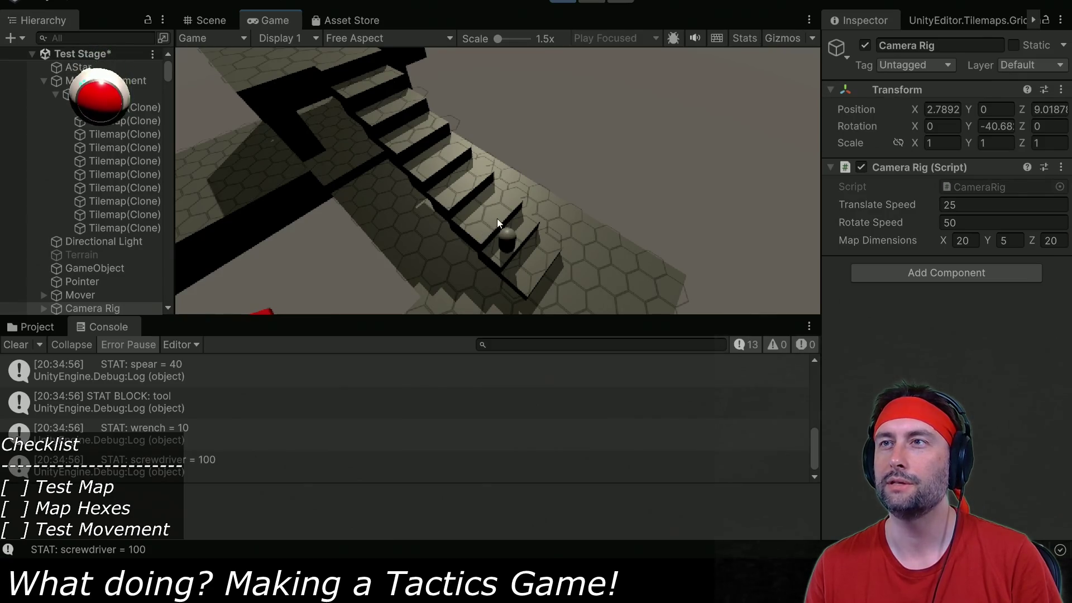
{"action": "left_click", "coordinate": [533, 258]}
{"action": "left_click", "coordinate": [508, 249]}
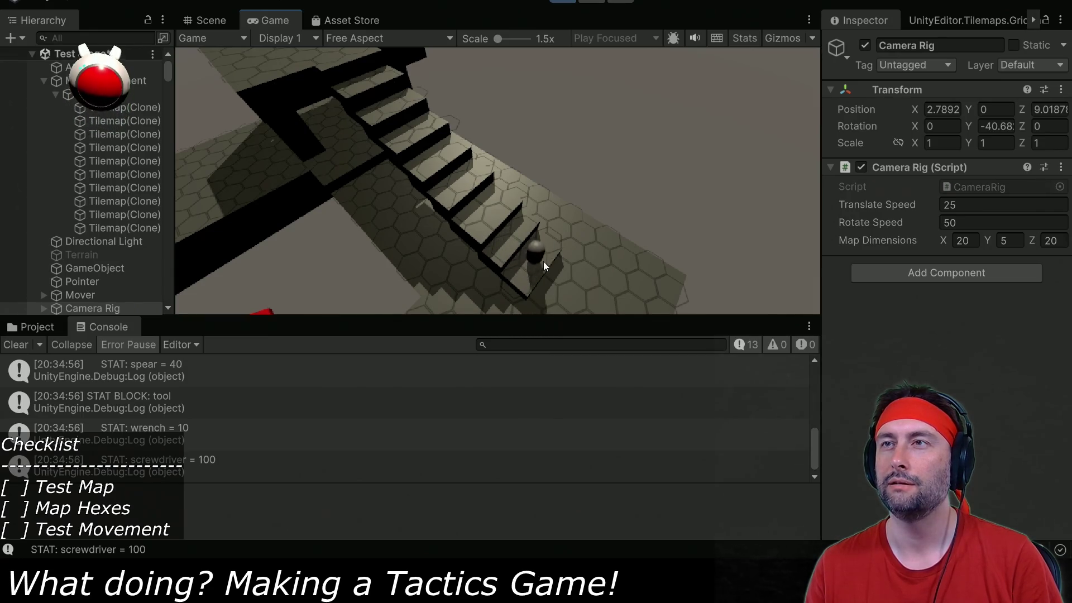
{"action": "scroll", "coordinate": [570, 249], "scroll_direction": "up", "scroll_amount": 5}
{"action": "key", "text": "e"}
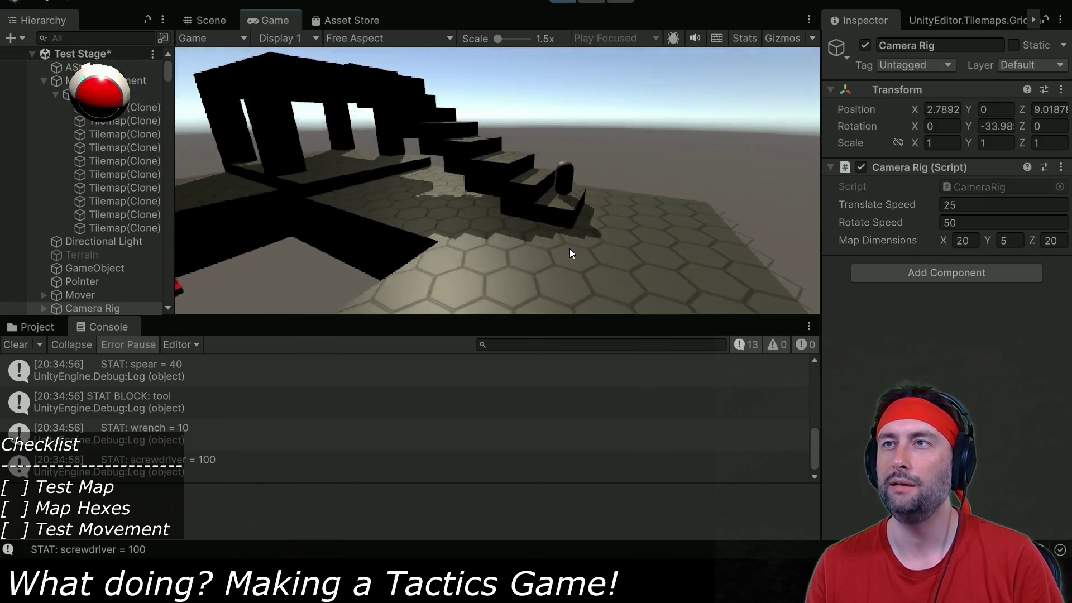
{"action": "scroll", "coordinate": [571, 254], "scroll_direction": "down", "scroll_amount": 5}
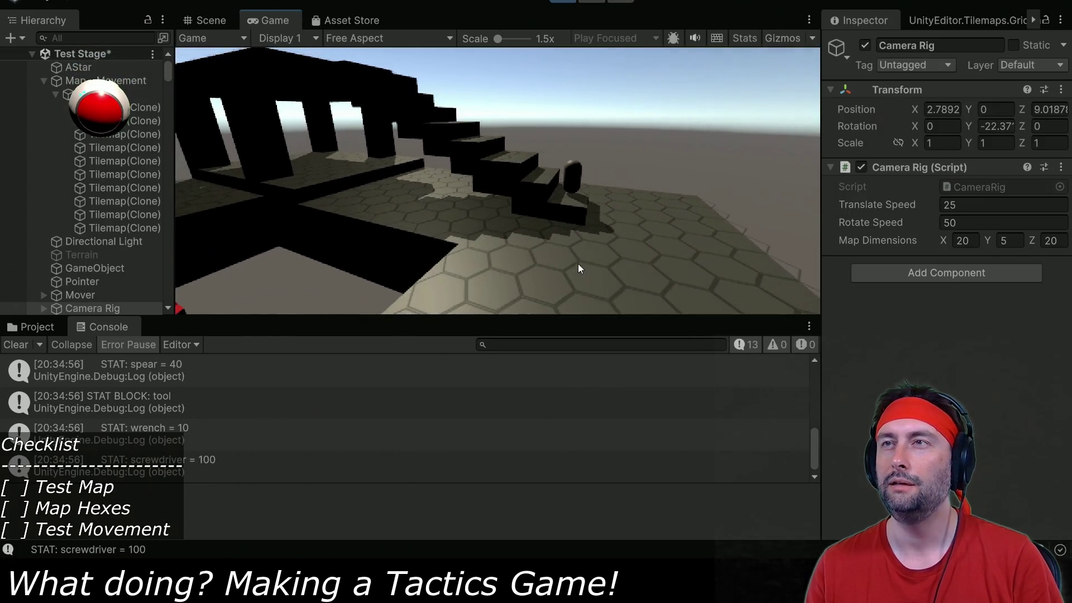
{"action": "key", "text": "q"}
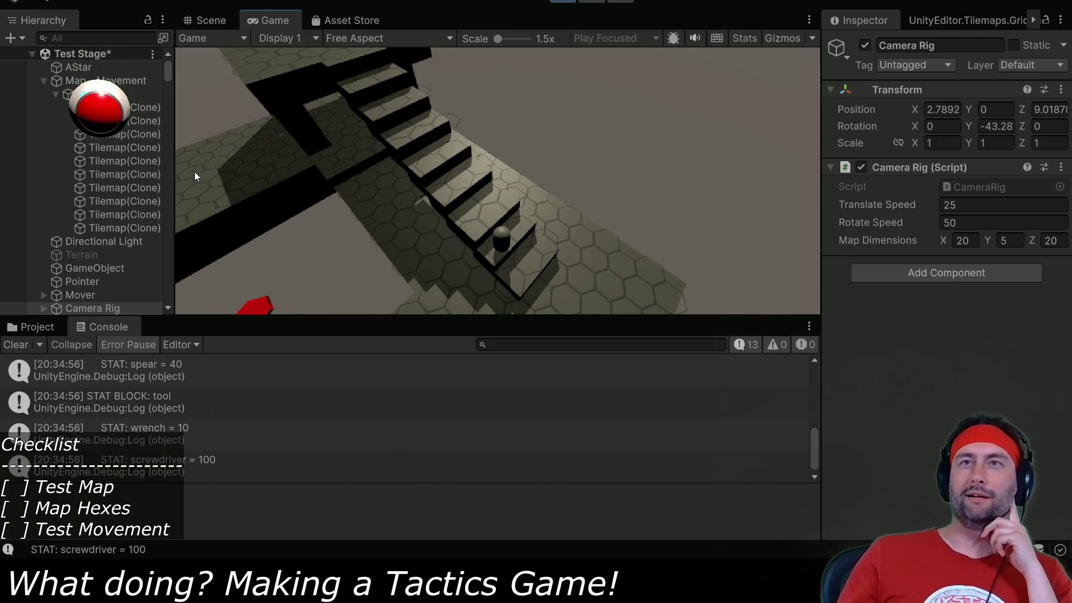
Select the AStar manager and edit its Debug Rate while zooming the Scene view onto the hex floor.
{"action": "left_click", "coordinate": [131, 68]}
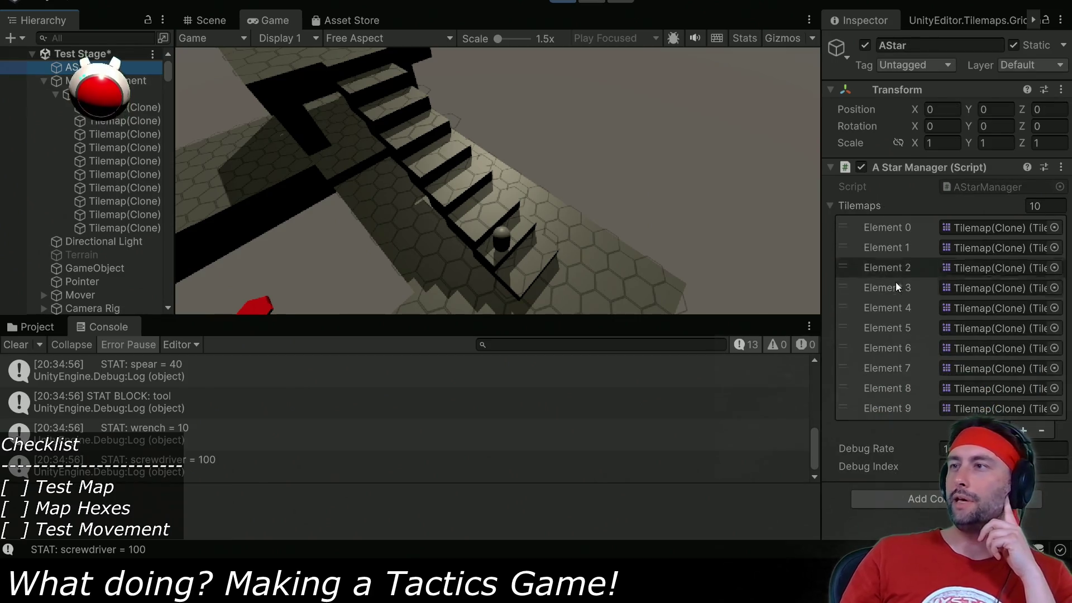
{"action": "left_click", "coordinate": [949, 448]}
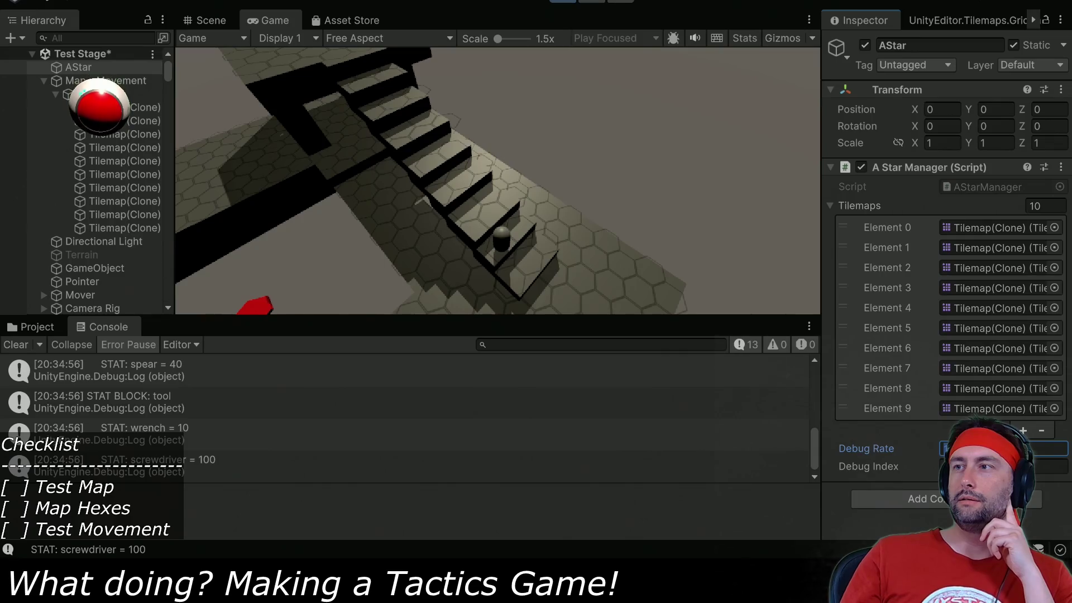
{"action": "left_click", "coordinate": [197, 21]}
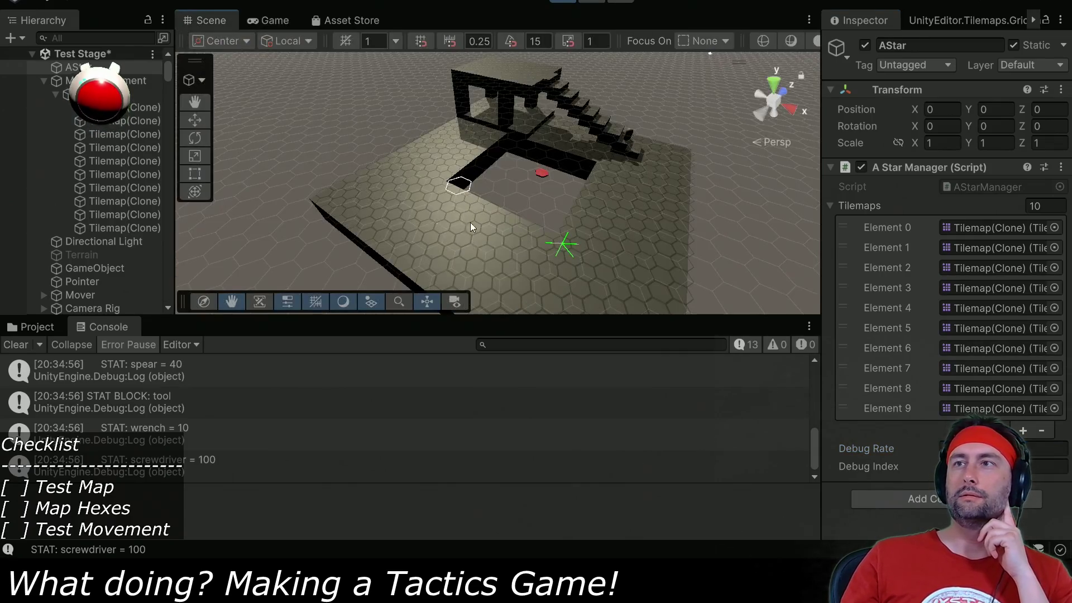
{"action": "mouse_move", "coordinate": [541, 250]}
{"action": "left_mouse_down"}
{"action": "mouse_move", "coordinate": [437, 277]}
{"action": "mouse_move", "coordinate": [443, 229]}
{"action": "left_mouse_up"}
{"action": "scroll", "coordinate": [444, 229], "scroll_direction": "up", "scroll_amount": 3}
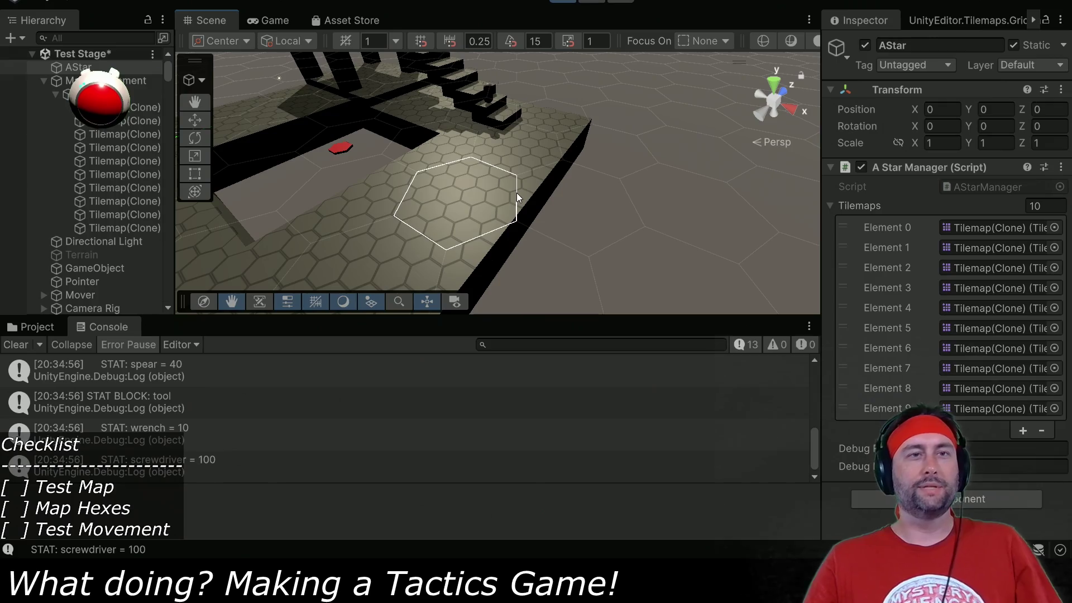
{"action": "left_click", "coordinate": [197, 117]}
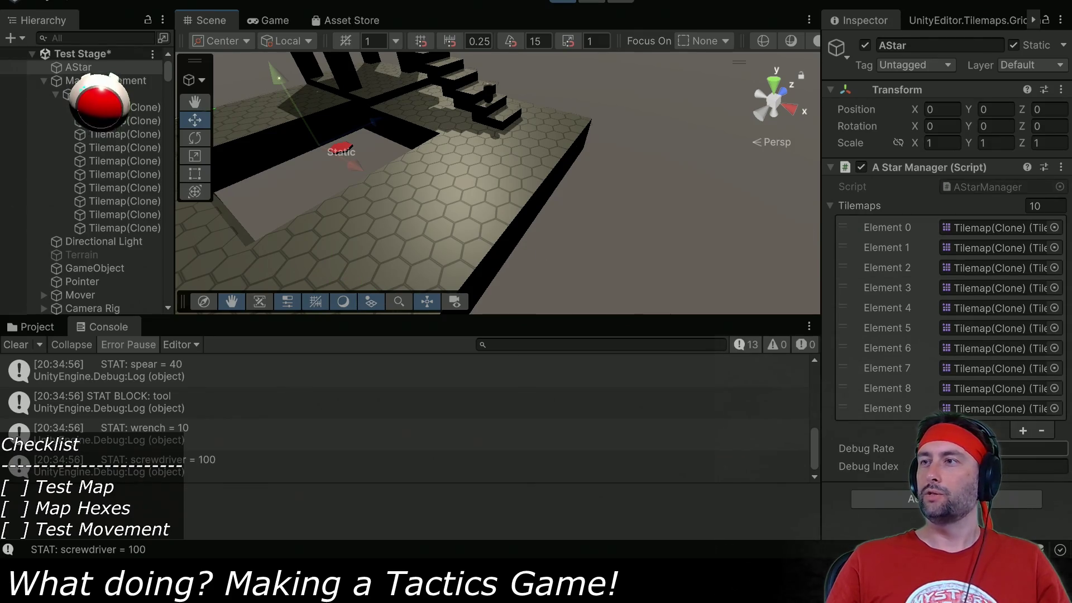
{"action": "left_click", "coordinate": [1049, 449]}
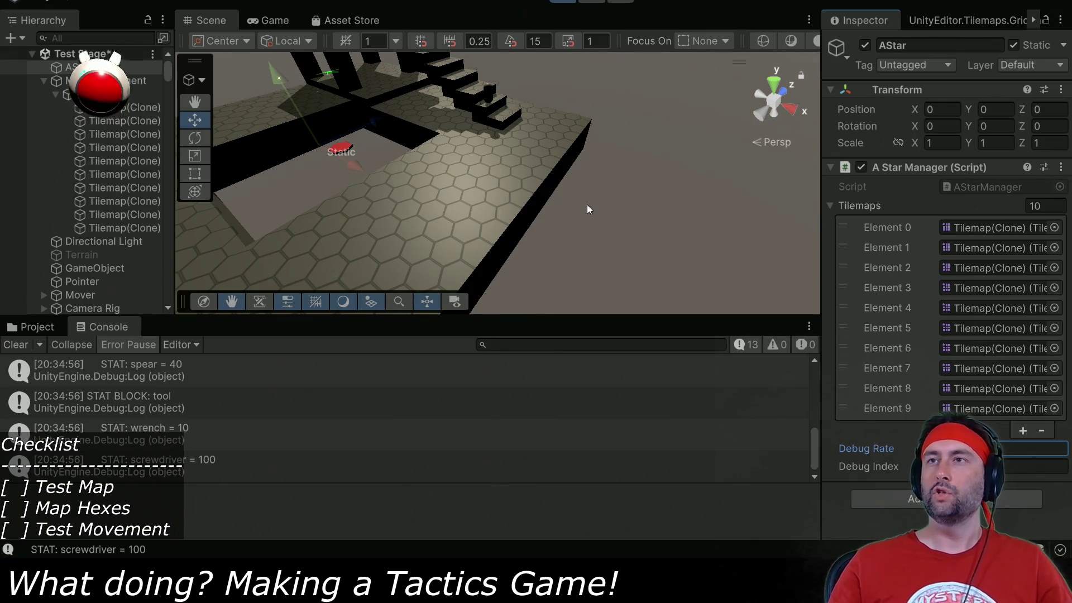
Make the Scene view taller than the Console and pan over the stairs with the pawn.
{"action": "left_click", "coordinate": [602, 199]}
{"action": "mouse_move", "coordinate": [572, 162]}
{"action": "left_mouse_down"}
{"action": "mouse_move", "coordinate": [581, 186]}
{"action": "mouse_move", "coordinate": [567, 263]}
{"action": "mouse_move", "coordinate": [512, 227]}
{"action": "mouse_move", "coordinate": [574, 147]}
{"action": "mouse_move", "coordinate": [490, 162]}
{"action": "mouse_move", "coordinate": [486, 223]}
{"action": "mouse_move", "coordinate": [525, 212]}
{"action": "left_mouse_up"}
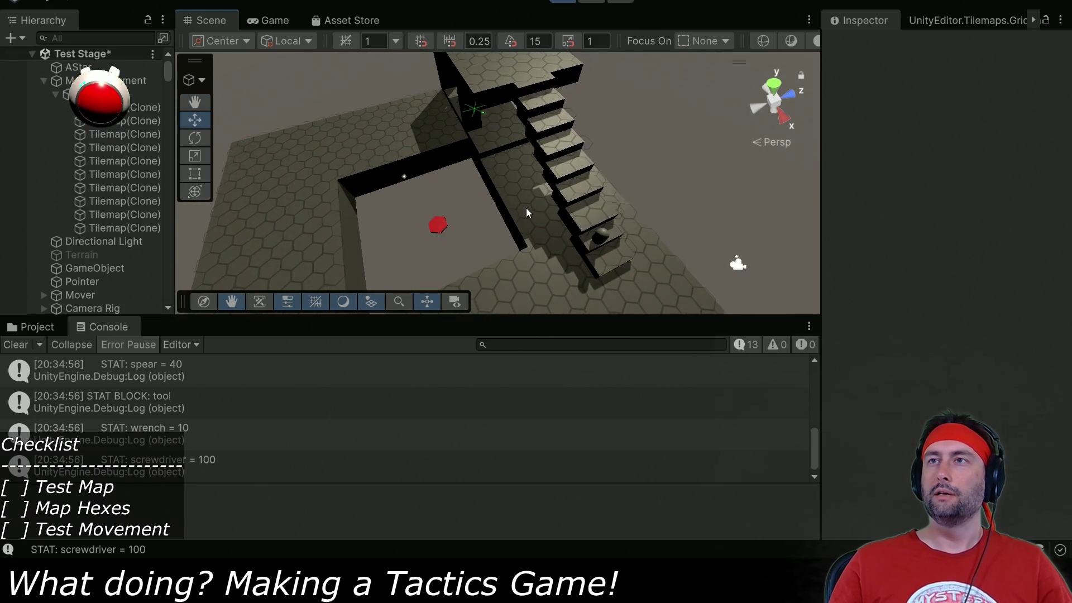
{"action": "scroll", "coordinate": [533, 209], "scroll_direction": "up", "scroll_amount": 5}
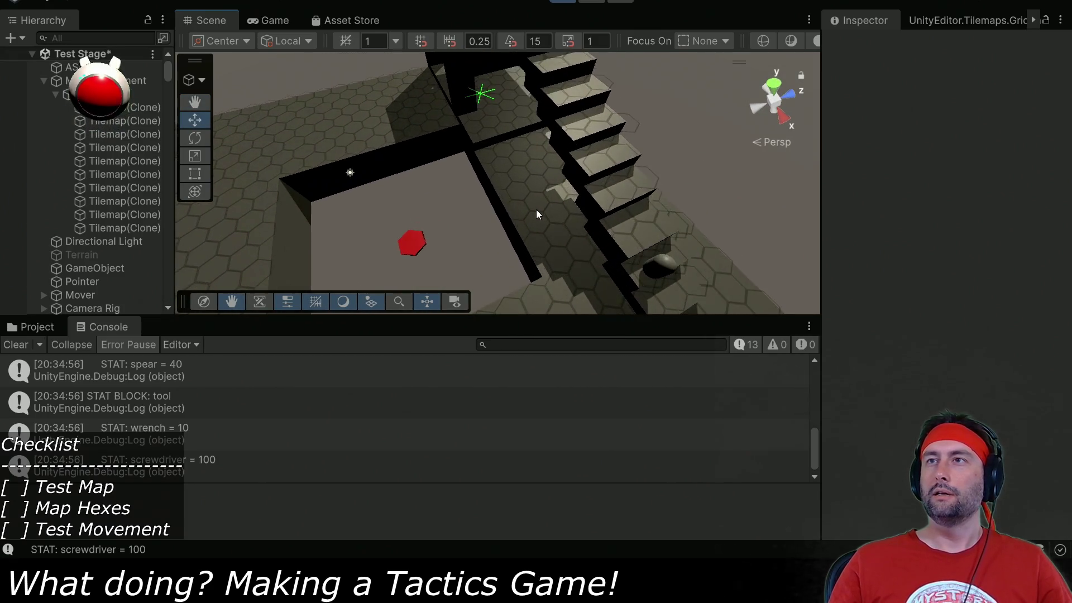
{"action": "left_click", "coordinate": [70, 67]}
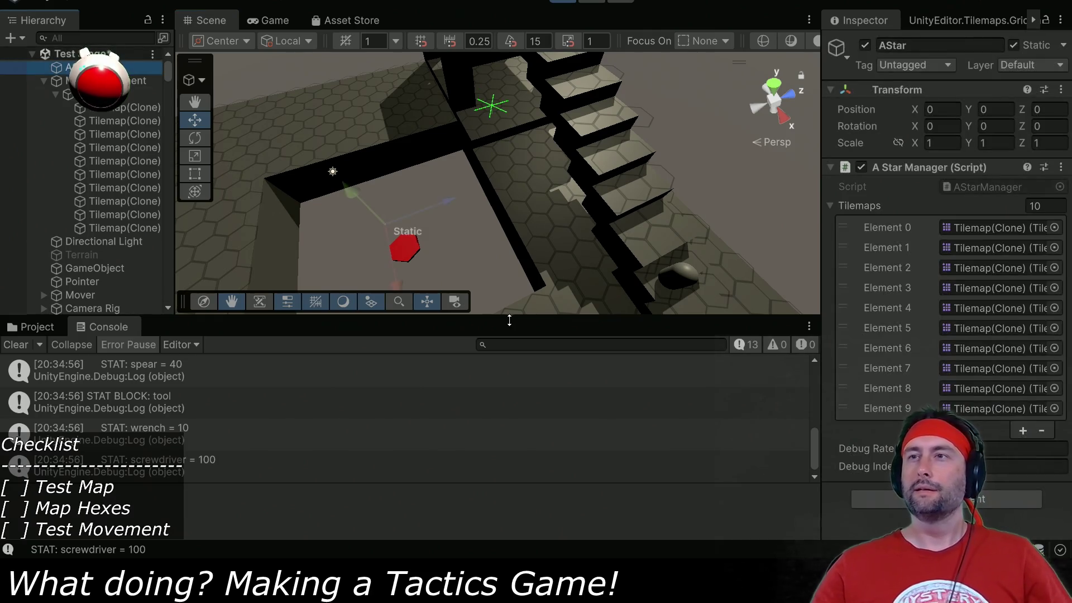
{"action": "left_click_drag", "start_coordinate": [501, 315], "coordinate": [502, 464]}
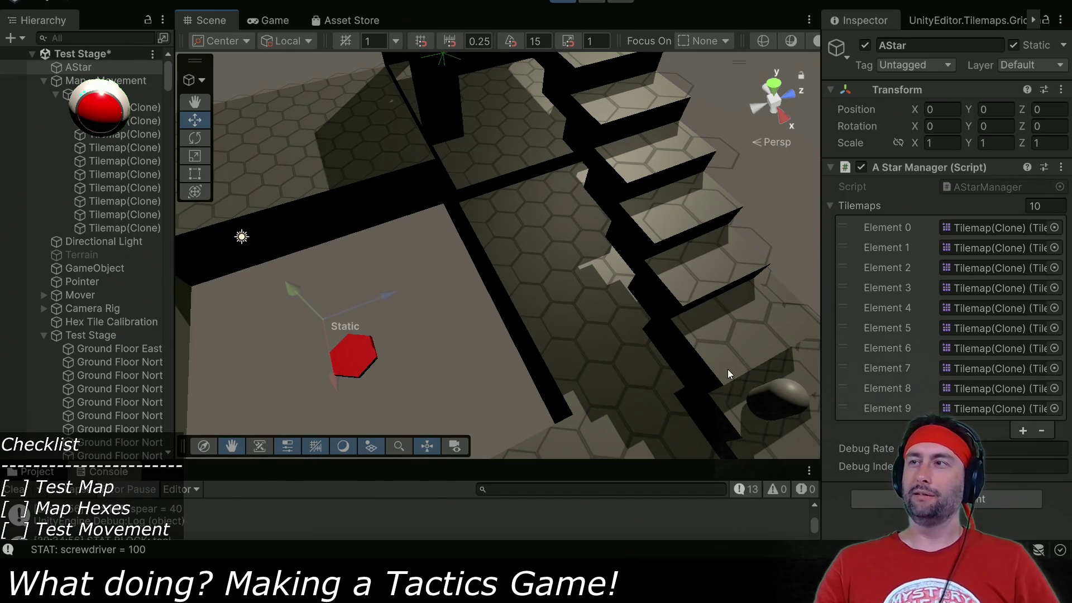
{"action": "scroll", "coordinate": [560, 387], "scroll_direction": "down", "scroll_amount": 5}
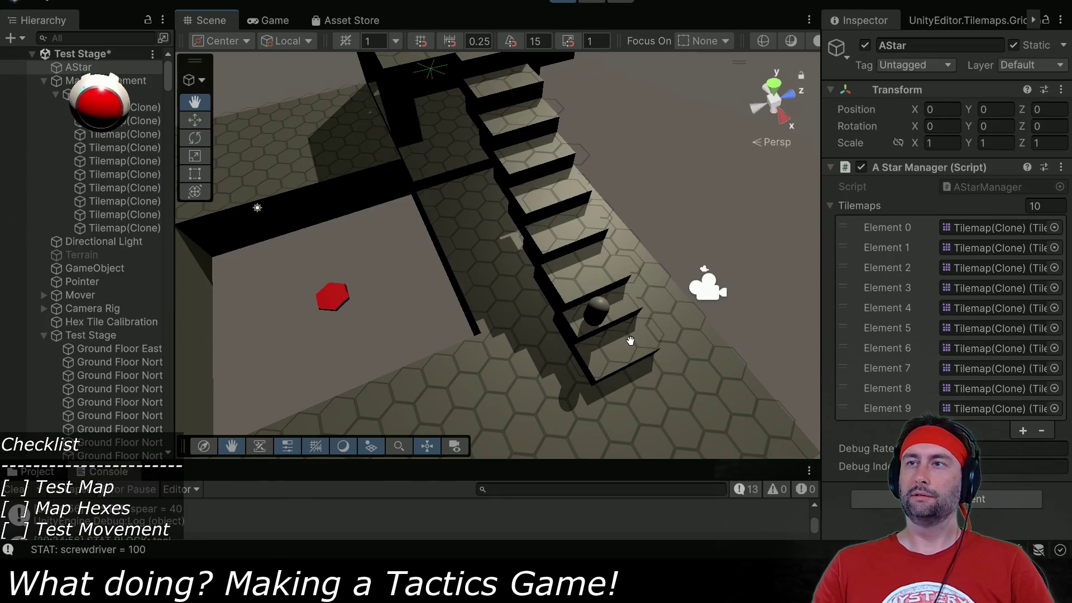
{"action": "mouse_move", "coordinate": [632, 342]}
{"action": "left_mouse_down"}
{"action": "mouse_move", "coordinate": [639, 352]}
{"action": "mouse_move", "coordinate": [620, 327]}
{"action": "mouse_move", "coordinate": [606, 351]}
{"action": "mouse_move", "coordinate": [596, 314]}
{"action": "mouse_move", "coordinate": [524, 327]}
{"action": "mouse_move", "coordinate": [565, 333]}
{"action": "mouse_move", "coordinate": [495, 327]}
{"action": "mouse_move", "coordinate": [690, 359]}
{"action": "mouse_move", "coordinate": [574, 338]}
{"action": "mouse_move", "coordinate": [583, 342]}
{"action": "mouse_move", "coordinate": [484, 349]}
{"action": "mouse_move", "coordinate": [557, 375]}
{"action": "left_mouse_up"}
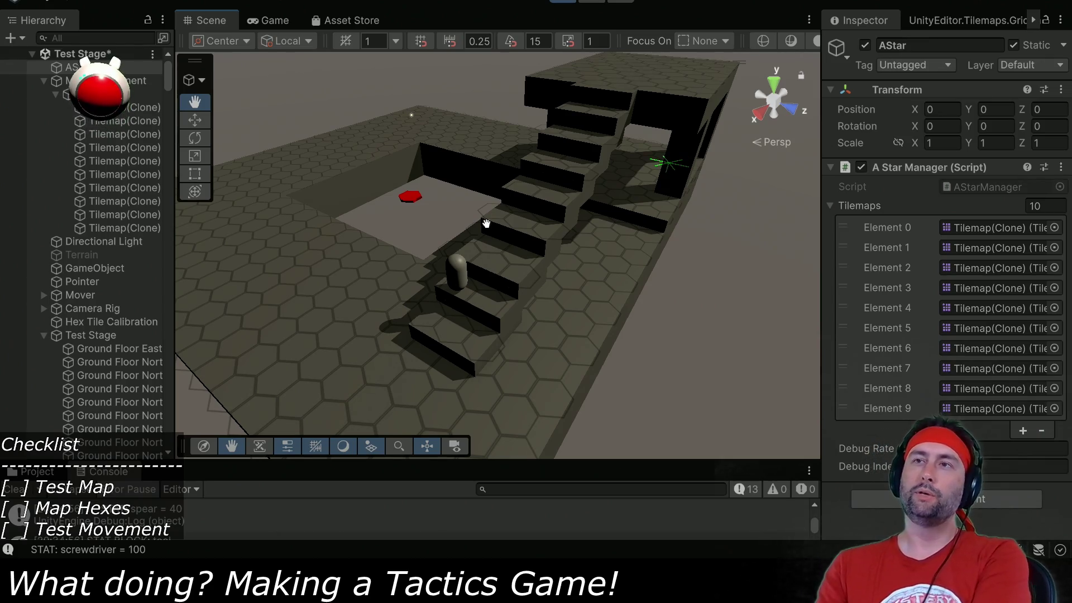
In the Game view, walk the pawn down, across a stair step and down again, then show the Scene view.
{"action": "left_click", "coordinate": [273, 20]}
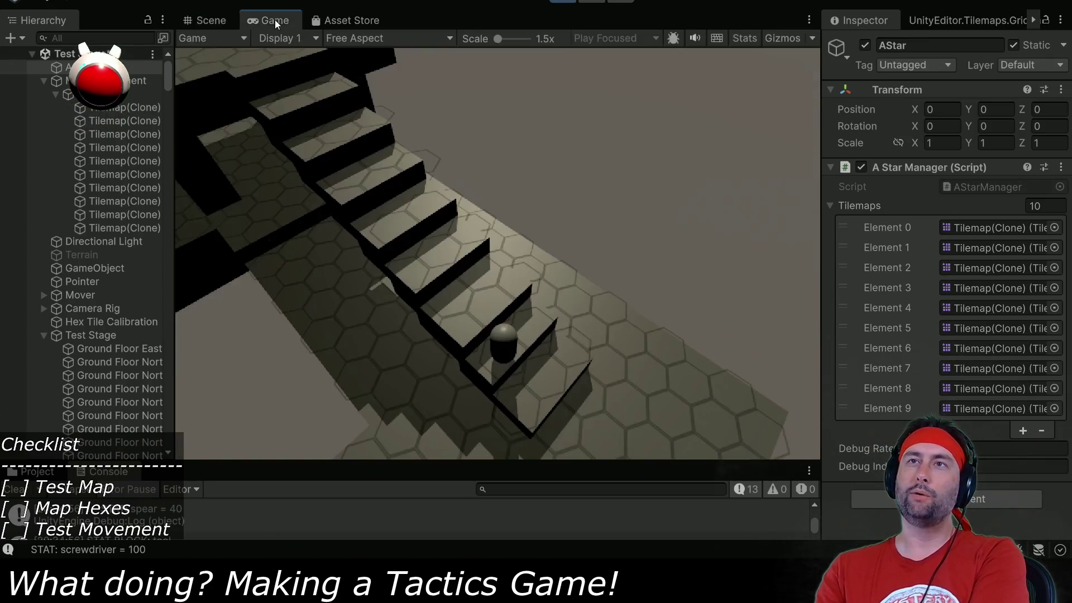
{"action": "left_click", "coordinate": [547, 374]}
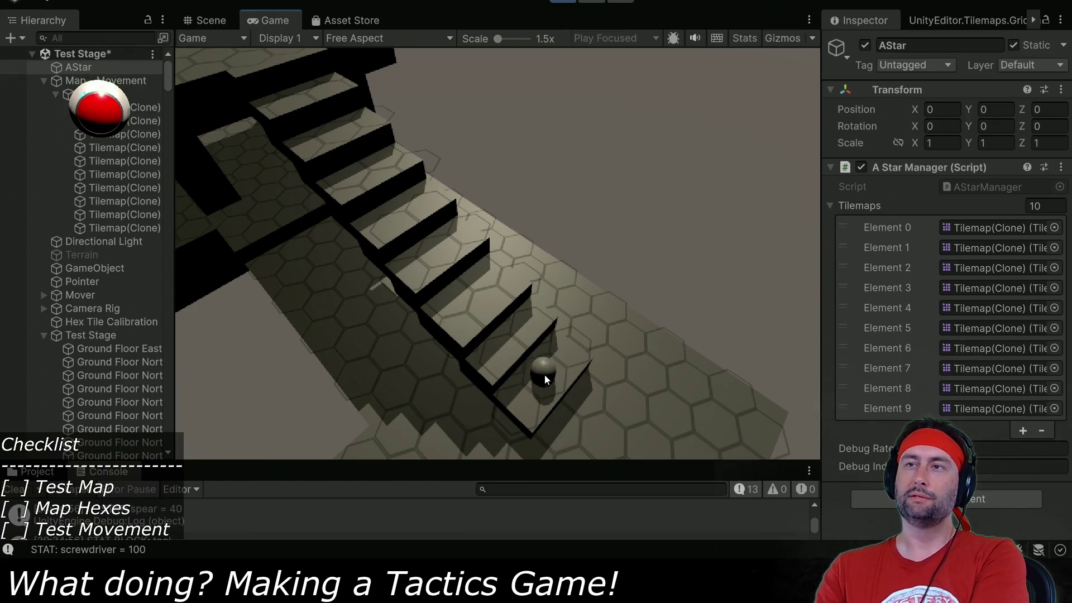
{"action": "left_click", "coordinate": [504, 358]}
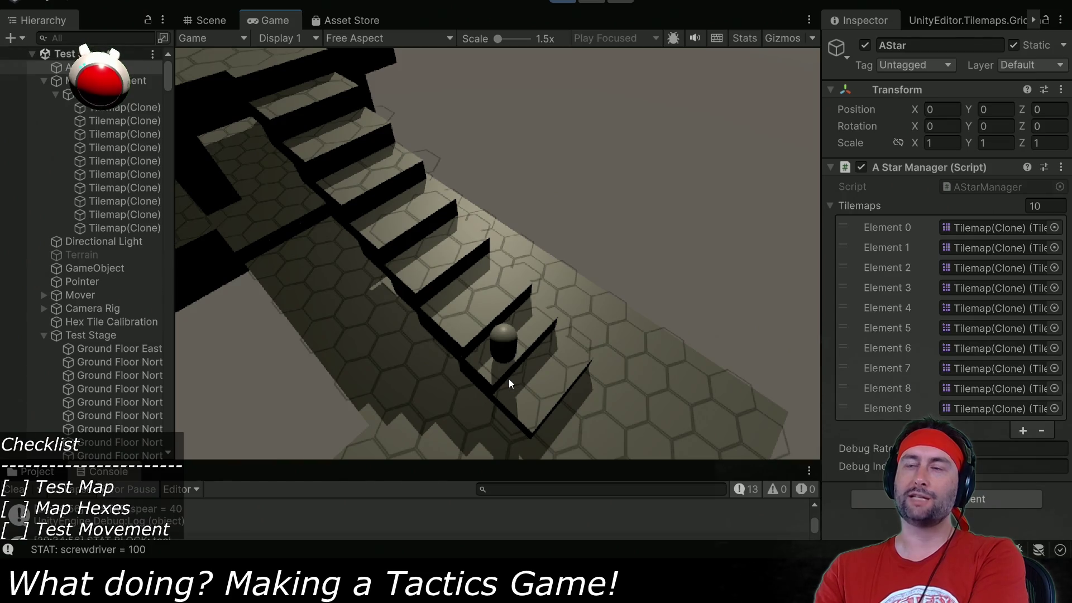
{"action": "left_click", "coordinate": [547, 382]}
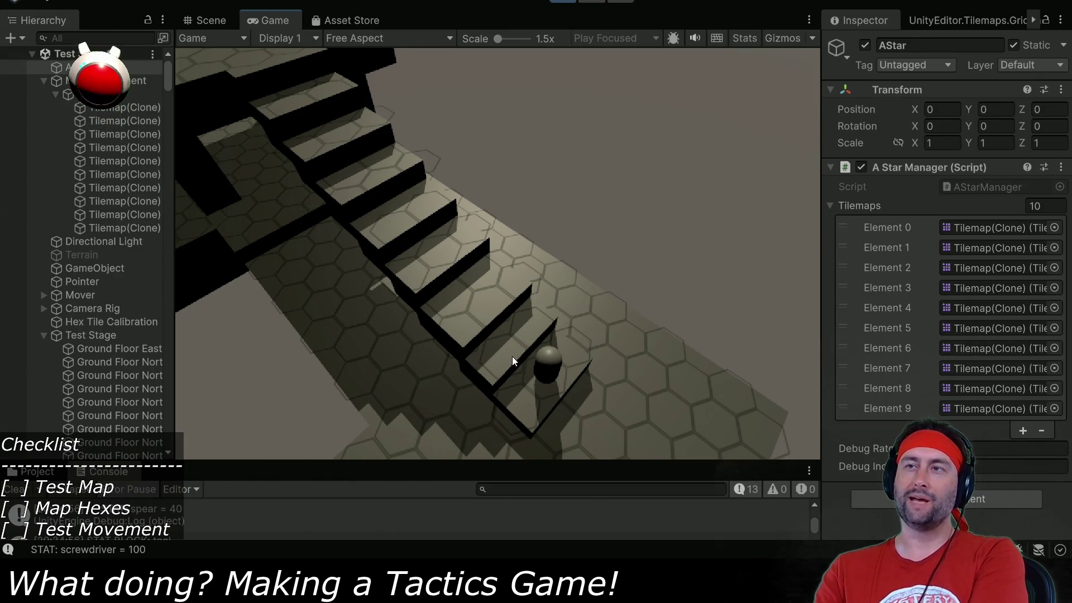
{"action": "left_click", "coordinate": [210, 22]}
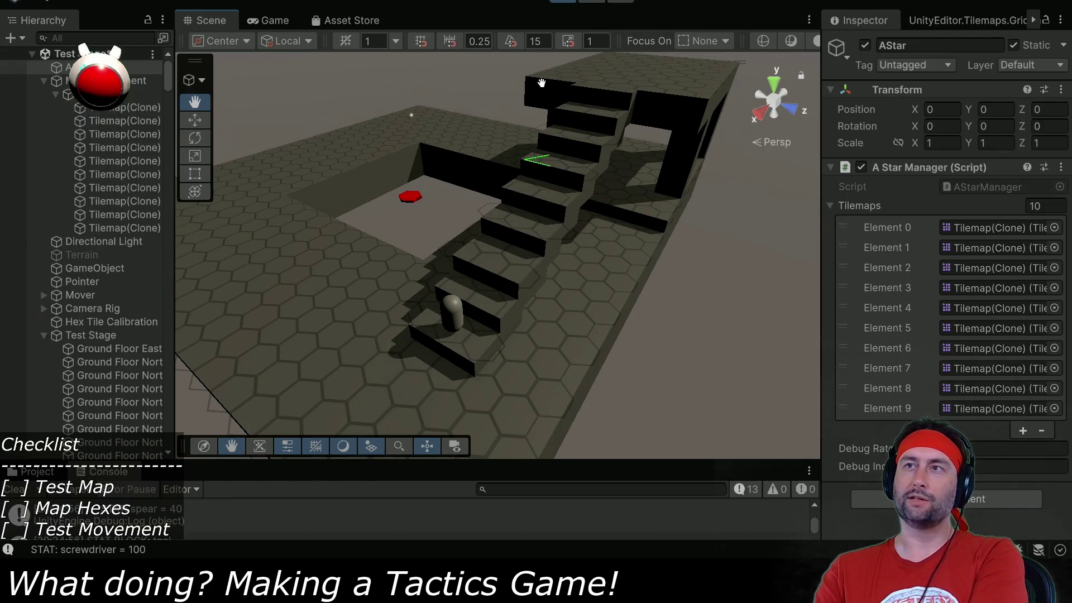
Stop Play mode, glance at the stage model in Blender, then bring up TilemapMapper.cs in VS Code.
{"action": "key", "text": "ctrl+p"}
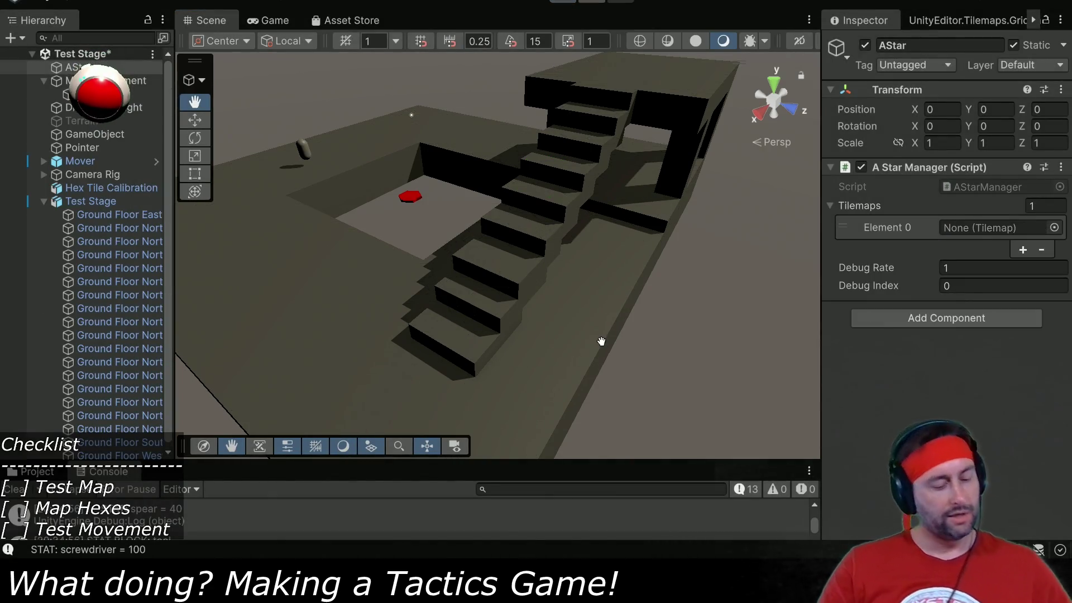
{"action": "key", "text": "alt+Tab"}
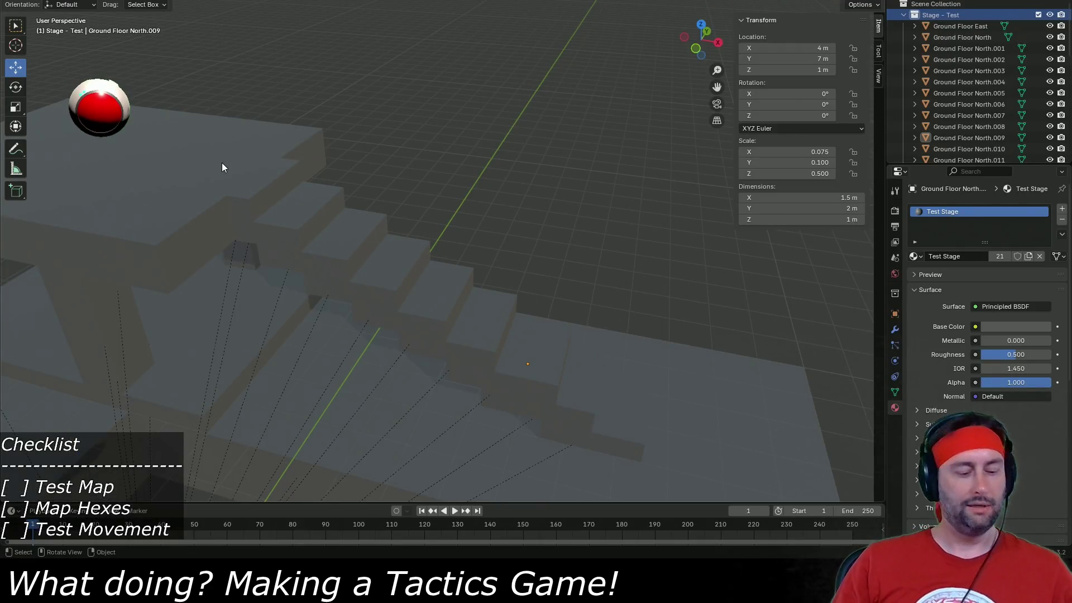
{"action": "key", "text": "alt+Tab"}
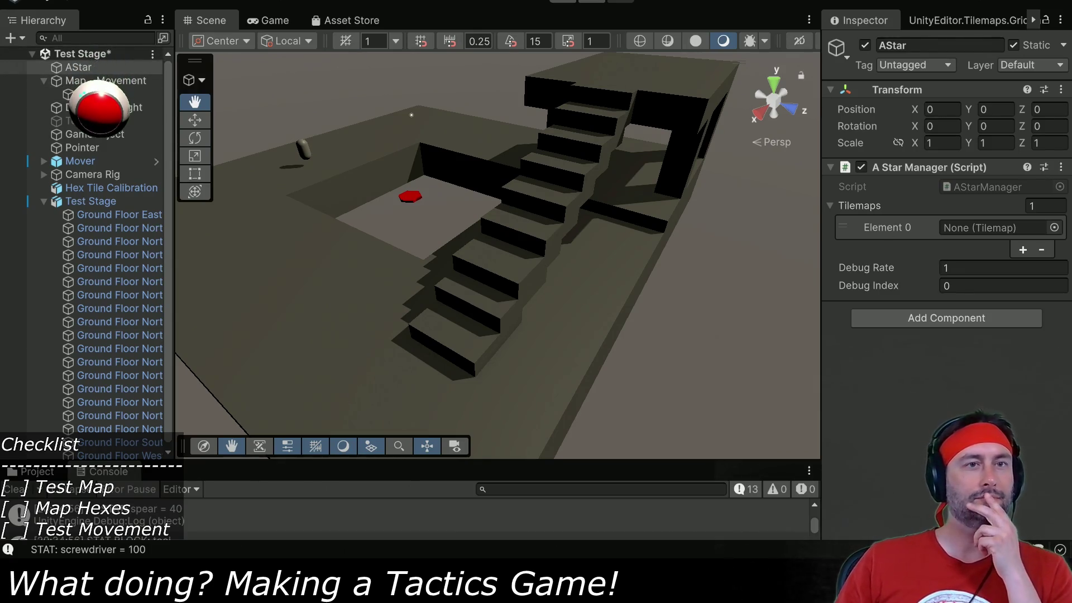
{"action": "key", "text": "alt+Tab"}
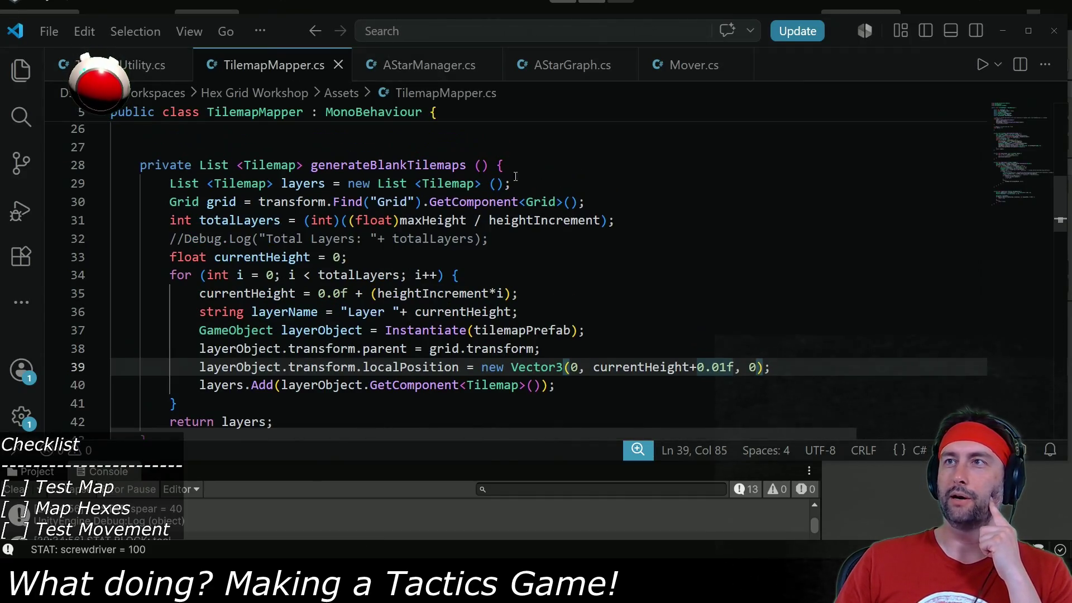
In AStarManager.cs, change line 26's AStarGraph value from 1.0f to 1.5f and return to Unity.
{"action": "key", "text": "ctrl+Tab"}
{"action": "key", "text": "ctrl+Tab"}
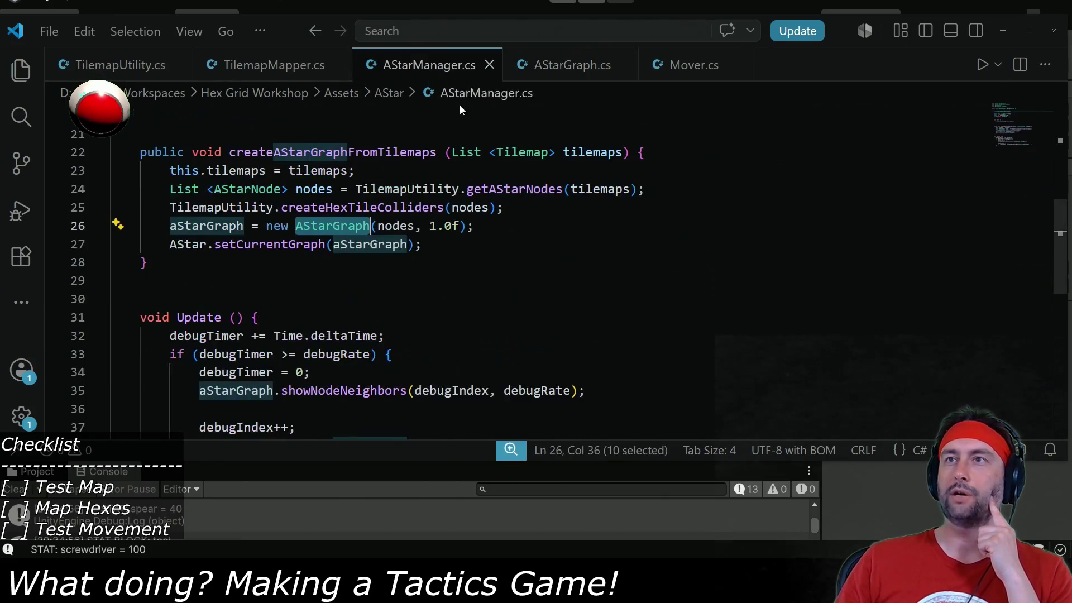
{"action": "scroll", "coordinate": [452, 366], "scroll_direction": "up", "scroll_amount": 3}
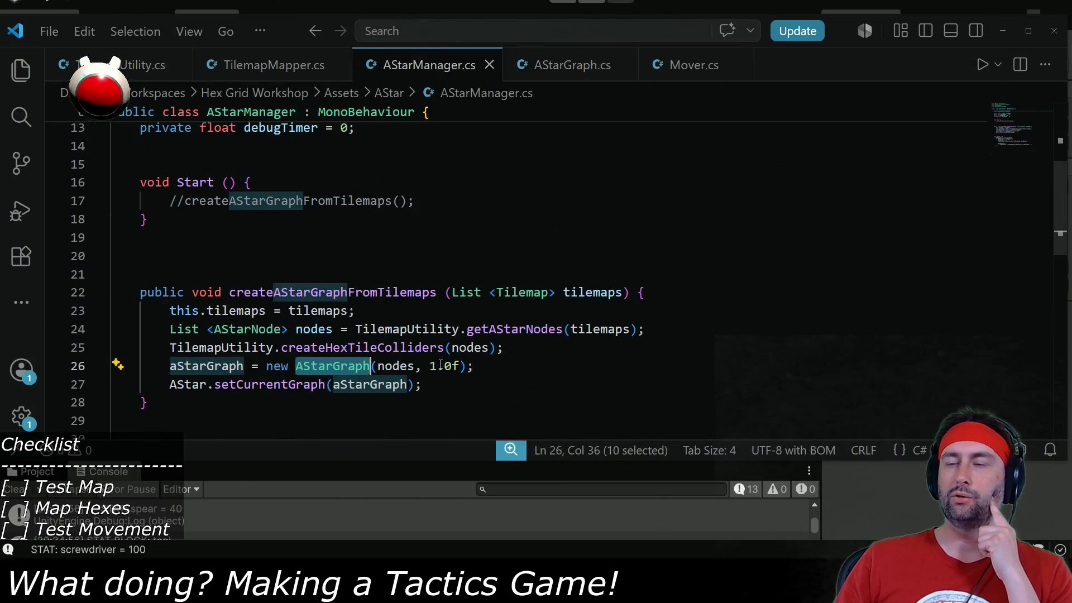
{"action": "left_click_drag", "start_coordinate": [445, 366], "coordinate": [452, 366]}
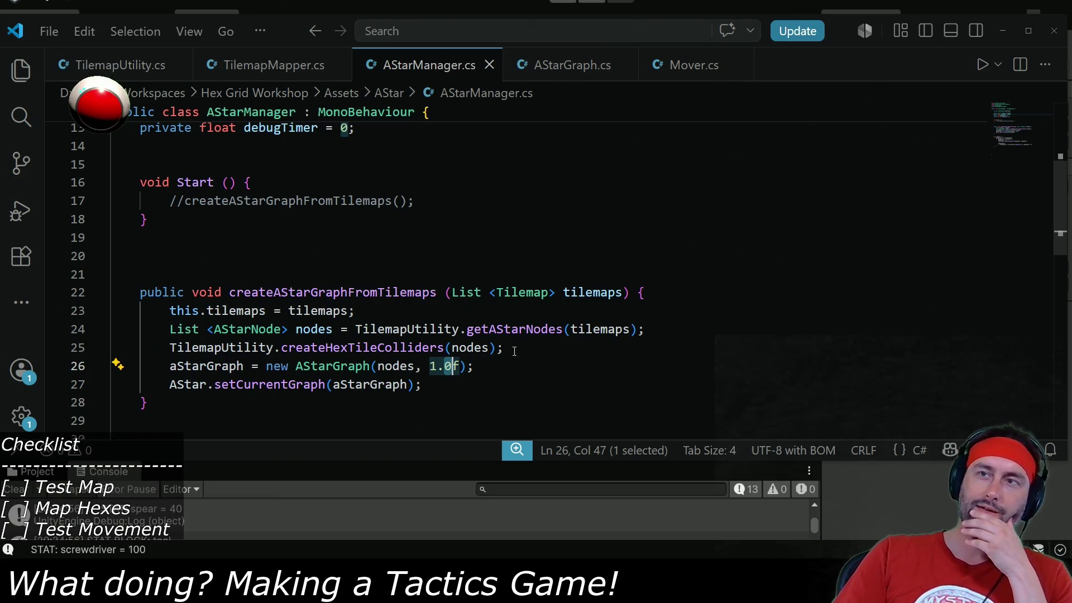
{"action": "type", "text": "5"}
{"action": "scroll", "coordinate": [480, 372], "scroll_direction": "down", "scroll_amount": 1}
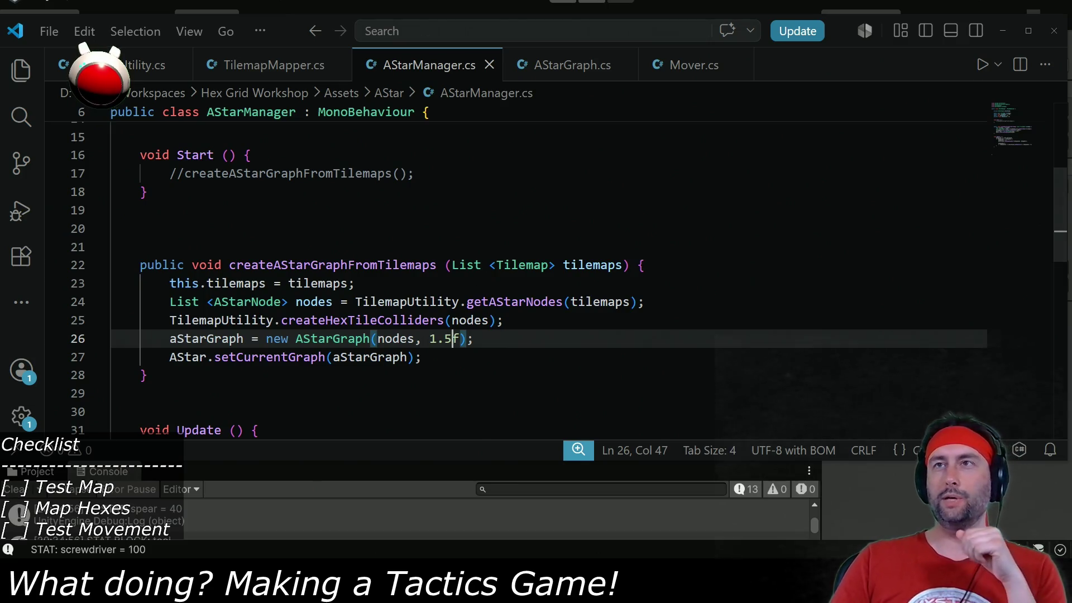
{"action": "key", "text": "alt+Tab"}
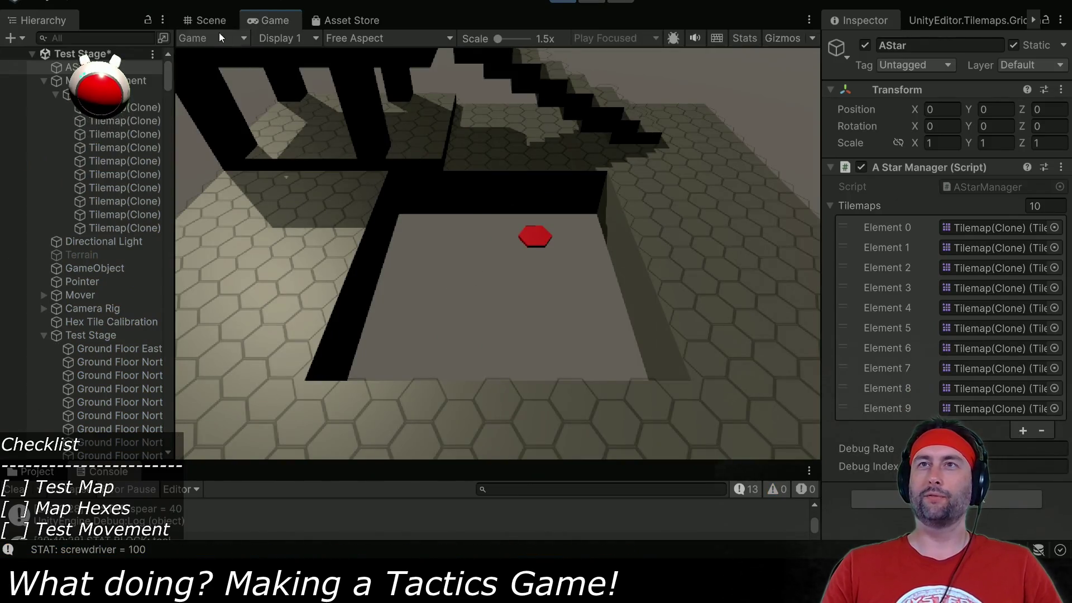
Orbit and pan the Scene view to the green neighbour lines near the pawn and red hex.
{"action": "left_click", "coordinate": [211, 22]}
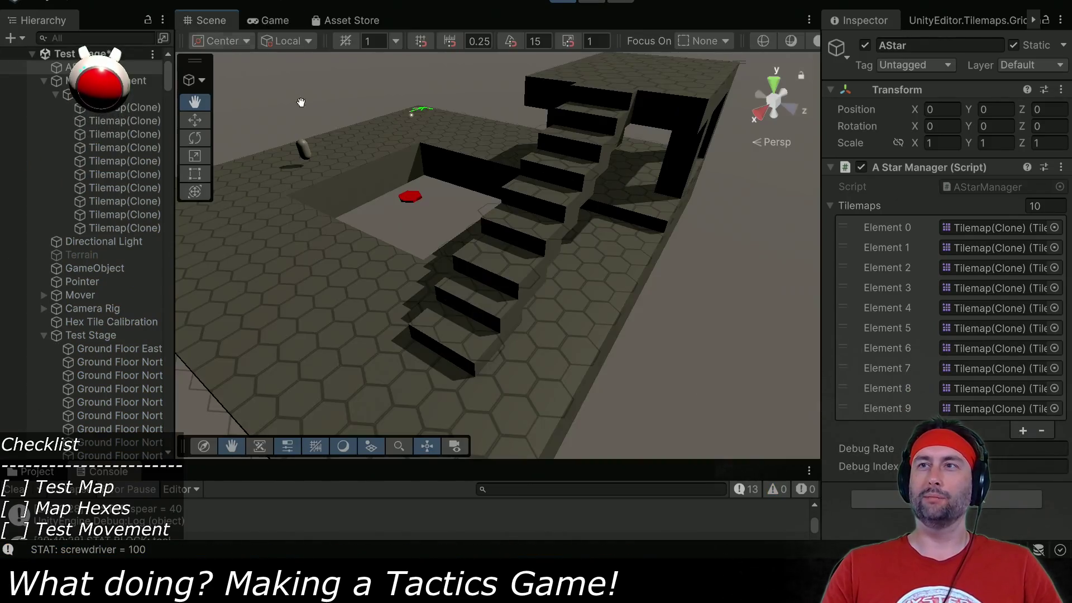
{"action": "mouse_move", "coordinate": [400, 241]}
{"action": "left_mouse_down"}
{"action": "mouse_move", "coordinate": [478, 317]}
{"action": "mouse_move", "coordinate": [663, 322]}
{"action": "mouse_move", "coordinate": [369, 287]}
{"action": "mouse_move", "coordinate": [471, 206]}
{"action": "mouse_move", "coordinate": [426, 115]}
{"action": "mouse_move", "coordinate": [417, 233]}
{"action": "left_mouse_up"}
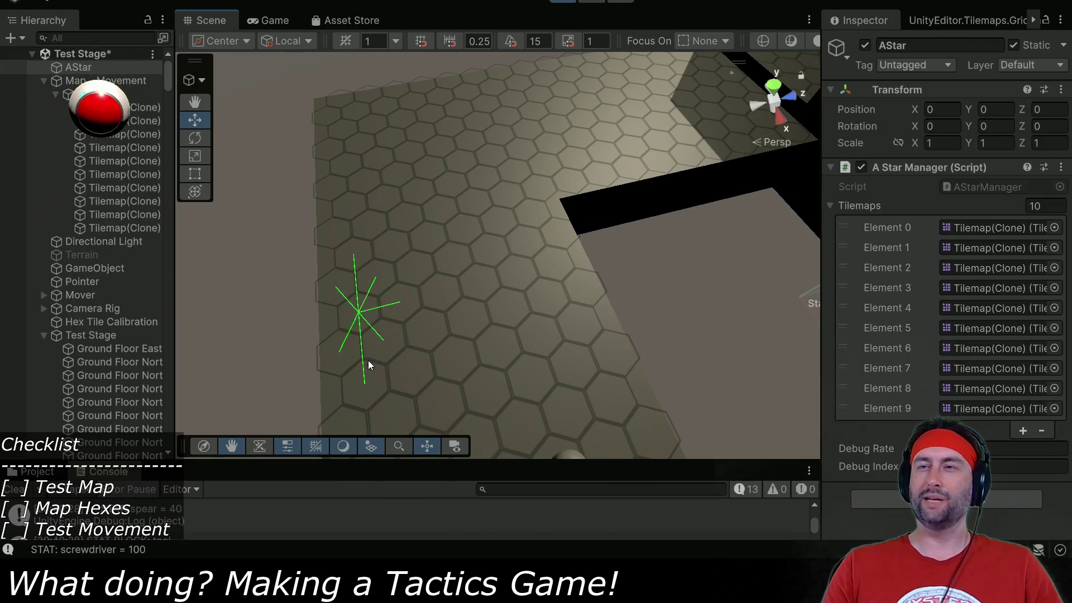
{"action": "left_click_drag", "start_coordinate": [424, 380], "coordinate": [393, 267]}
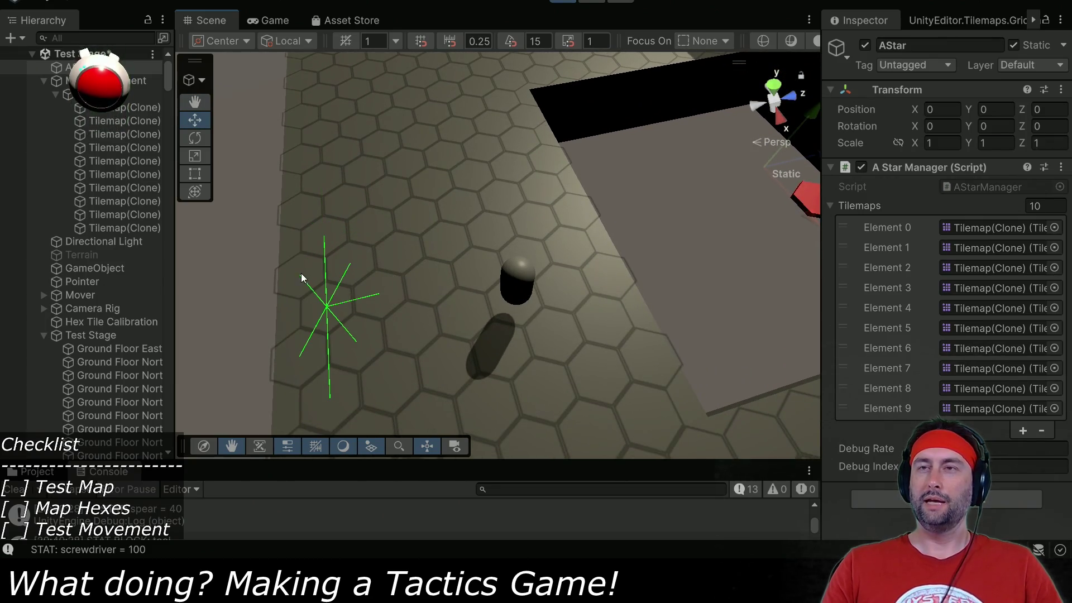
{"action": "mouse_move", "coordinate": [300, 273]}
{"action": "left_mouse_down"}
{"action": "mouse_move", "coordinate": [363, 318]}
{"action": "mouse_move", "coordinate": [324, 290]}
{"action": "left_mouse_up"}
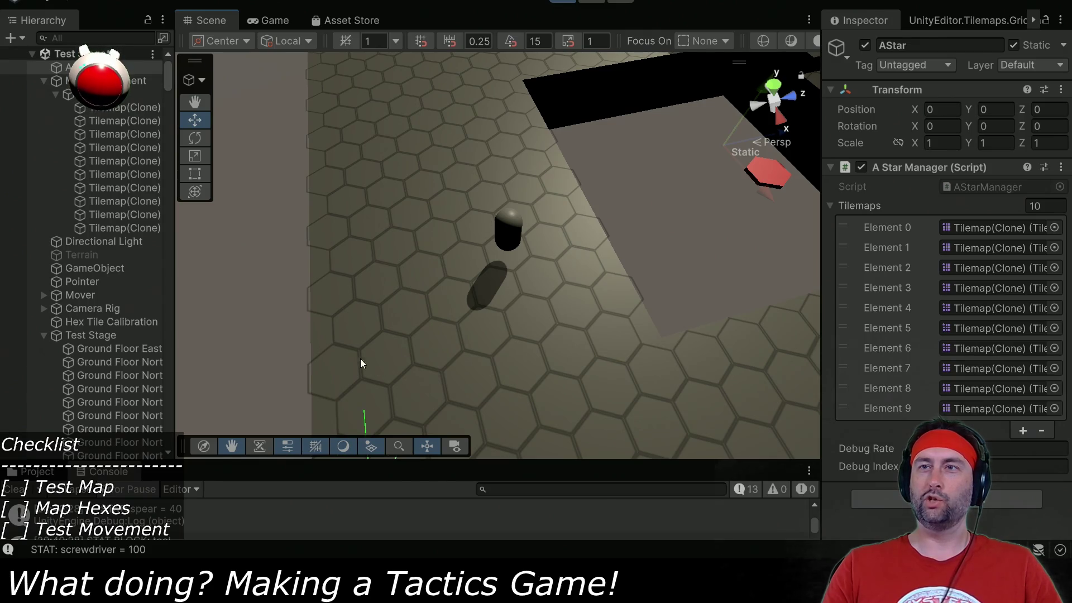
Insert a 3 so line 26 passes 1.35f to AStarGraph, then return to Unity.
{"action": "key", "text": "alt+Tab"}
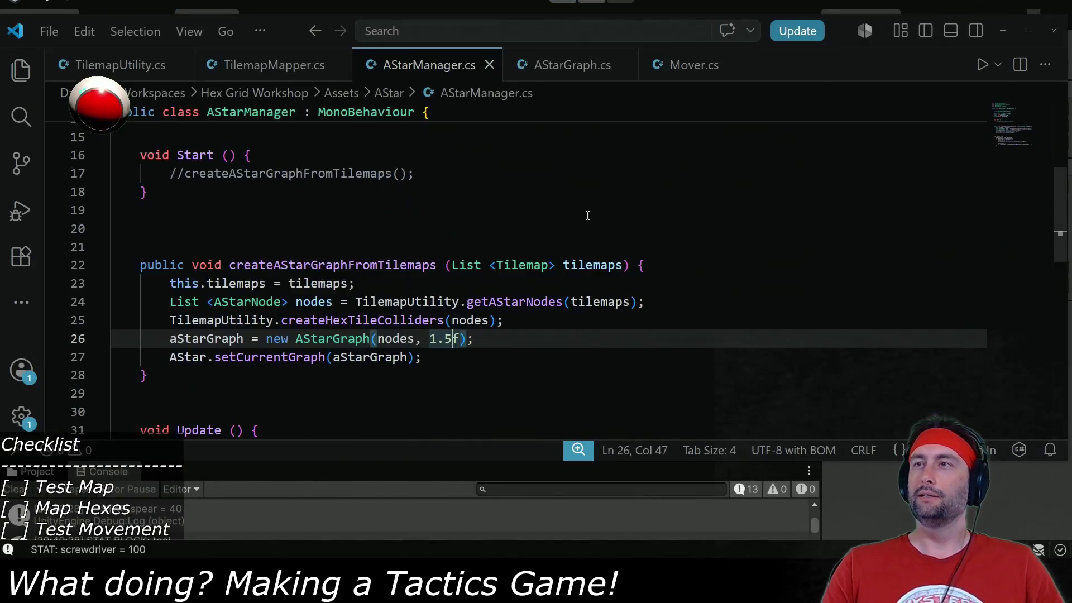
{"action": "left_click_drag", "start_coordinate": [446, 338], "coordinate": [452, 338]}
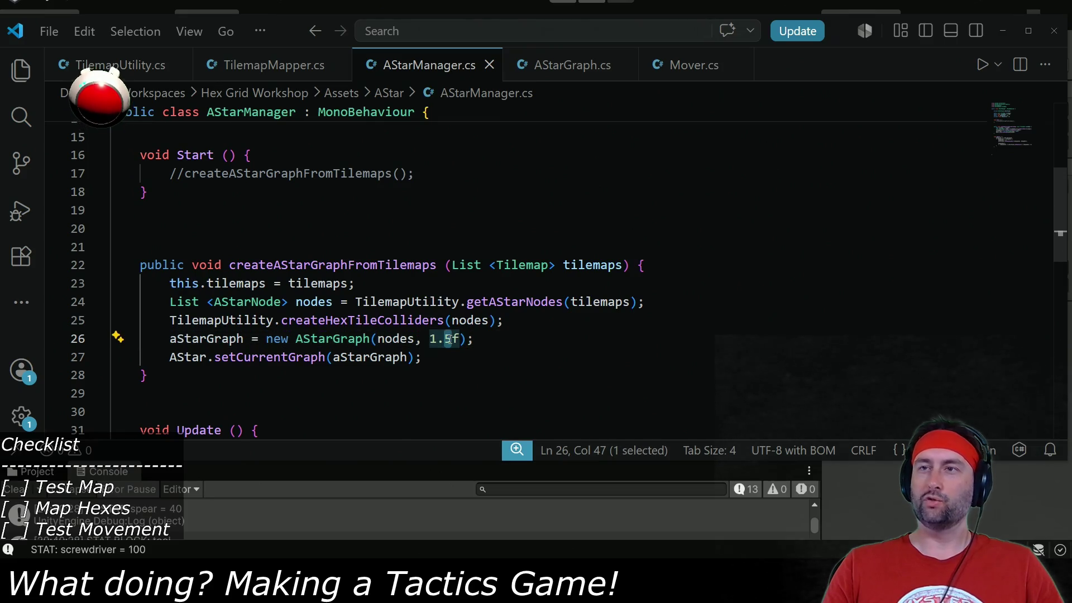
{"action": "key", "text": "Left"}
{"action": "type", "text": "3"}
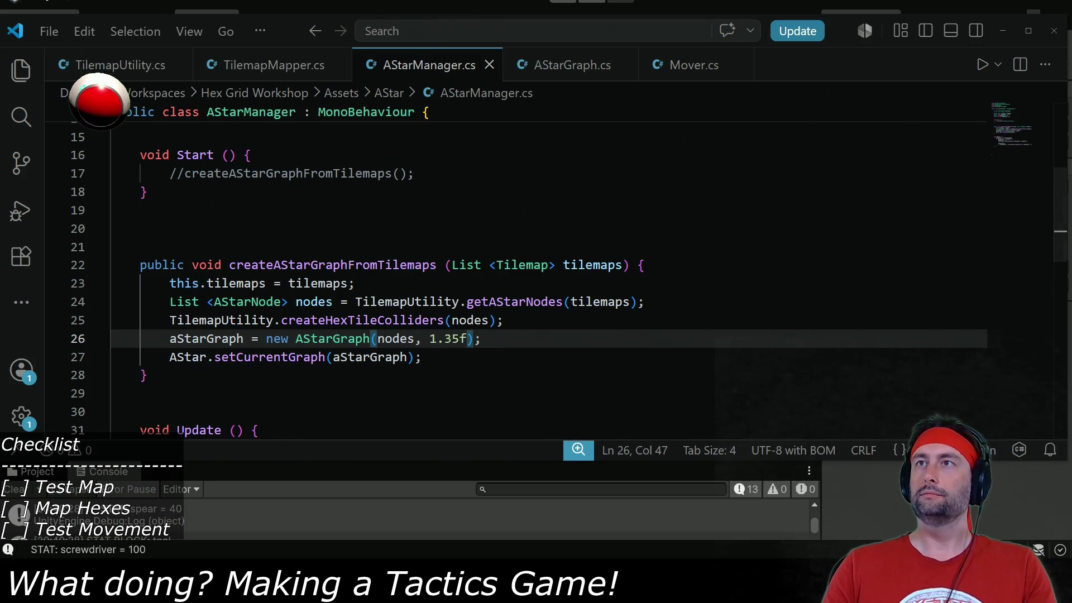
{"action": "key", "text": "alt+Tab"}
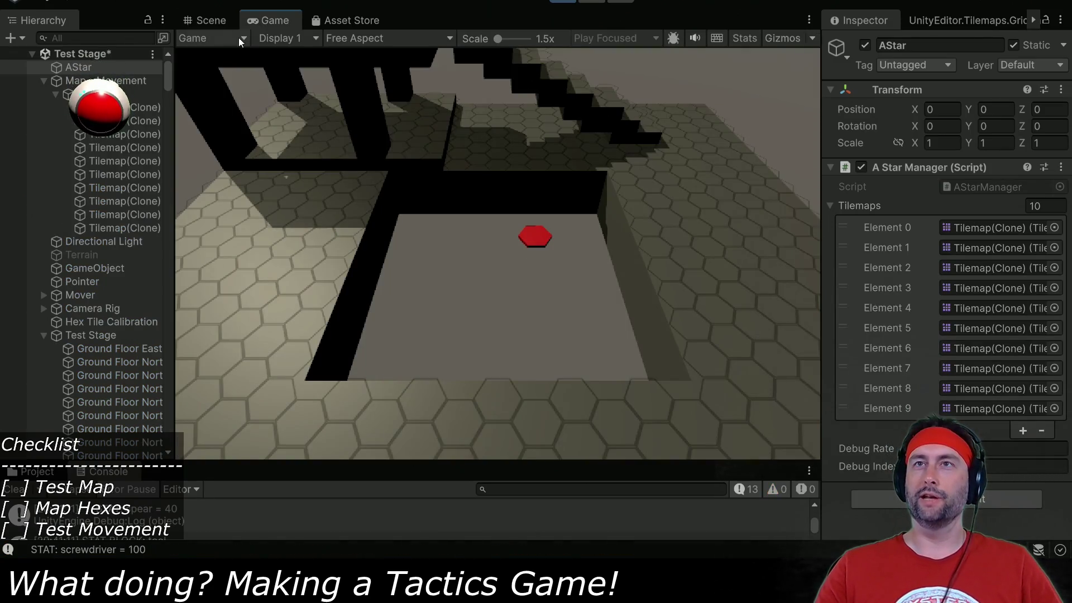
Zoom and pan the Scene view across the hex floor, walls and stairs, then show the Game view.
{"action": "key", "text": "ctrl+1"}
{"action": "scroll", "coordinate": [390, 172], "scroll_direction": "down", "scroll_amount": 6}
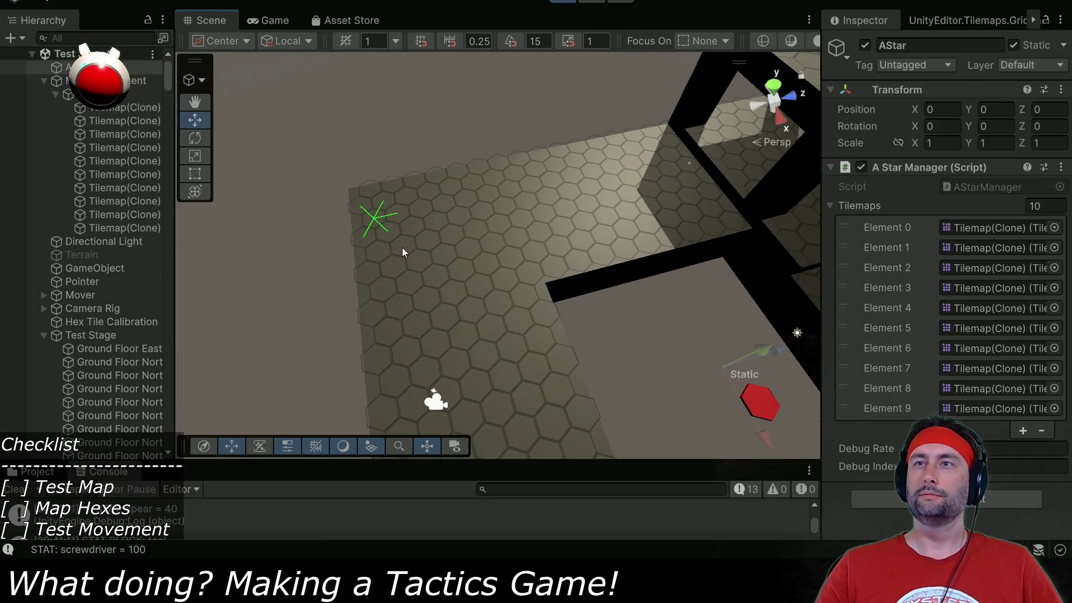
{"action": "scroll", "coordinate": [402, 248], "scroll_direction": "up", "scroll_amount": 2}
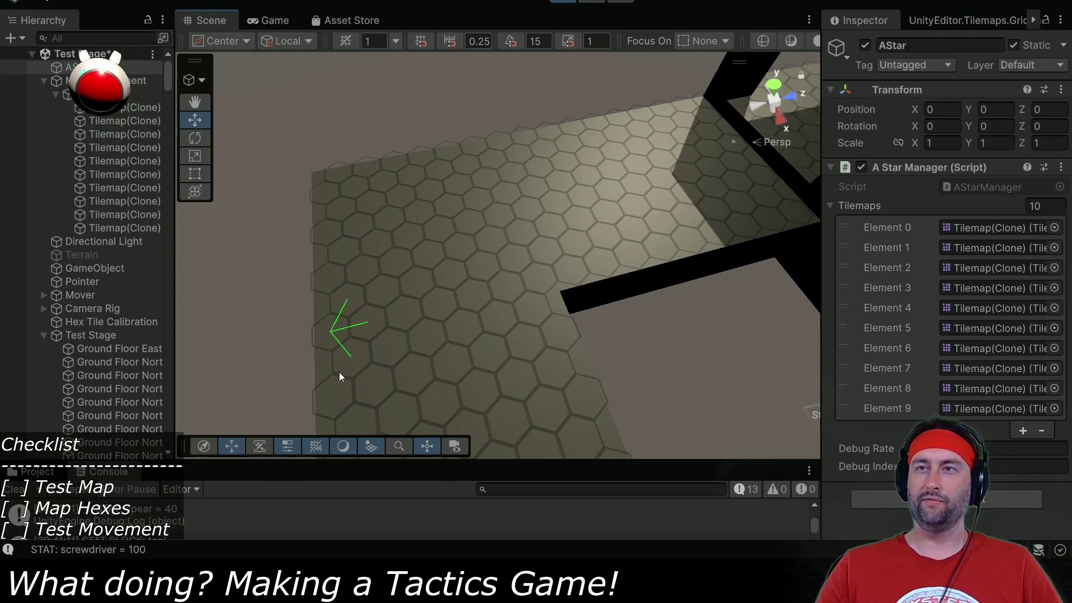
{"action": "left_click_drag", "start_coordinate": [418, 386], "coordinate": [421, 227]}
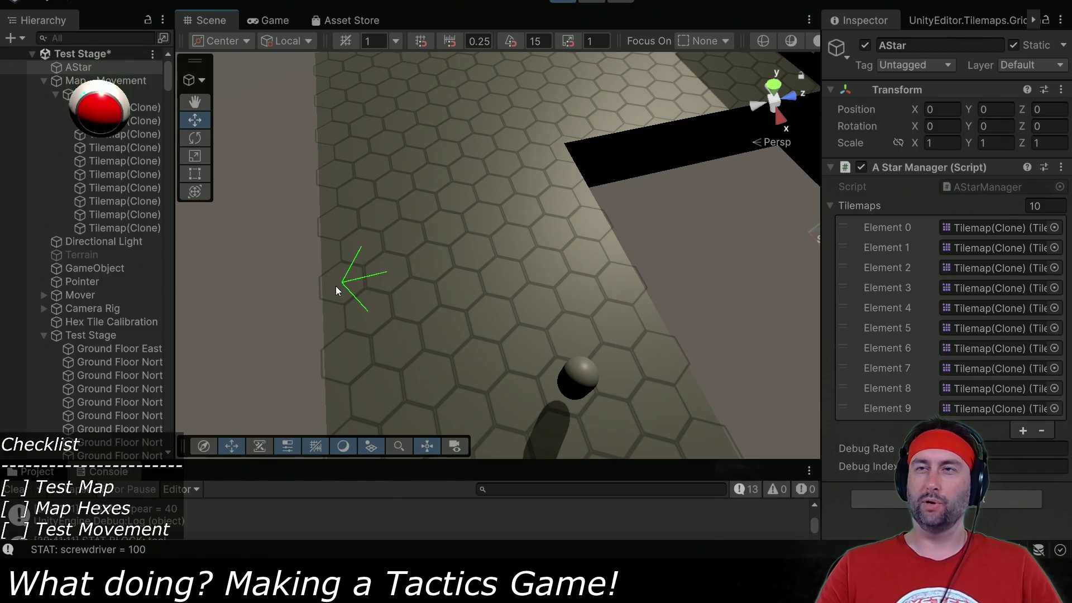
{"action": "scroll", "coordinate": [353, 332], "scroll_direction": "down", "scroll_amount": 3}
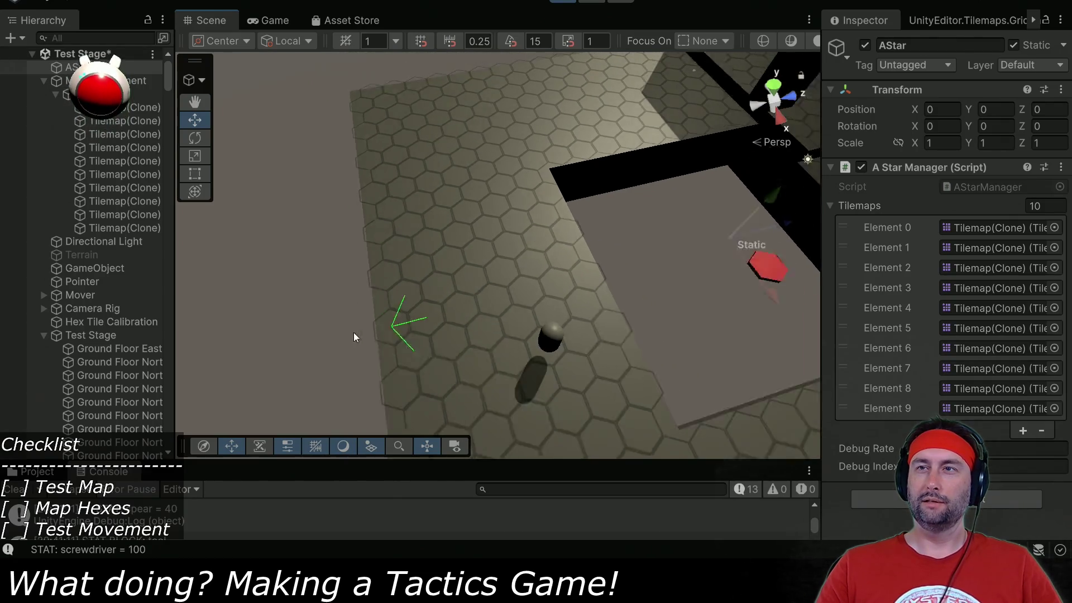
{"action": "scroll", "coordinate": [353, 332], "scroll_direction": "down", "scroll_amount": 3}
{"action": "mouse_move", "coordinate": [620, 293]}
{"action": "left_mouse_down"}
{"action": "mouse_move", "coordinate": [376, 266]}
{"action": "mouse_move", "coordinate": [389, 270]}
{"action": "left_mouse_up"}
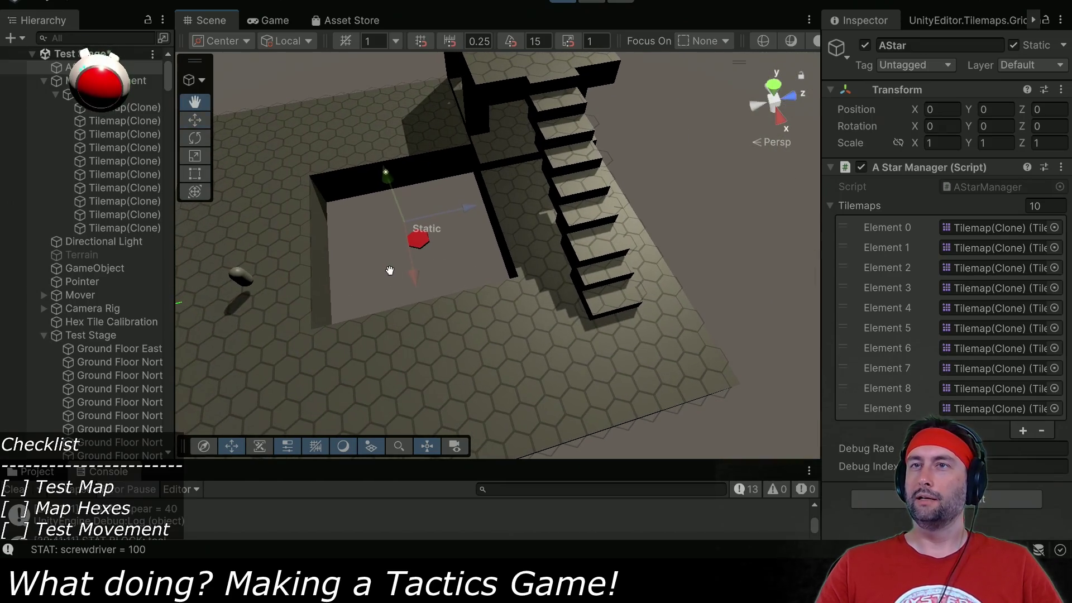
{"action": "left_click", "coordinate": [282, 20]}
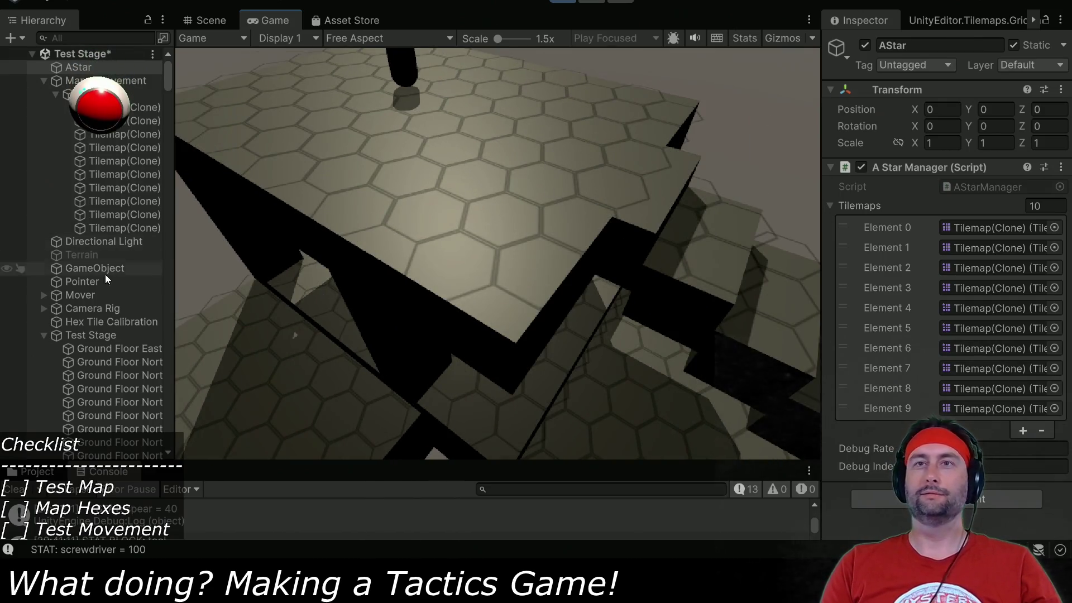
Raise the Camera Rig to Position Y 3.24, fly the camera with S and W, then stop playing.
{"action": "left_click", "coordinate": [81, 308]}
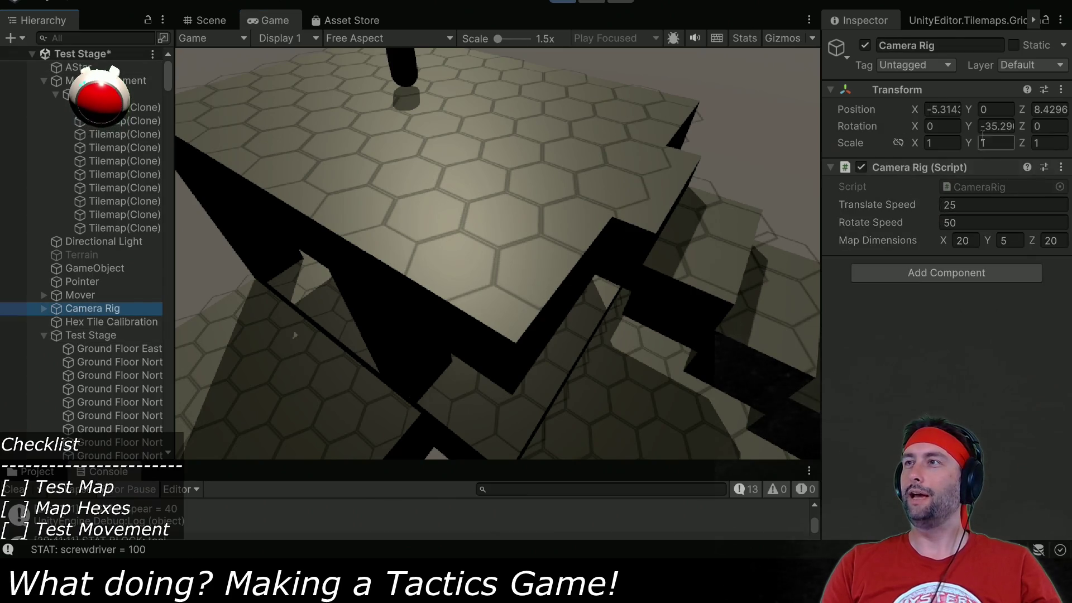
{"action": "left_click_drag", "start_coordinate": [975, 111], "coordinate": [1066, 103]}
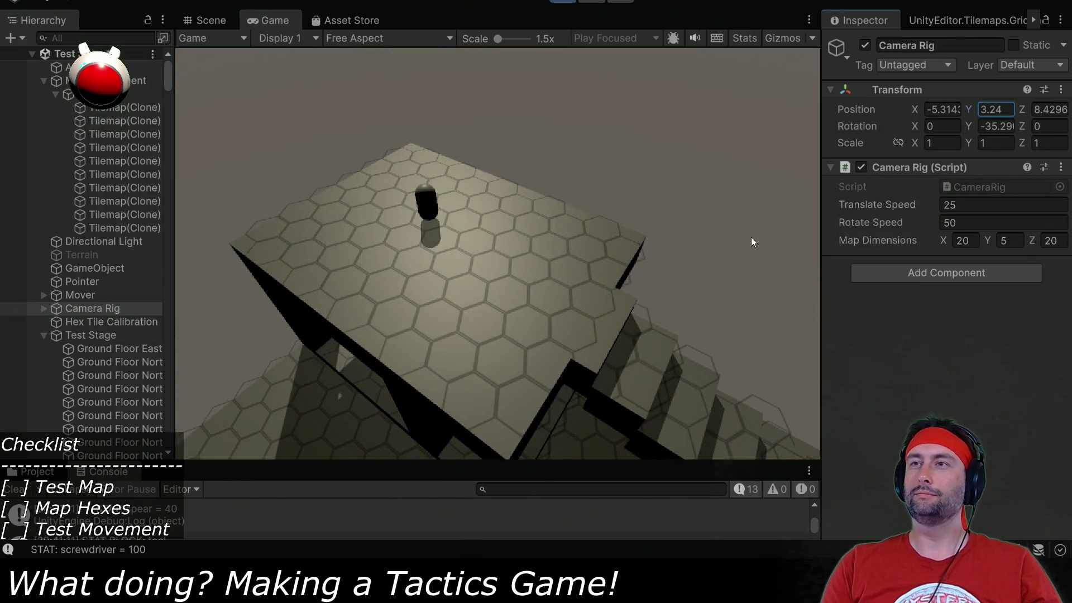
{"action": "key", "text": "s"}
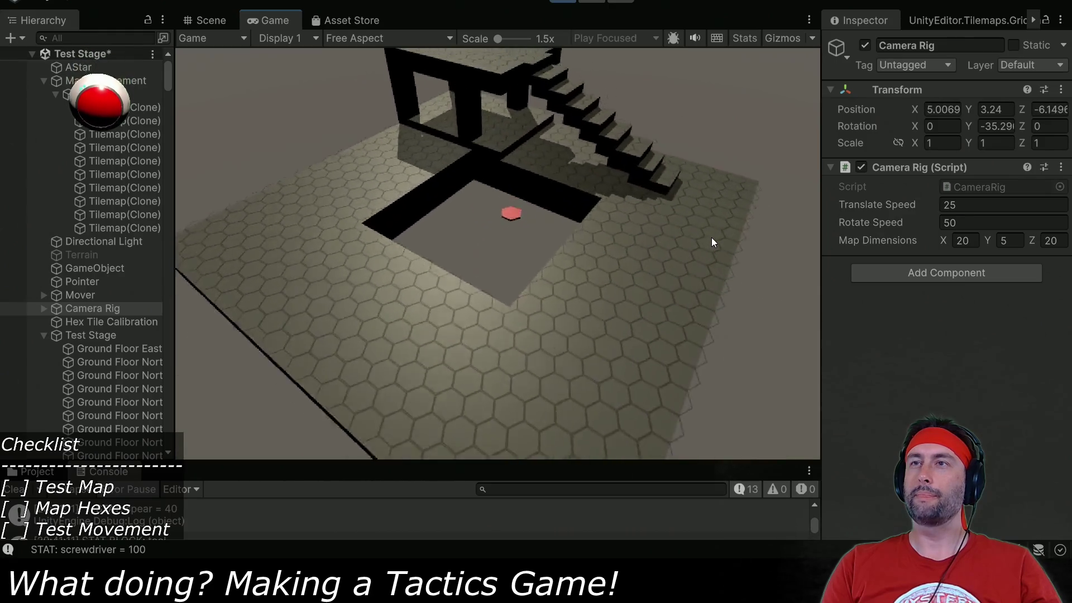
{"action": "key", "text": "w"}
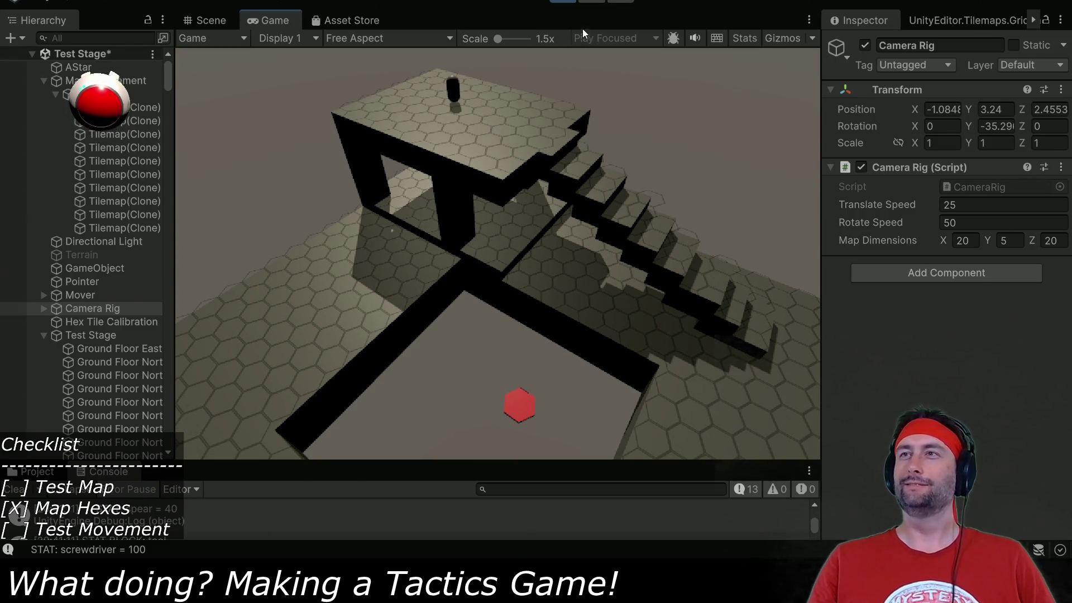
{"action": "left_click", "coordinate": [563, 4]}
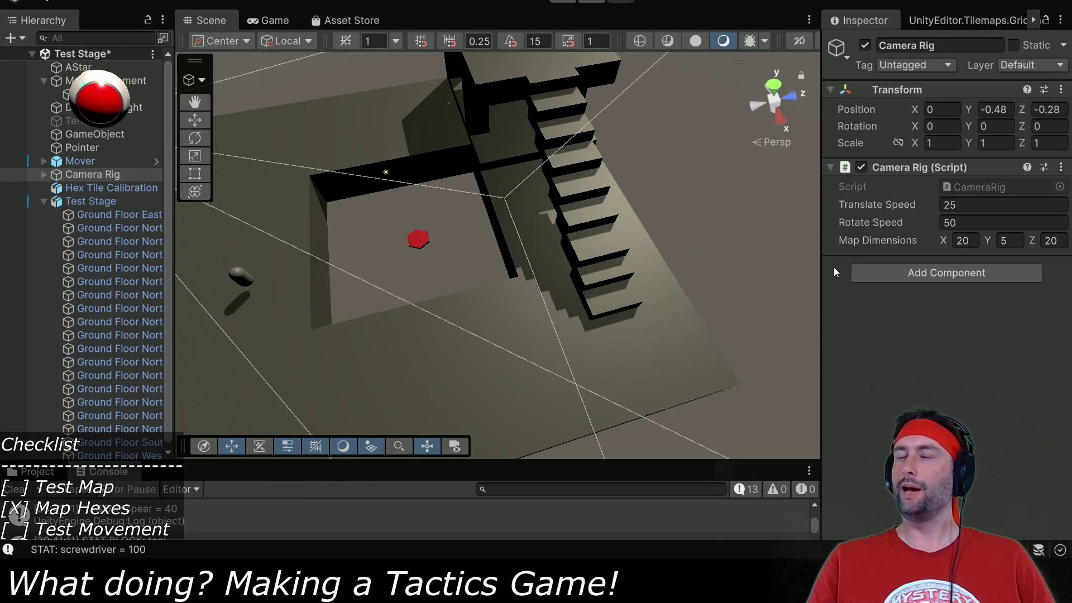
Select Test Stage and orbit the Scene view to inspect its Mesh Collider wireframes around the stairs.
{"action": "mouse_move", "coordinate": [517, 301]}
{"action": "left_mouse_down"}
{"action": "mouse_move", "coordinate": [424, 356]}
{"action": "mouse_move", "coordinate": [504, 346]}
{"action": "mouse_move", "coordinate": [499, 368]}
{"action": "mouse_move", "coordinate": [661, 281]}
{"action": "mouse_move", "coordinate": [564, 310]}
{"action": "mouse_move", "coordinate": [641, 253]}
{"action": "mouse_move", "coordinate": [589, 261]}
{"action": "mouse_move", "coordinate": [568, 229]}
{"action": "left_mouse_up"}
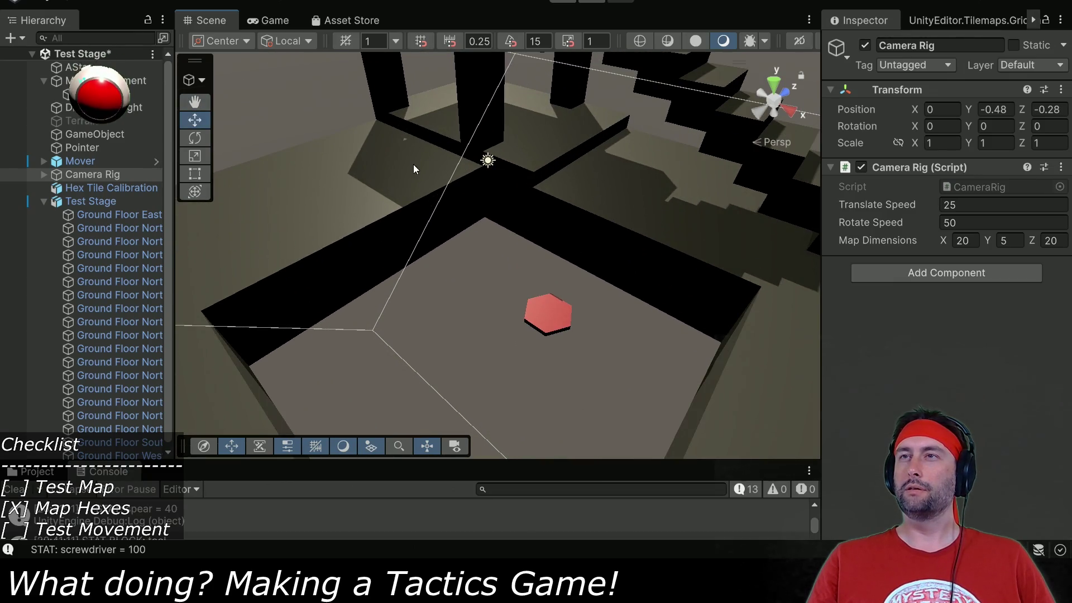
{"action": "scroll", "coordinate": [415, 169], "scroll_direction": "up", "scroll_amount": 2}
{"action": "left_click", "coordinate": [100, 203]}
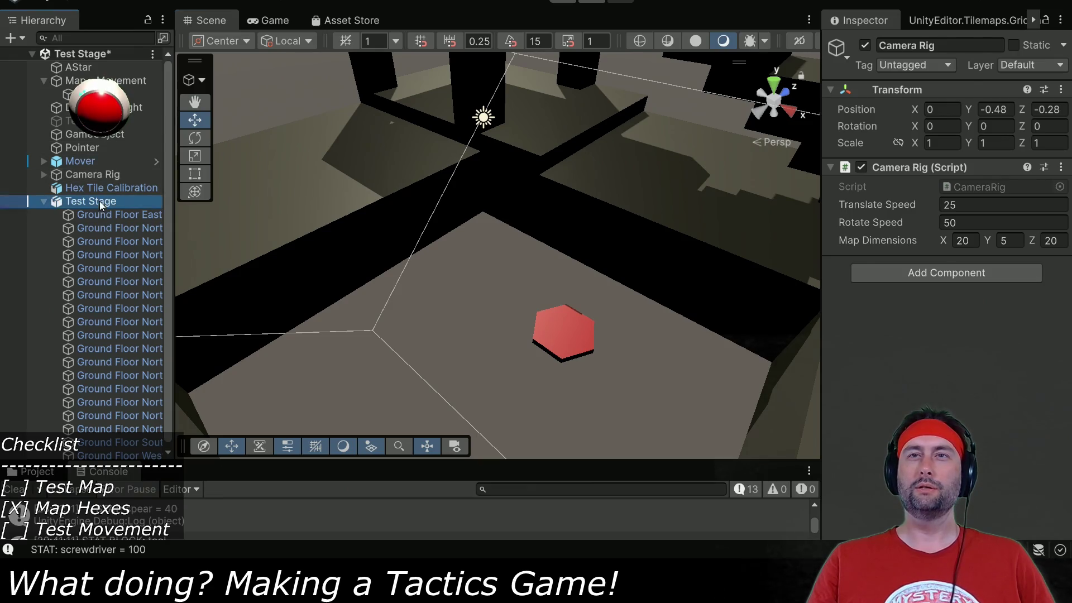
{"action": "mouse_move", "coordinate": [466, 302]}
{"action": "left_mouse_down"}
{"action": "mouse_move", "coordinate": [431, 251]}
{"action": "mouse_move", "coordinate": [530, 382]}
{"action": "left_mouse_up"}
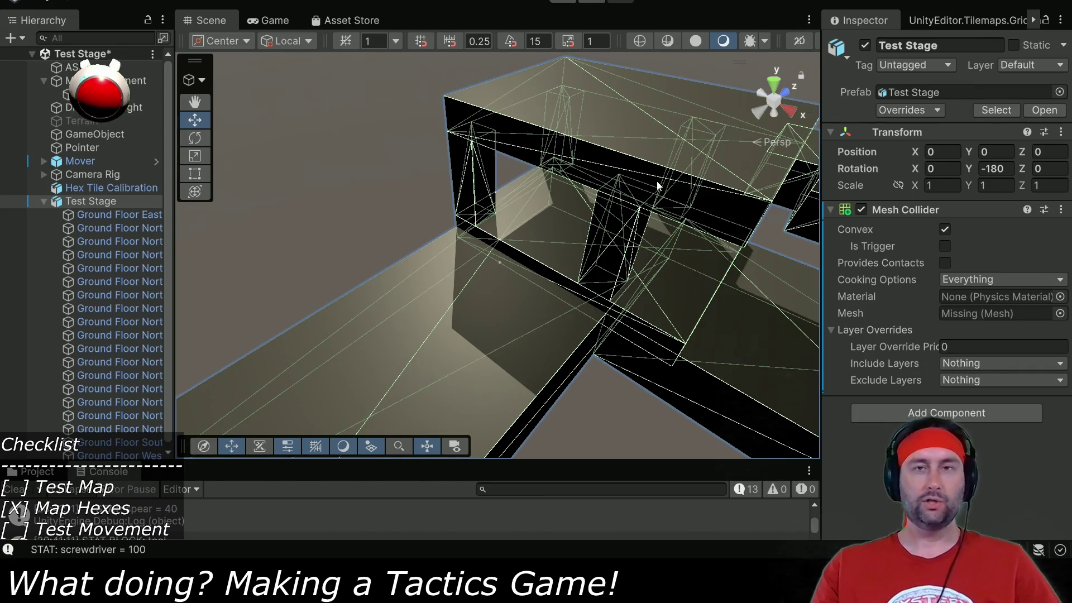
Select the 6 × 20 × 2 m Ground Floor West slab next to the stairs and inspect it from several angles.
{"action": "key", "text": "alt+Tab"}
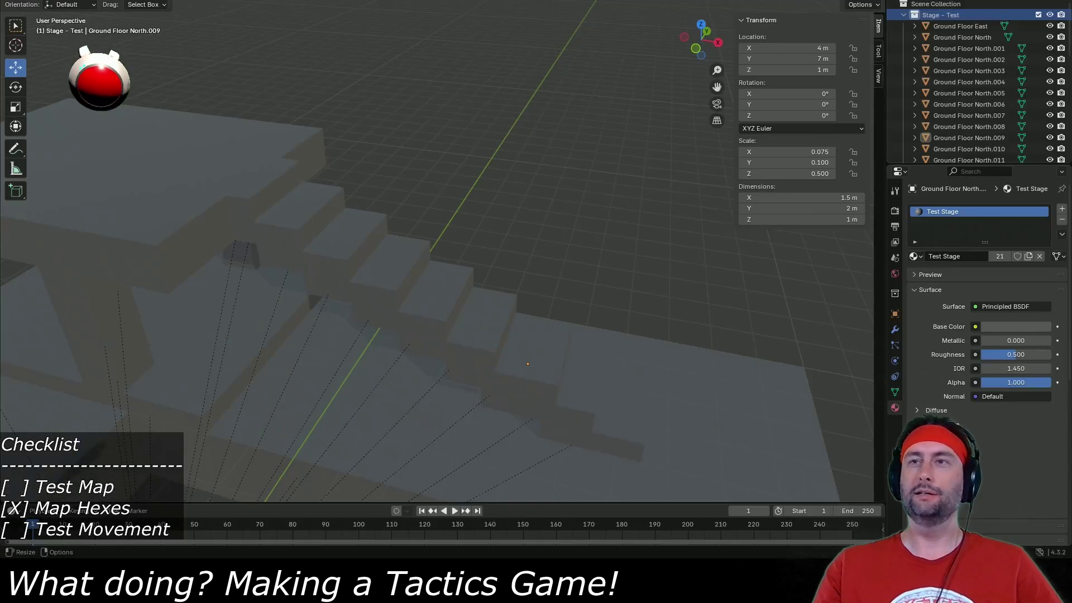
{"action": "scroll", "coordinate": [486, 363], "scroll_direction": "down", "scroll_amount": 5}
{"action": "mouse_move", "coordinate": [245, 376]}
{"action": "left_mouse_down"}
{"action": "mouse_move", "coordinate": [308, 368]}
{"action": "mouse_move", "coordinate": [346, 343]}
{"action": "mouse_move", "coordinate": [247, 358]}
{"action": "mouse_move", "coordinate": [488, 324]}
{"action": "left_mouse_up"}
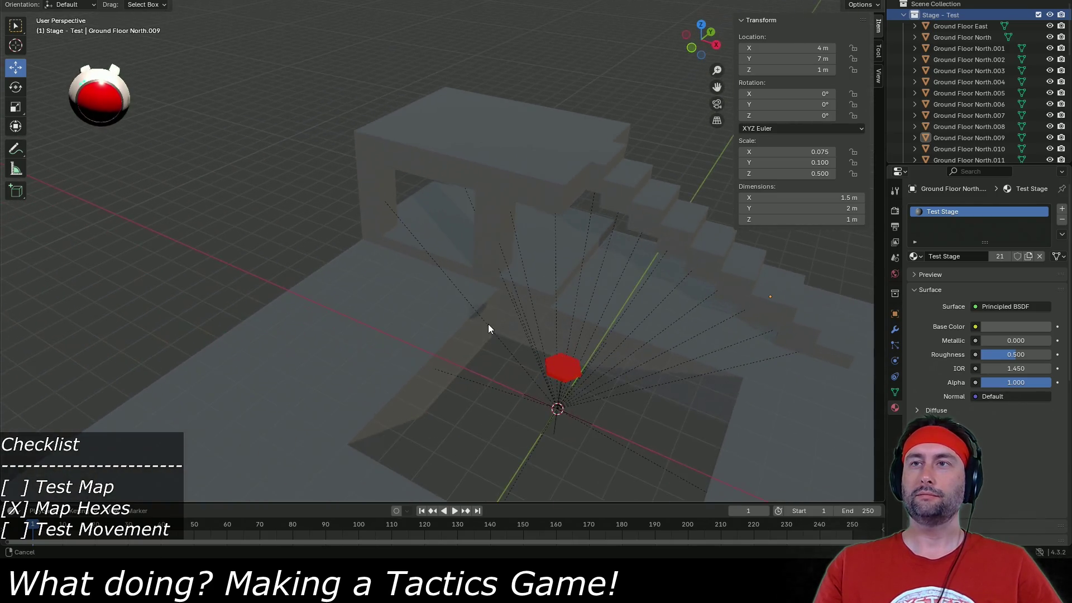
{"action": "left_click", "coordinate": [428, 299]}
{"action": "scroll", "coordinate": [428, 299], "scroll_direction": "down", "scroll_amount": 4}
{"action": "scroll", "coordinate": [463, 327], "scroll_direction": "up", "scroll_amount": 3}
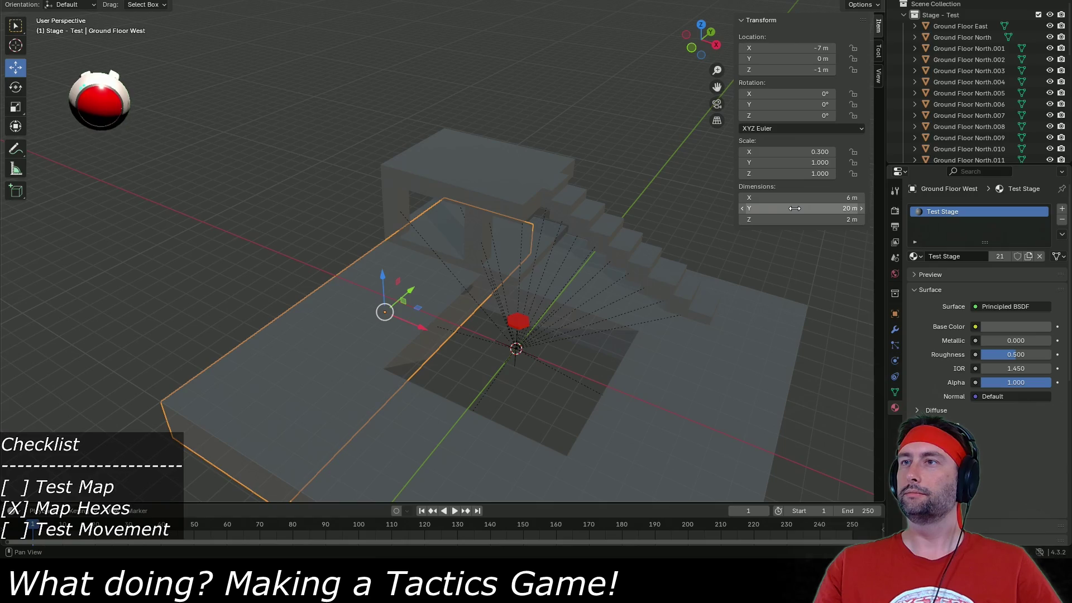
{"action": "mouse_move", "coordinate": [337, 280]}
{"action": "left_mouse_down"}
{"action": "mouse_move", "coordinate": [593, 299]}
{"action": "mouse_move", "coordinate": [514, 288]}
{"action": "left_mouse_up"}
{"action": "scroll", "coordinate": [511, 324], "scroll_direction": "up", "scroll_amount": 3}
{"action": "scroll", "coordinate": [511, 324], "scroll_direction": "down", "scroll_amount": 3}
{"action": "left_click_drag", "start_coordinate": [523, 402], "coordinate": [472, 257]}
{"action": "scroll", "coordinate": [472, 258], "scroll_direction": "up", "scroll_amount": 2}
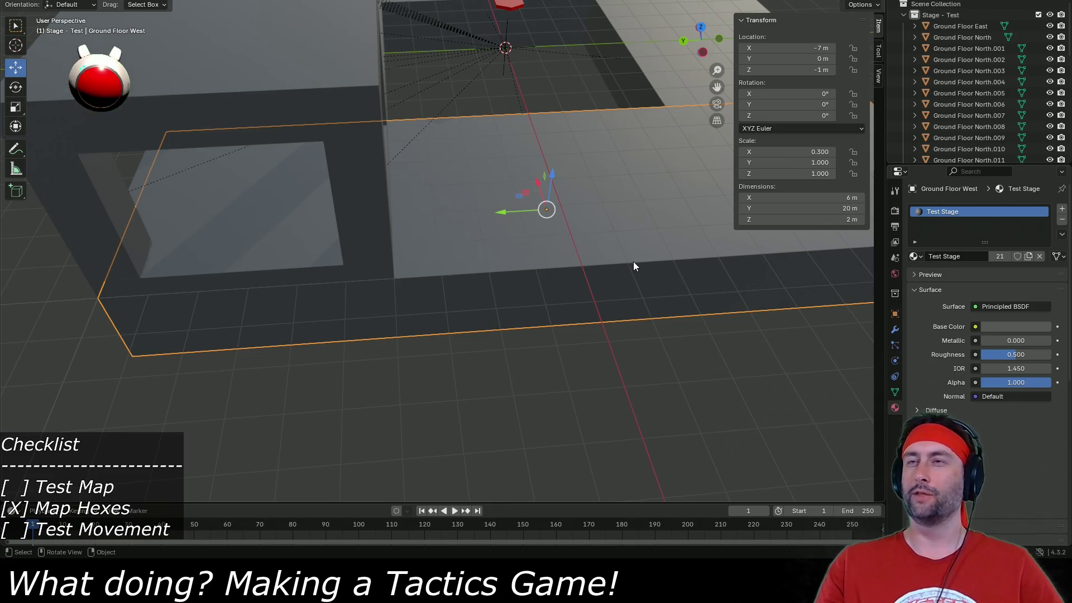
{"action": "scroll", "coordinate": [633, 264], "scroll_direction": "down", "scroll_amount": 3}
{"action": "scroll", "coordinate": [634, 266], "scroll_direction": "up", "scroll_amount": 3}
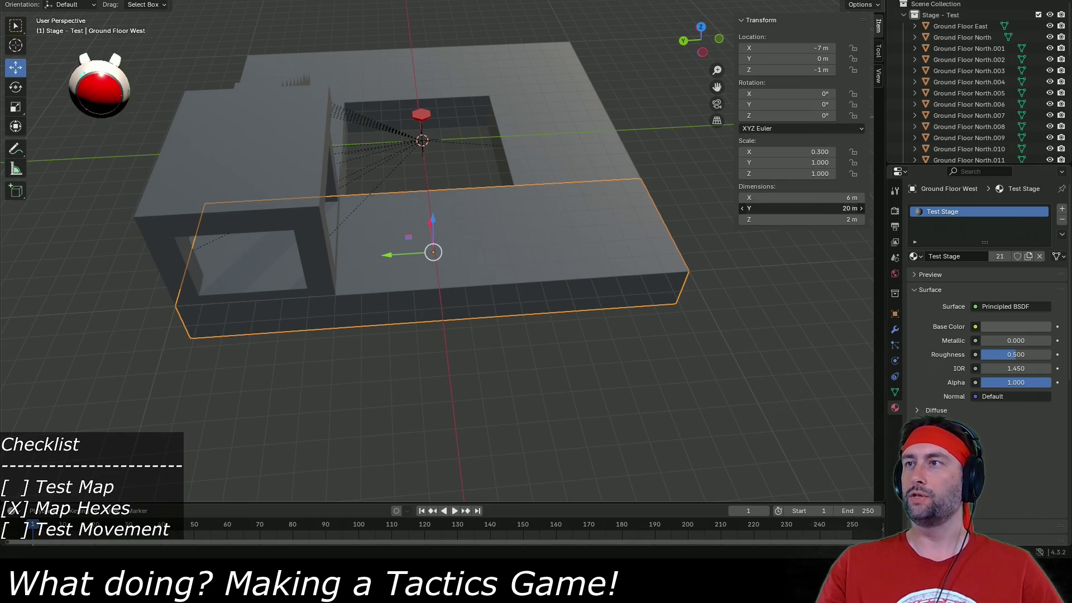
Set Ground Floor West's Y dimension to 14 m and move it to Y -3 m.
{"action": "left_click", "coordinate": [799, 208]}
{"action": "type", "text": "14"}
{"action": "key", "text": "Return"}
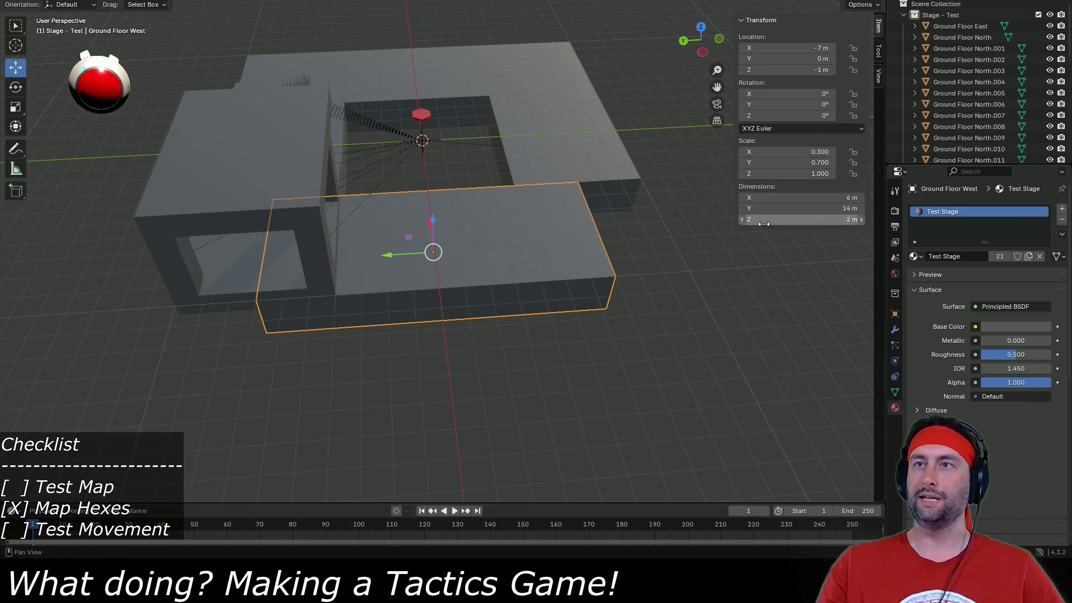
{"action": "mouse_move", "coordinate": [386, 255]}
{"action": "left_mouse_down"}
{"action": "mouse_move", "coordinate": [464, 250]}
{"action": "mouse_move", "coordinate": [346, 337]}
{"action": "mouse_move", "coordinate": [387, 291]}
{"action": "mouse_move", "coordinate": [362, 320]}
{"action": "mouse_move", "coordinate": [254, 311]}
{"action": "mouse_move", "coordinate": [296, 345]}
{"action": "mouse_move", "coordinate": [242, 353]}
{"action": "mouse_move", "coordinate": [498, 347]}
{"action": "mouse_move", "coordinate": [394, 213]}
{"action": "left_mouse_up"}
{"action": "left_click", "coordinate": [253, 293]}
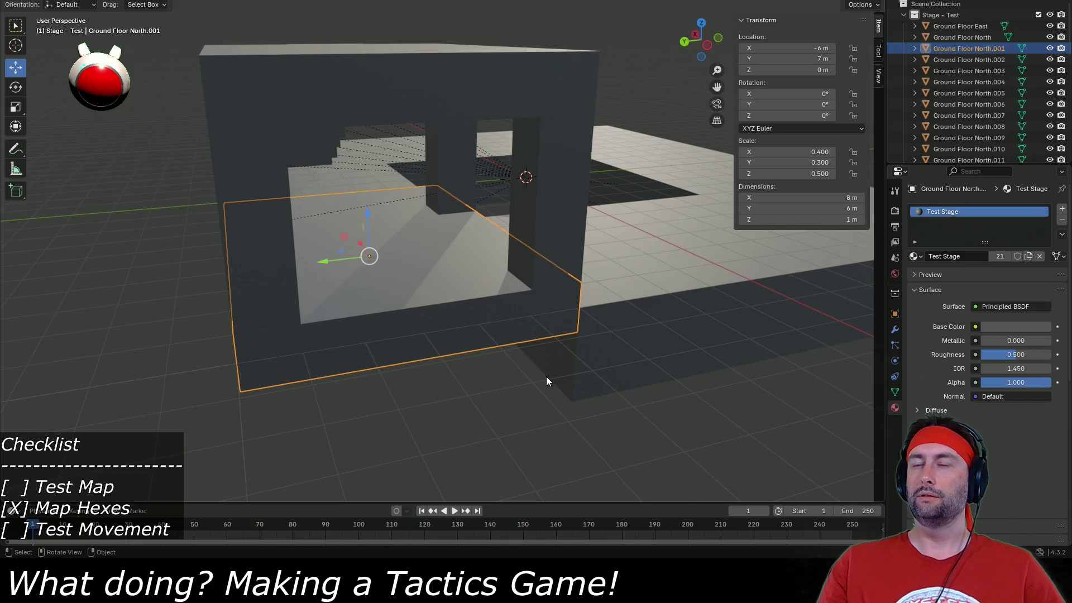
Give Ground Floor North.001 a 2.5 m height and a Z location of -0.75 m.
{"action": "left_click", "coordinate": [801, 221]}
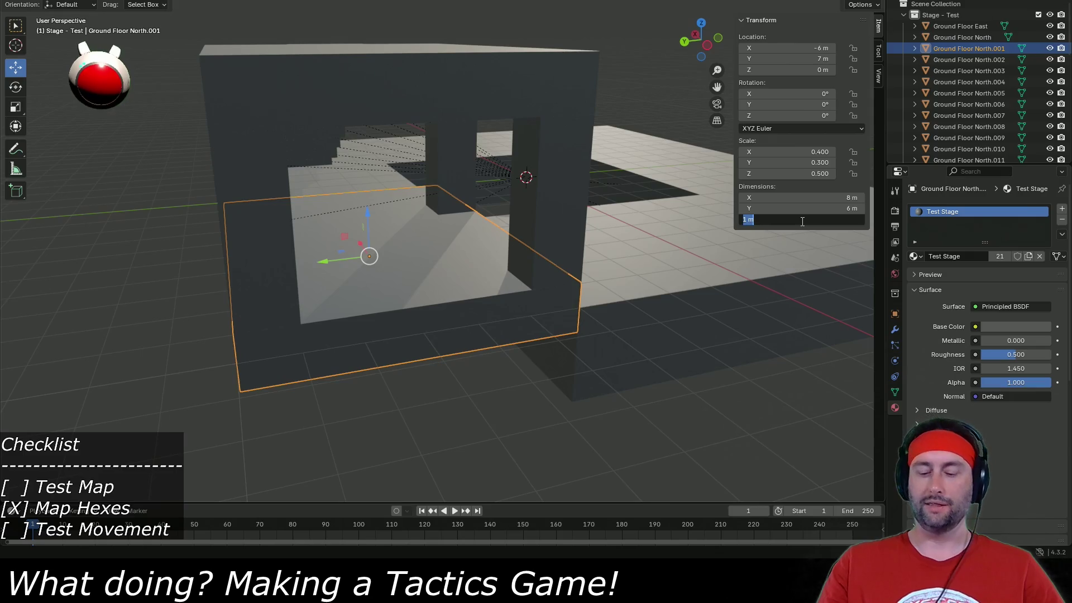
{"action": "type", "text": "2.5"}
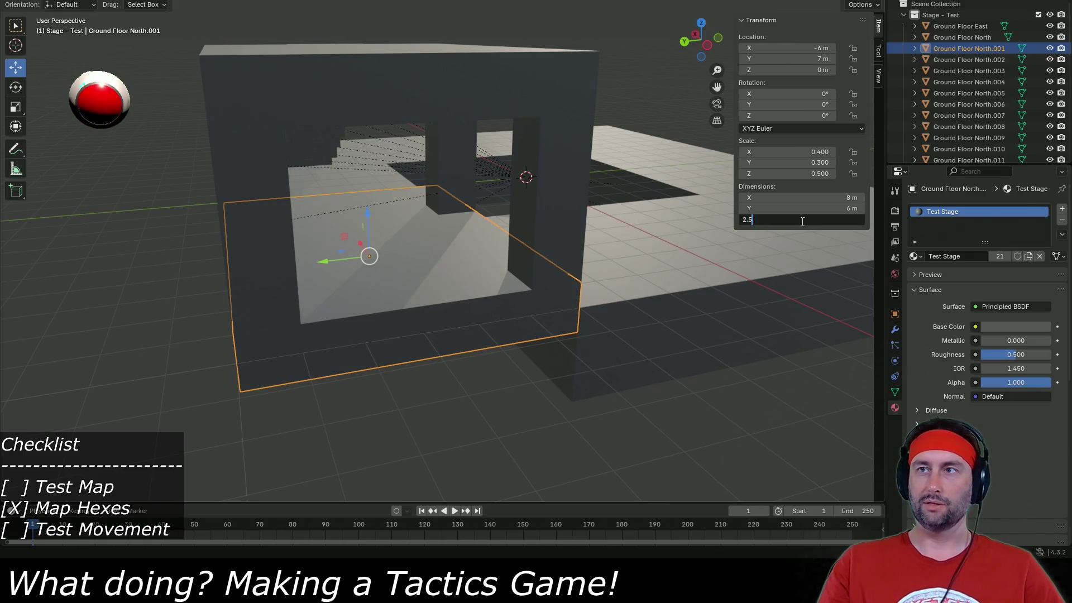
{"action": "key", "text": "Return"}
{"action": "left_click_drag", "start_coordinate": [365, 213], "coordinate": [372, 236]}
{"action": "left_click", "coordinate": [796, 69]}
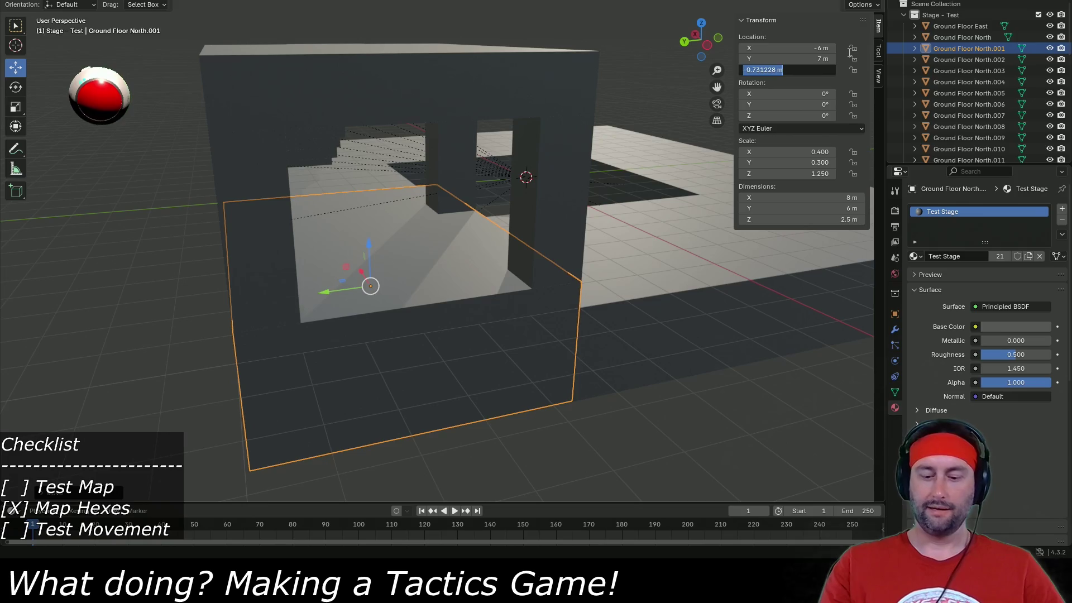
{"action": "type", "text": "-.75"}
{"action": "key", "text": "Return"}
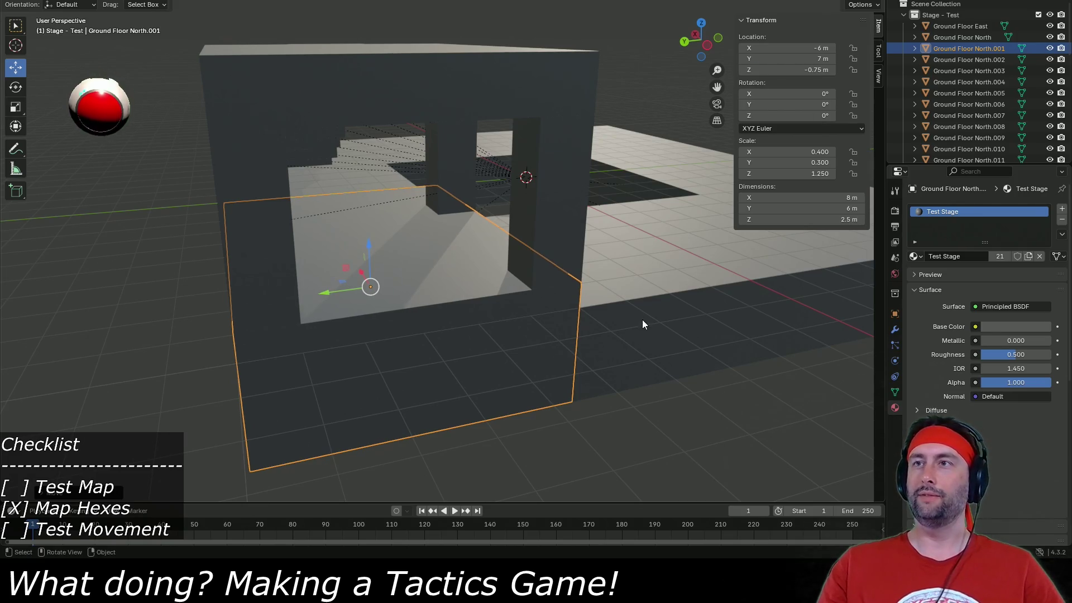
Orbit and zoom around the stairs to check the lowered block.
{"action": "left_click_drag", "start_coordinate": [642, 319], "coordinate": [299, 276]}
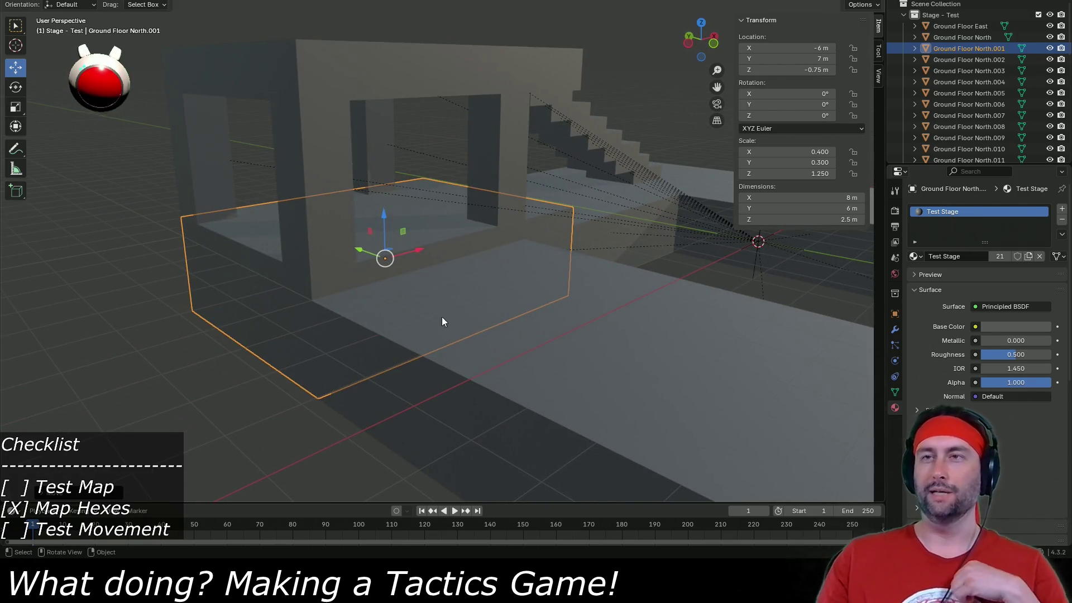
{"action": "left_click_drag", "start_coordinate": [383, 273], "coordinate": [373, 289]}
{"action": "mouse_move", "coordinate": [631, 233]}
{"action": "left_mouse_down"}
{"action": "mouse_move", "coordinate": [548, 231]}
{"action": "mouse_move", "coordinate": [624, 224]}
{"action": "mouse_move", "coordinate": [611, 225]}
{"action": "mouse_move", "coordinate": [638, 270]}
{"action": "mouse_move", "coordinate": [422, 342]}
{"action": "mouse_move", "coordinate": [413, 329]}
{"action": "left_mouse_up"}
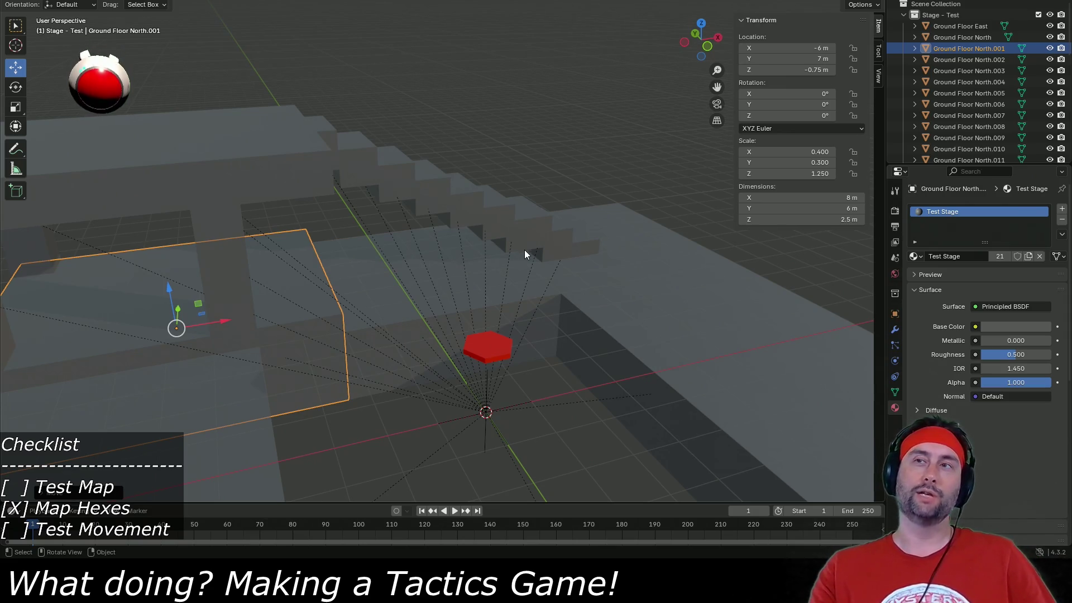
{"action": "scroll", "coordinate": [524, 255], "scroll_direction": "up", "scroll_amount": 6}
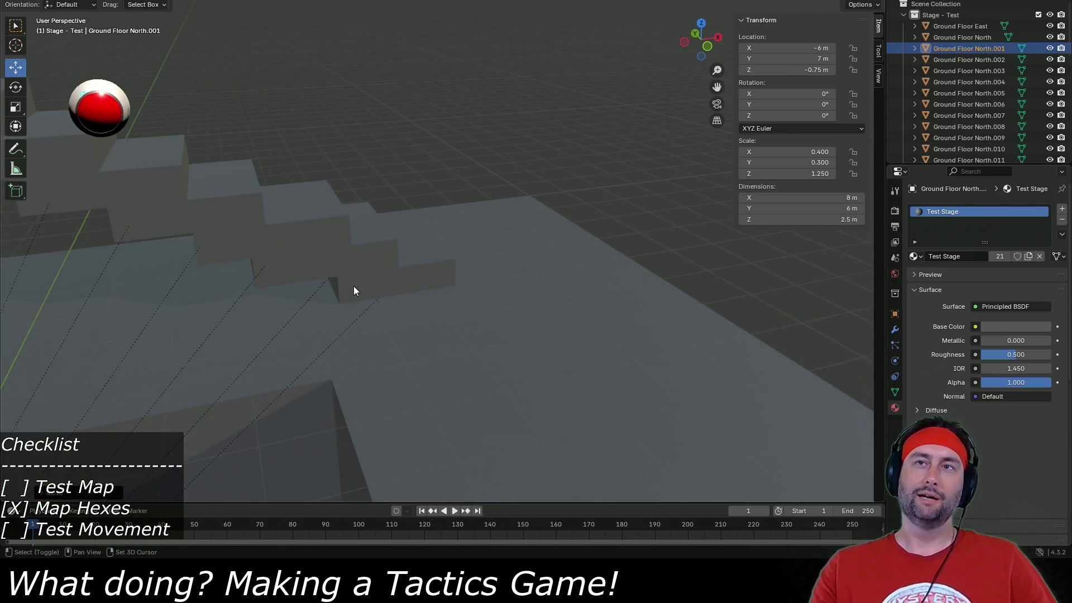
{"action": "mouse_move", "coordinate": [354, 291]}
{"action": "left_mouse_down"}
{"action": "mouse_move", "coordinate": [531, 261]}
{"action": "mouse_move", "coordinate": [354, 172]}
{"action": "left_mouse_up"}
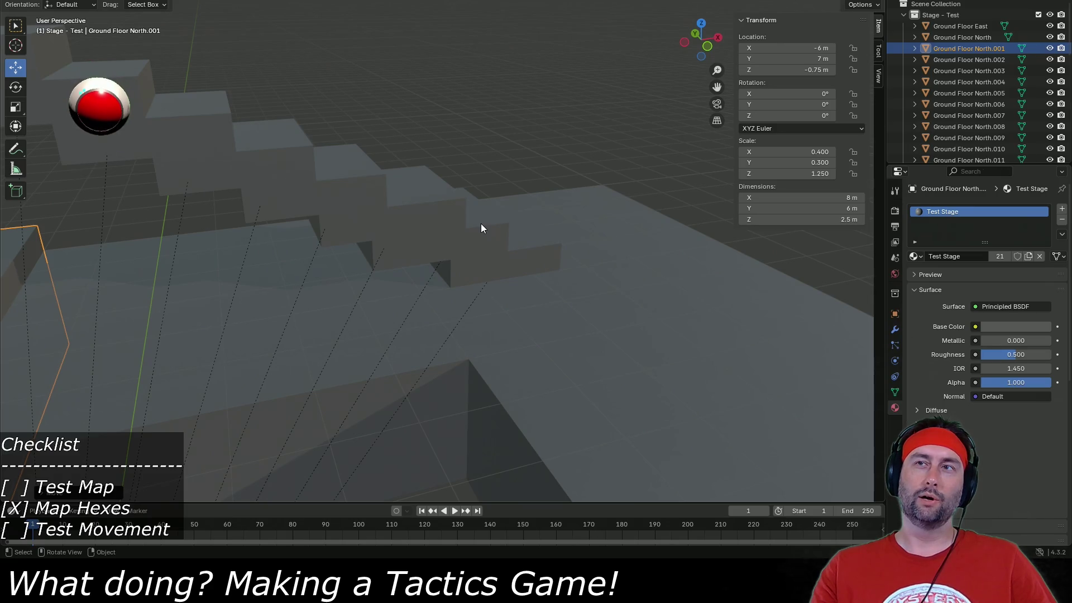
Set the Ground Floor North.009 block's height to 1.5 m and its Z location to 0.75 m.
{"action": "left_click", "coordinate": [392, 249]}
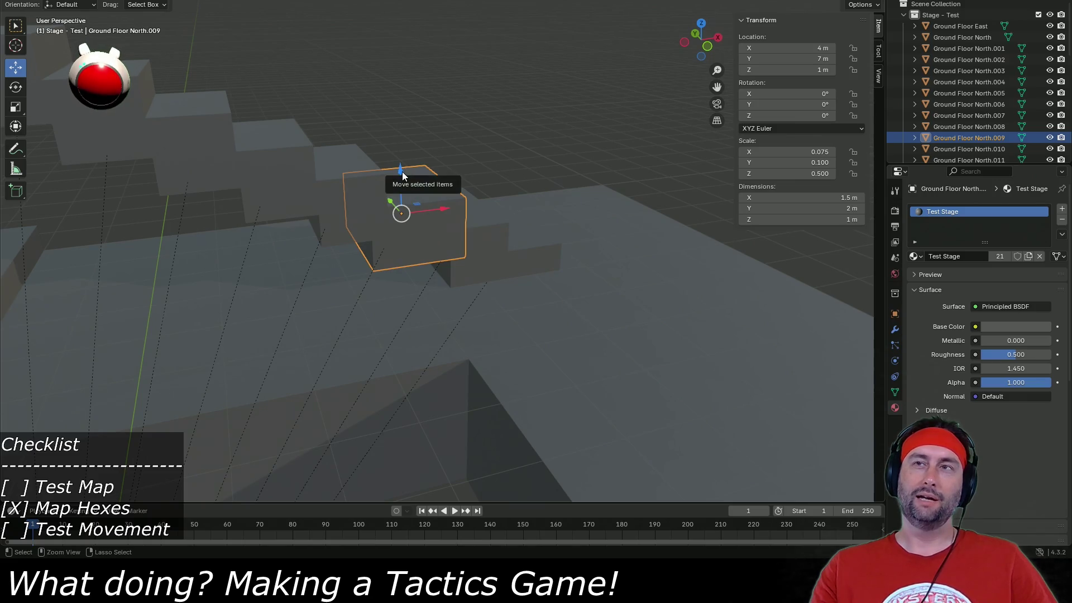
{"action": "left_click", "coordinate": [824, 220]}
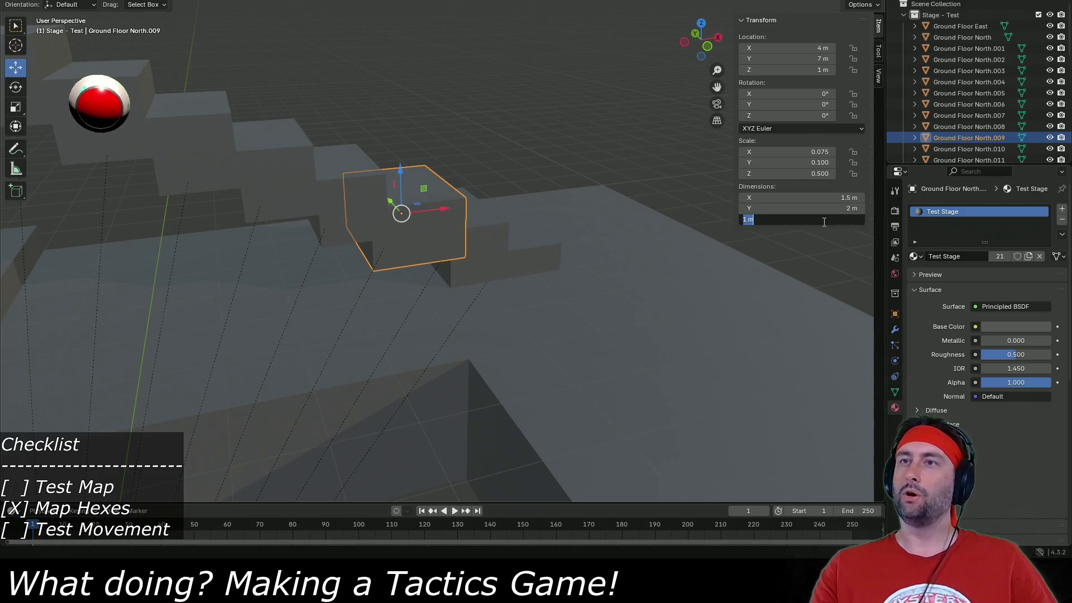
{"action": "type", "text": "2"}
{"action": "key", "text": "Return"}
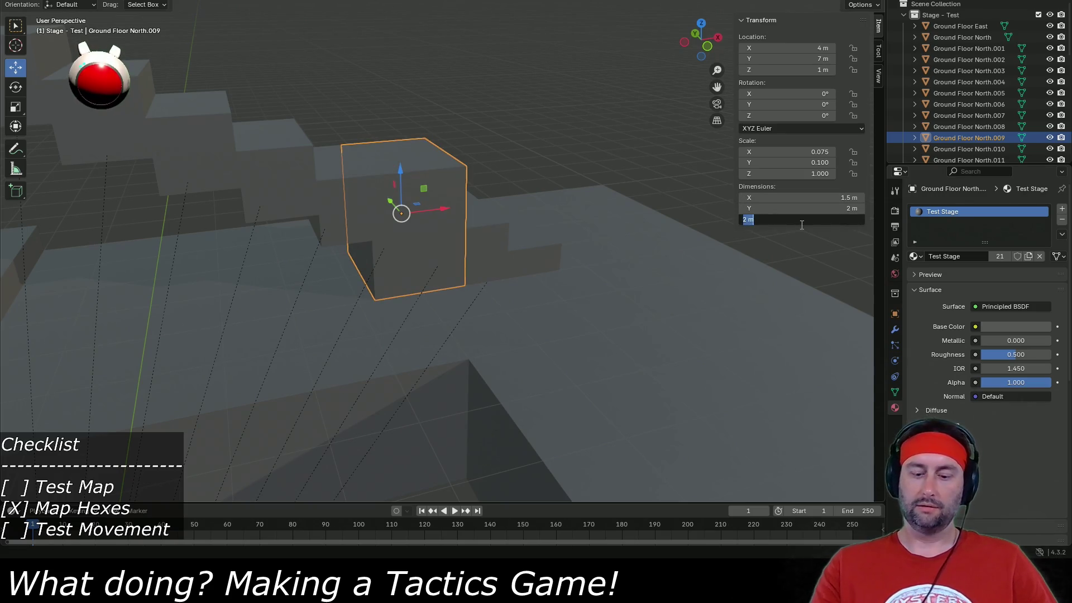
{"action": "type", "text": ".5"}
{"action": "key", "text": "Return"}
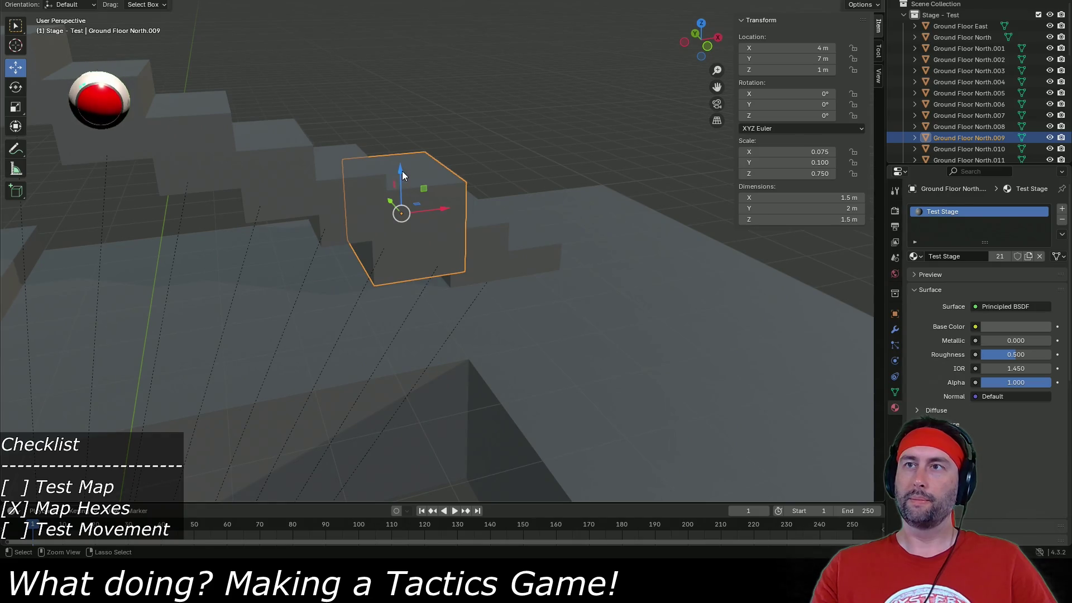
{"action": "key", "text": "g"}
{"action": "key", "text": "z"}
{"action": "key", "text": "Escape"}
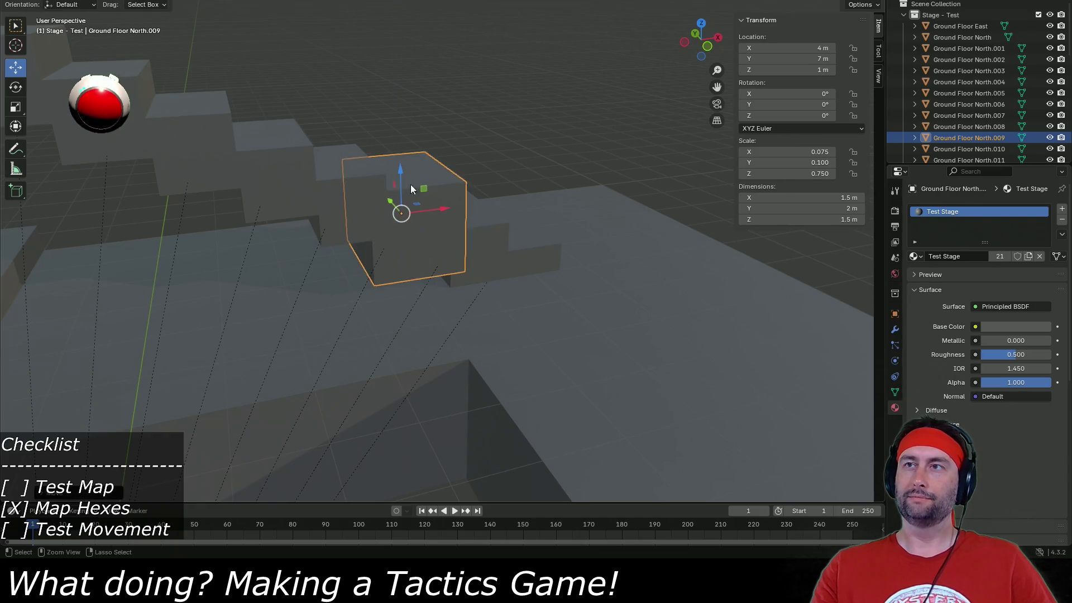
{"action": "double_click", "coordinate": [790, 68]}
{"action": "type", "text": ".75"}
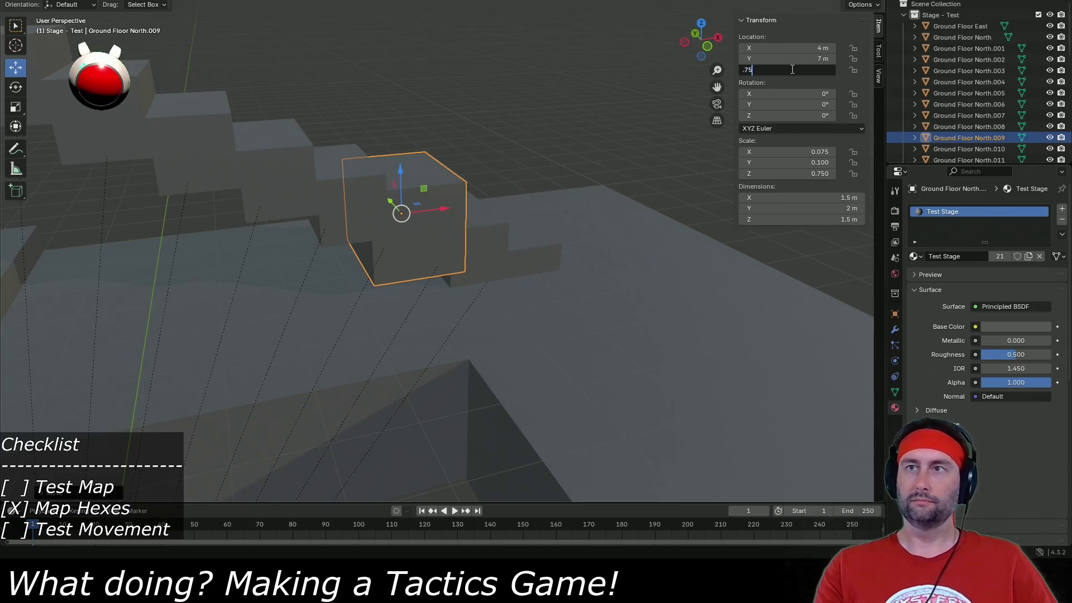
{"action": "key", "text": "Return"}
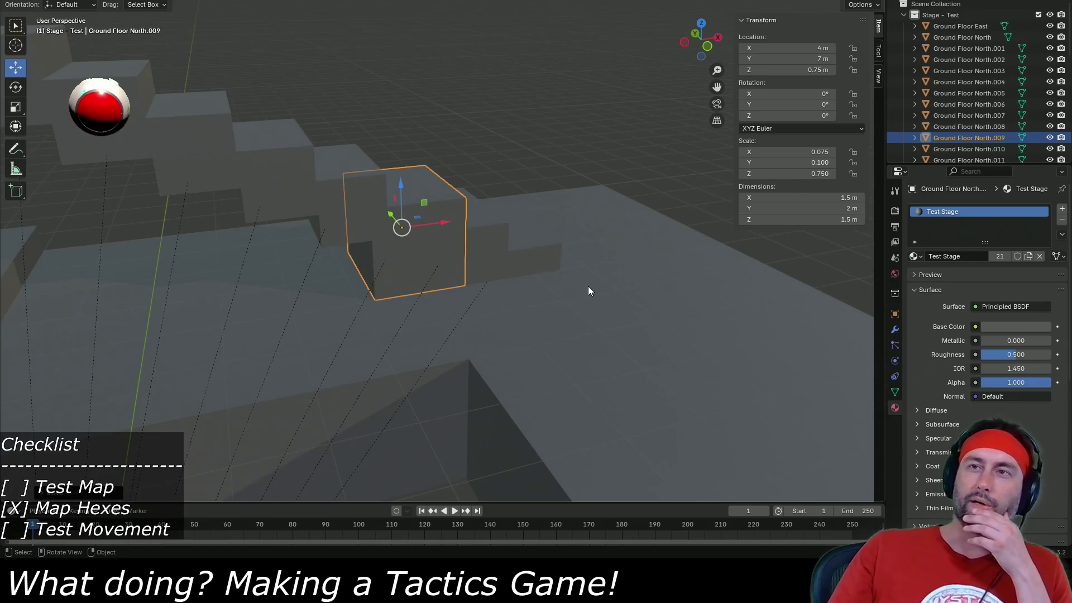
Orbit around the stairs to check where the block sits.
{"action": "mouse_move", "coordinate": [461, 323]}
{"action": "left_mouse_down"}
{"action": "mouse_move", "coordinate": [509, 316]}
{"action": "mouse_move", "coordinate": [491, 324]}
{"action": "left_mouse_up"}
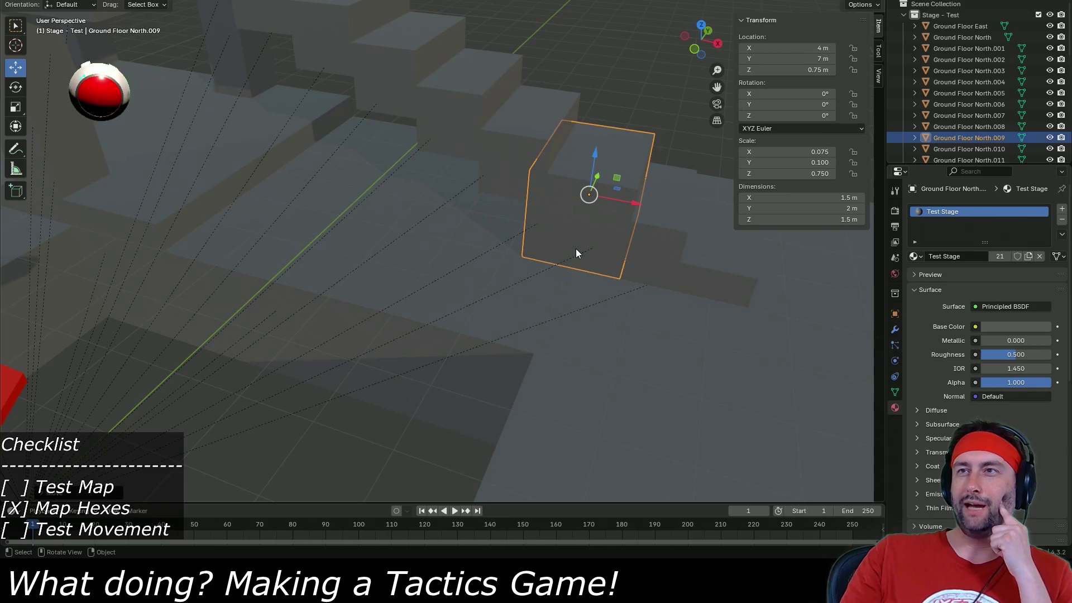
{"action": "mouse_move", "coordinate": [576, 253]}
{"action": "left_mouse_down"}
{"action": "mouse_move", "coordinate": [488, 253]}
{"action": "mouse_move", "coordinate": [575, 218]}
{"action": "mouse_move", "coordinate": [247, 339]}
{"action": "left_mouse_up"}
{"action": "mouse_move", "coordinate": [332, 307]}
{"action": "left_mouse_down"}
{"action": "mouse_move", "coordinate": [306, 321]}
{"action": "mouse_move", "coordinate": [200, 330]}
{"action": "mouse_move", "coordinate": [270, 329]}
{"action": "left_mouse_up"}
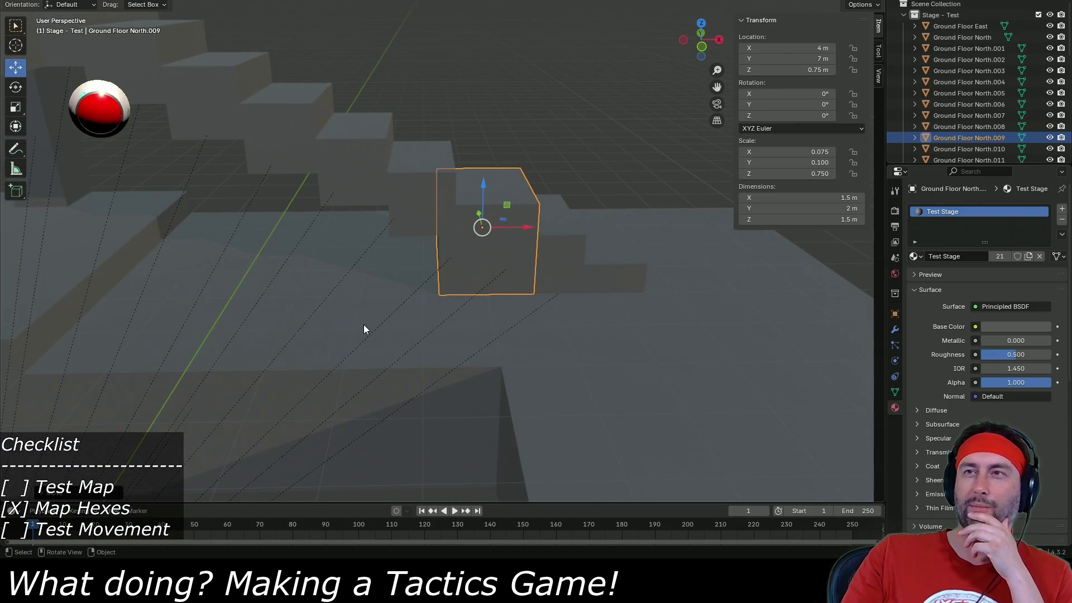
{"action": "mouse_move", "coordinate": [364, 327]}
{"action": "left_mouse_down"}
{"action": "mouse_move", "coordinate": [352, 329]}
{"action": "mouse_move", "coordinate": [477, 293]}
{"action": "mouse_move", "coordinate": [377, 306]}
{"action": "mouse_move", "coordinate": [460, 301]}
{"action": "mouse_move", "coordinate": [410, 325]}
{"action": "mouse_move", "coordinate": [477, 301]}
{"action": "left_mouse_up"}
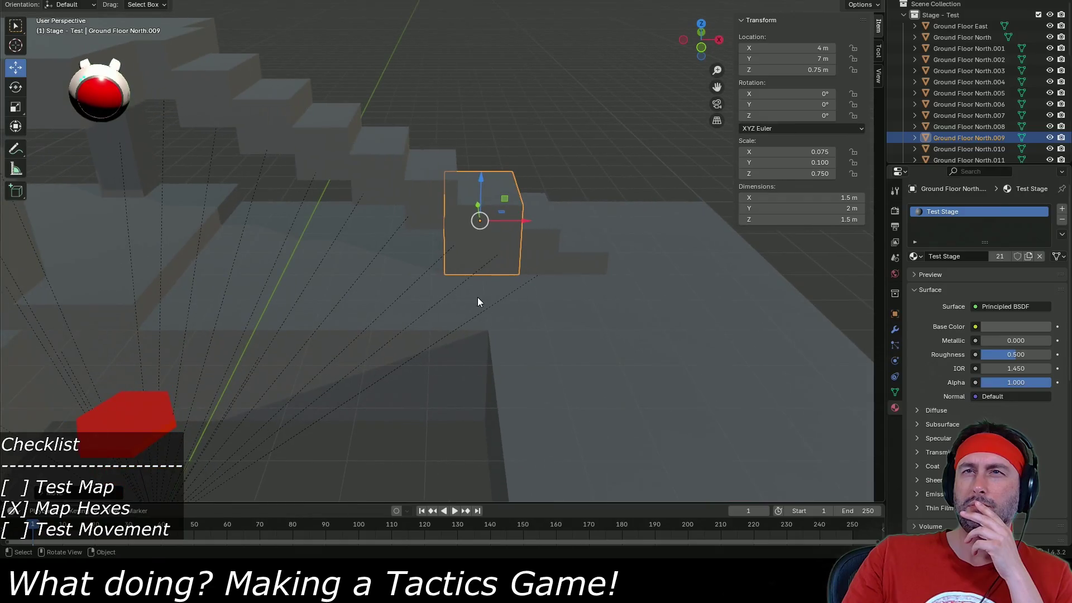
Undo the North.009 edits and move Ground Floor West 3 m along Y to Y 0.
{"action": "key", "text": "ctrl+z"}
{"action": "key", "text": "ctrl+z"}
{"action": "left_click", "coordinate": [508, 277]}
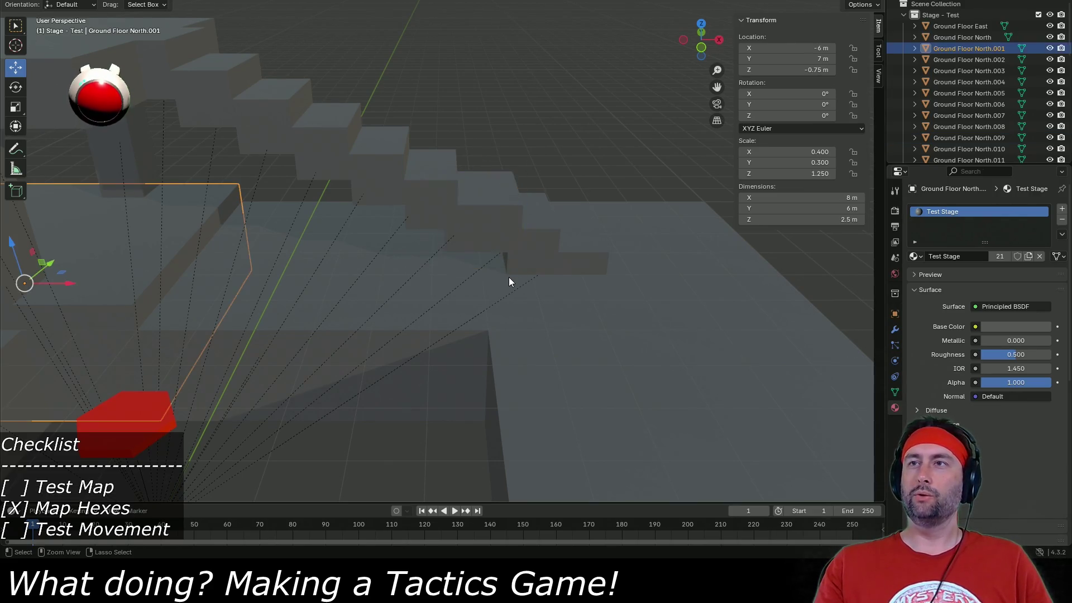
{"action": "key", "text": "g"}
{"action": "key", "text": "y"}
{"action": "key", "text": "3"}
{"action": "key", "text": "Return"}
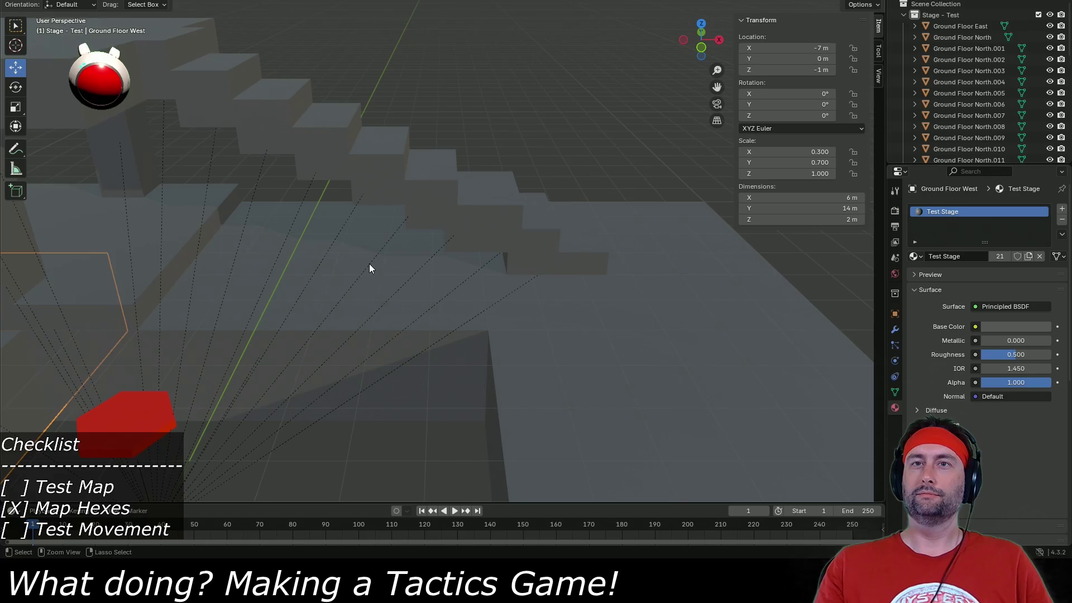
Scale Ground Floor West by 1.43 along Y to 20 m long and save the file.
{"action": "key", "text": "Home"}
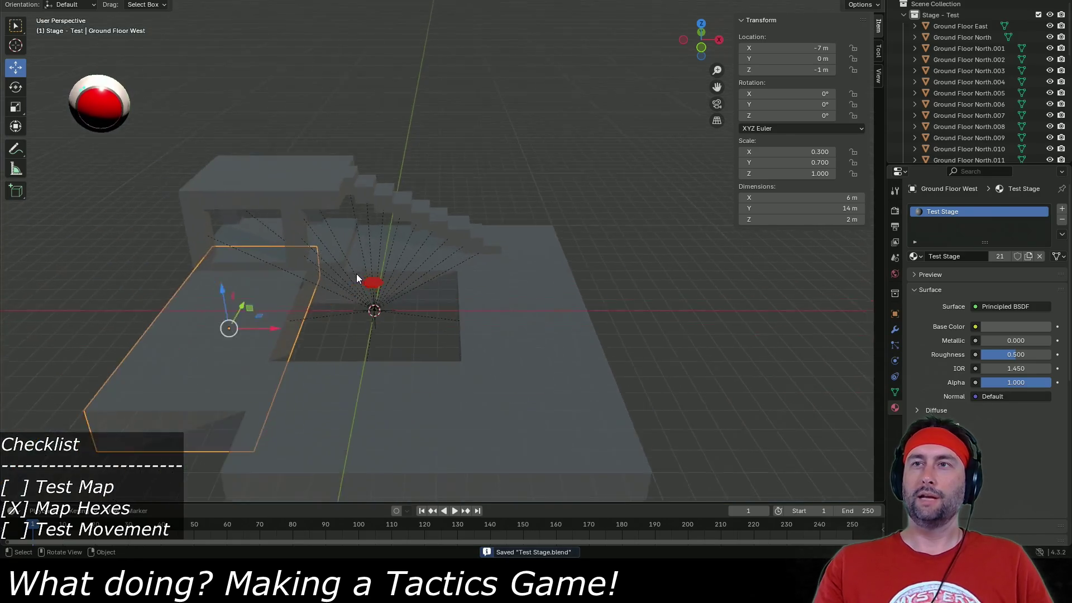
{"action": "type", "text": "sy1.43"}
{"action": "key", "text": "Return"}
{"action": "key", "text": "ctrl+s"}
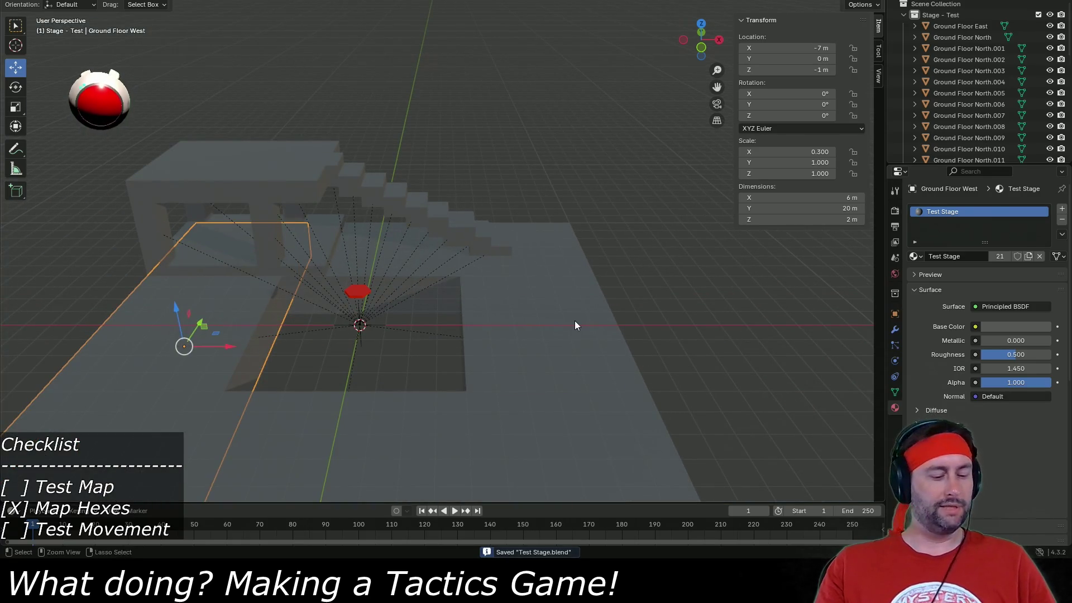
{"action": "key", "text": "KP_6"}
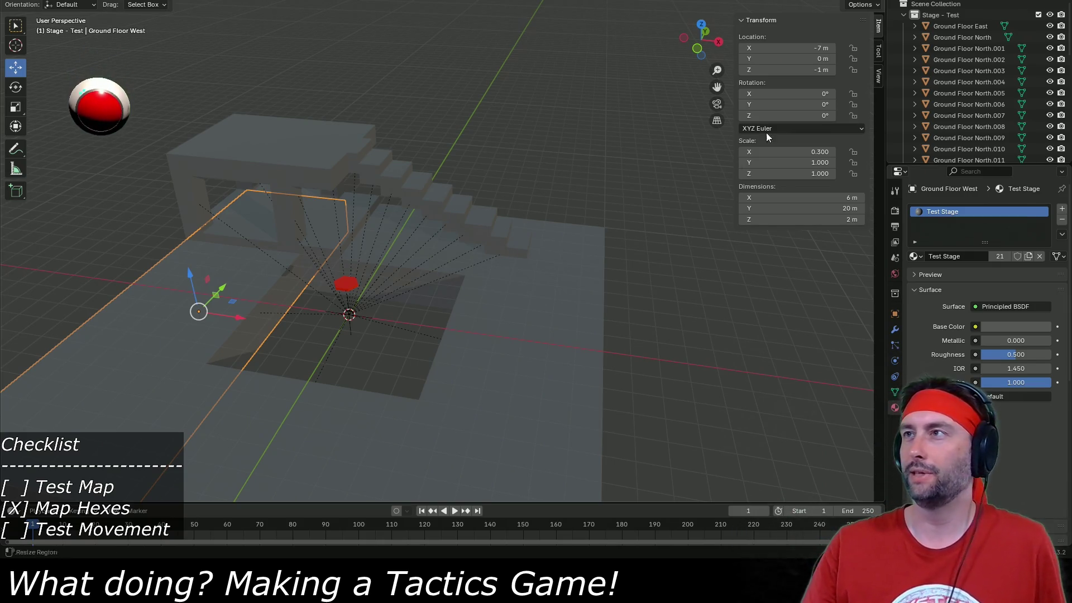
Create a new collection under Scene Collection named 'Stage - Test Movement'.
{"action": "left_click", "coordinate": [902, 15]}
{"action": "left_click", "coordinate": [904, 15]}
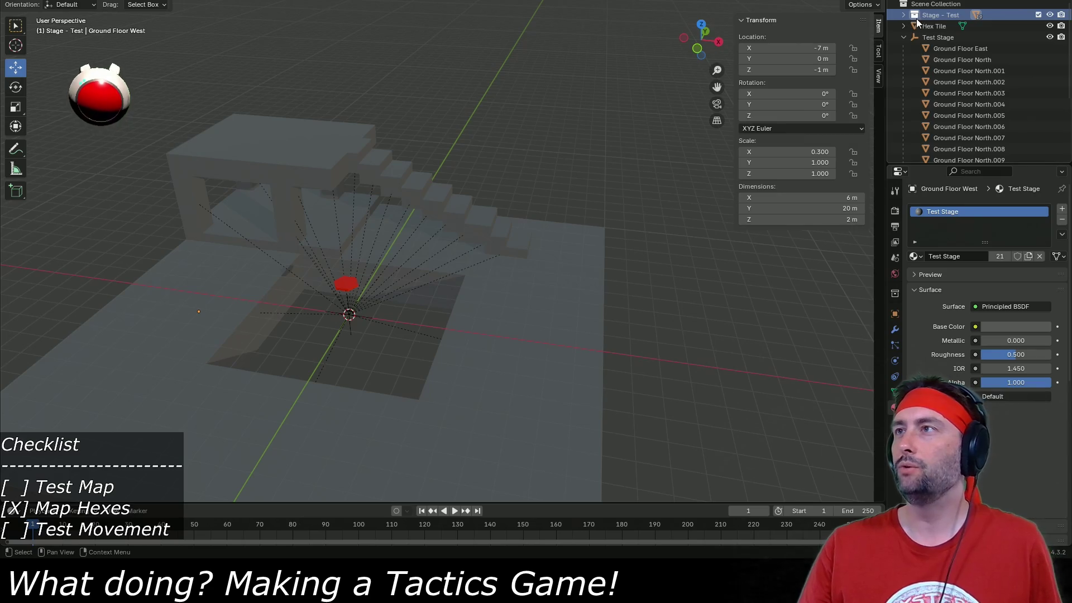
{"action": "left_click", "coordinate": [923, 5]}
{"action": "right_click", "coordinate": [923, 7]}
{"action": "left_click", "coordinate": [918, 7]}
{"action": "double_click", "coordinate": [938, 27]}
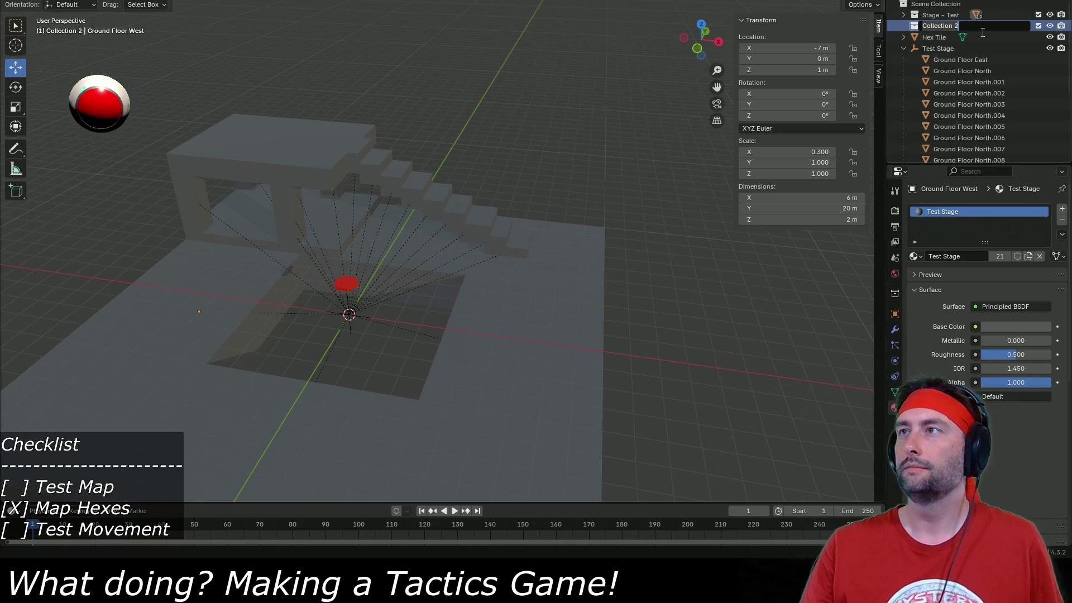
{"action": "type", "text": "Stage - Test Movement"}
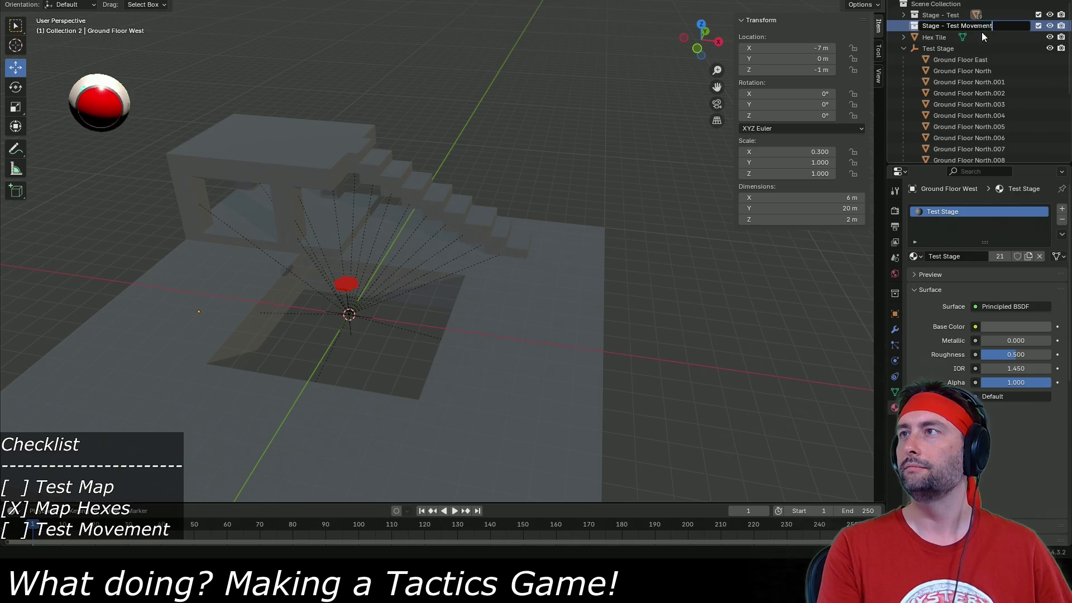
{"action": "key", "text": "Return"}
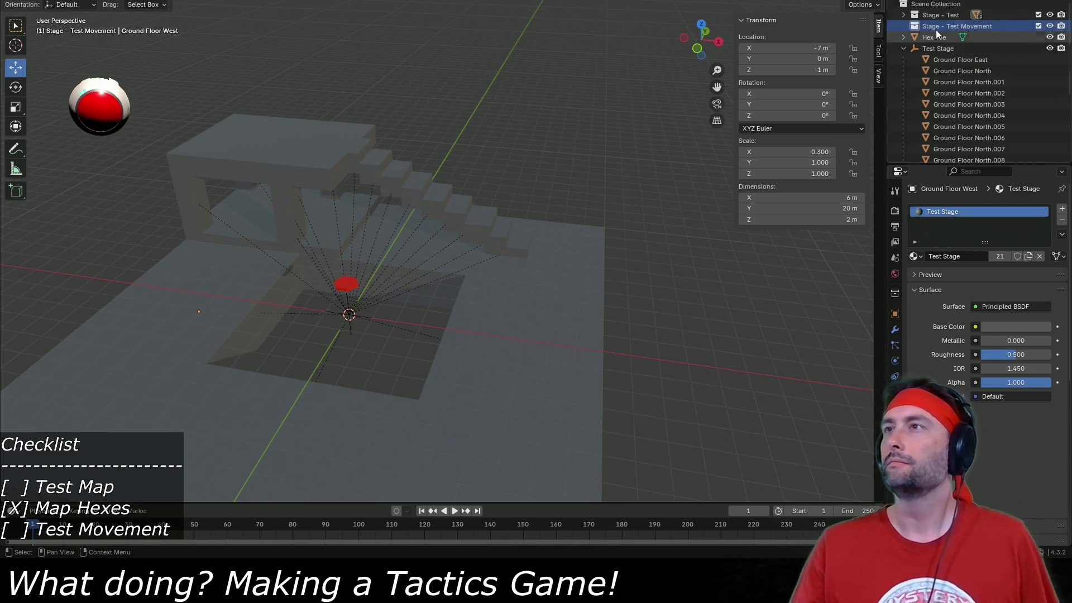
Add a 2 m mesh plane to the Stage - Test Movement collection.
{"action": "right_click", "coordinate": [176, 3]}
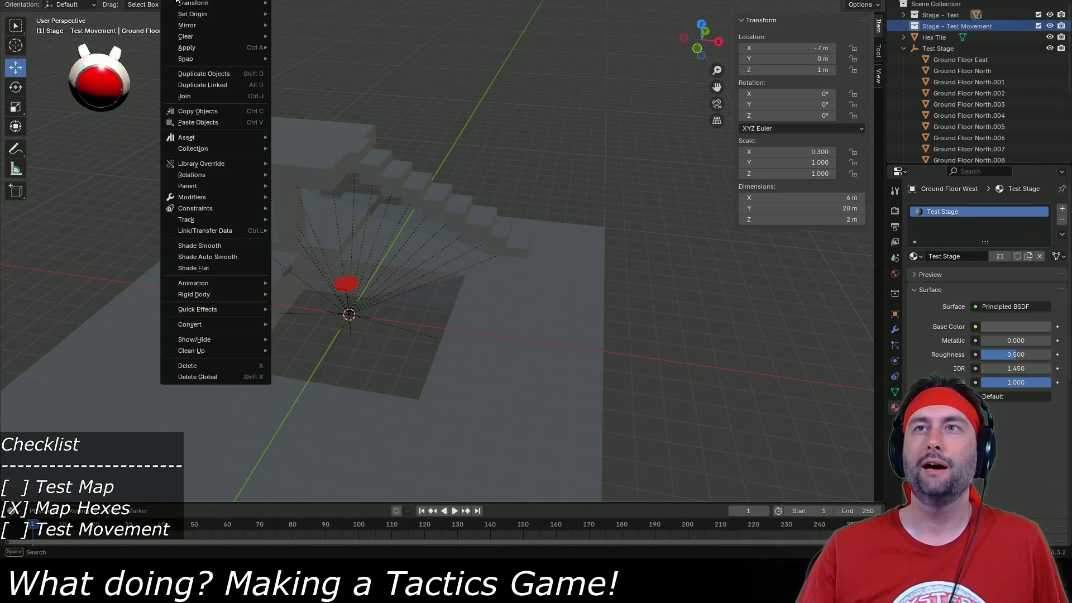
{"action": "mouse_move", "coordinate": [184, 7]}
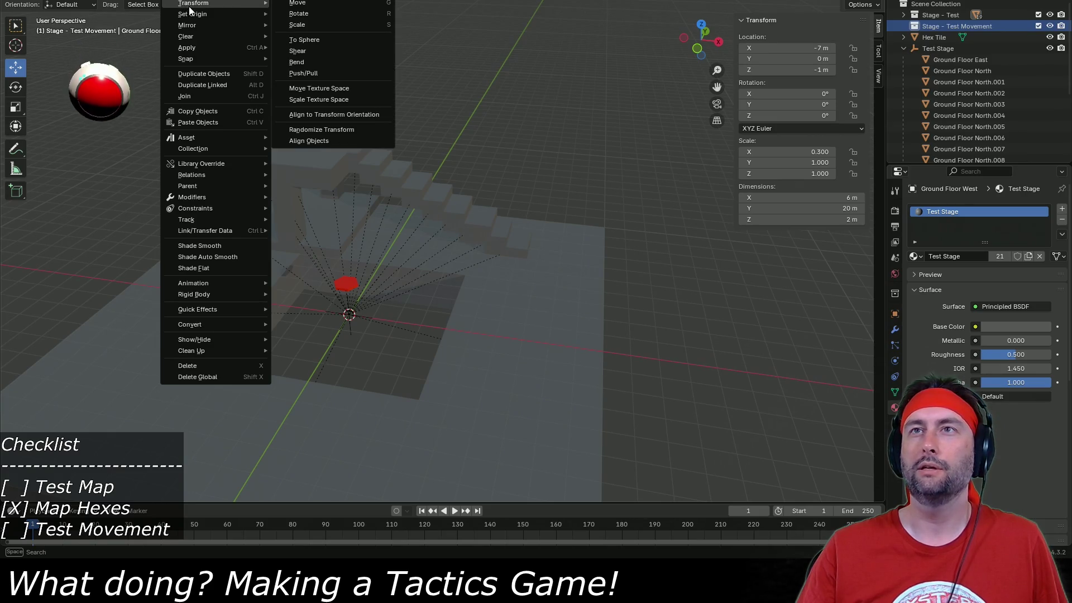
{"action": "key", "text": "Escape"}
{"action": "key", "text": "shift+a"}
{"action": "left_click", "coordinate": [263, 6]}
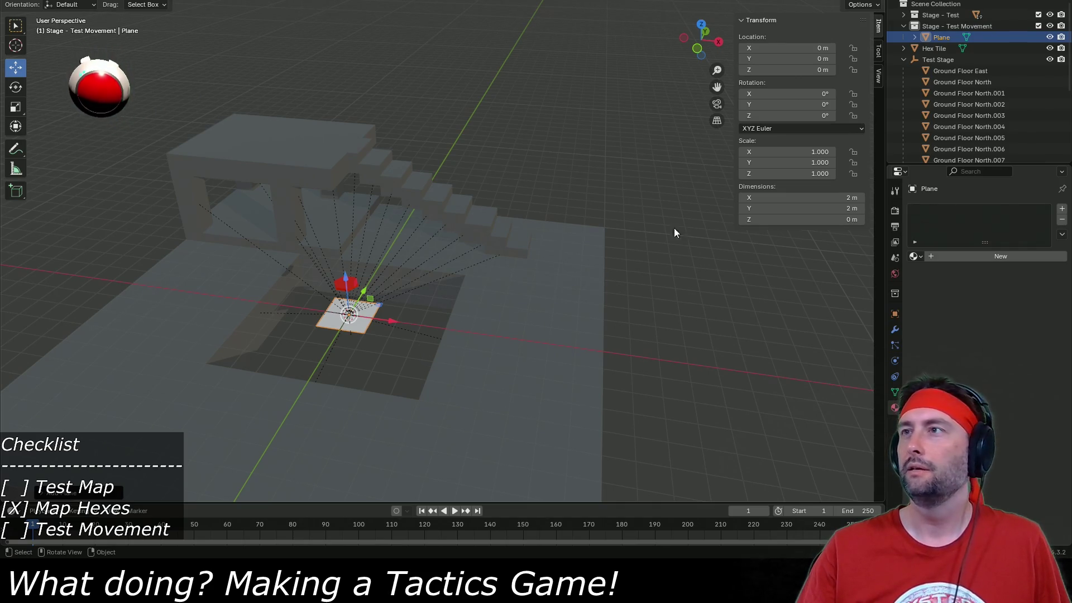
{"action": "mouse_move", "coordinate": [482, 253]}
{"action": "left_mouse_down"}
{"action": "mouse_move", "coordinate": [499, 252]}
{"action": "mouse_move", "coordinate": [502, 315]}
{"action": "mouse_move", "coordinate": [563, 268]}
{"action": "left_mouse_up"}
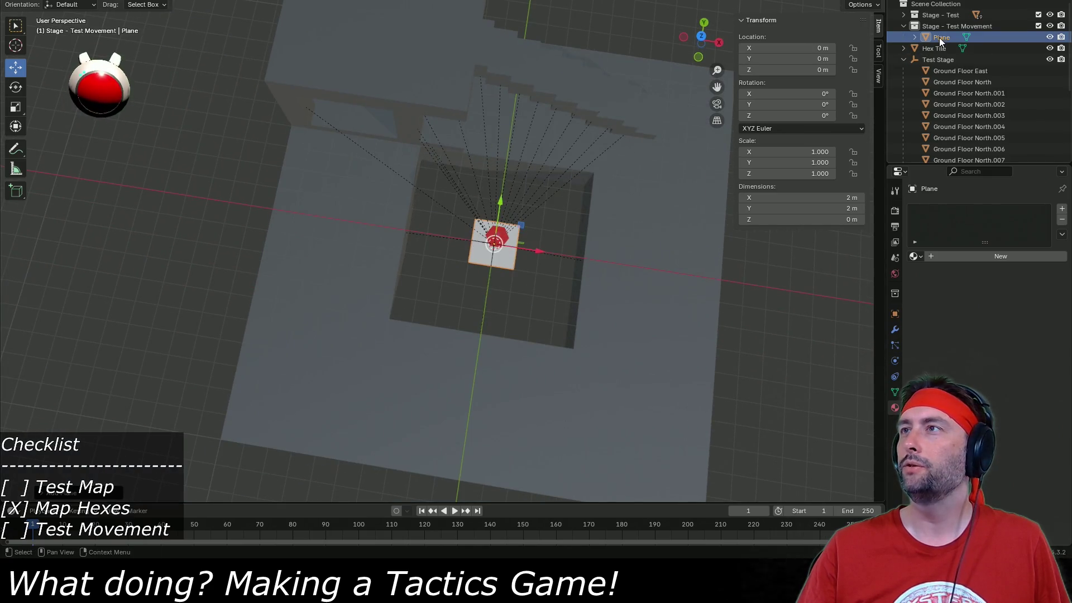
Move the plane to X = -7 m and browse the Outliner collections.
{"action": "left_click", "coordinate": [903, 59]}
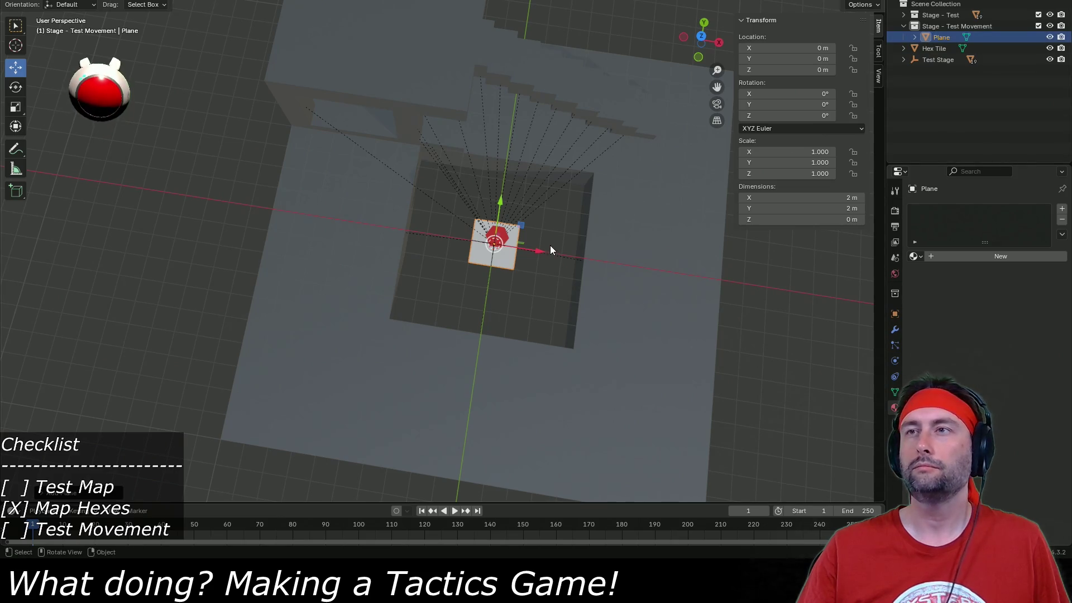
{"action": "left_click_drag", "start_coordinate": [540, 255], "coordinate": [380, 235]}
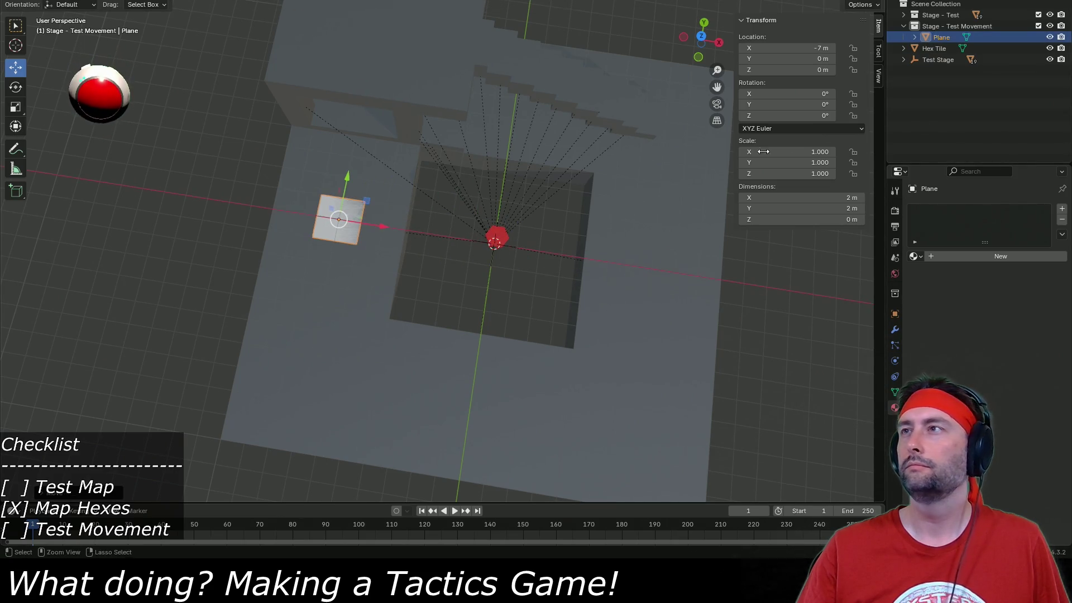
{"action": "left_click", "coordinate": [904, 50]}
{"action": "left_click", "coordinate": [904, 50]}
{"action": "left_click", "coordinate": [904, 57]}
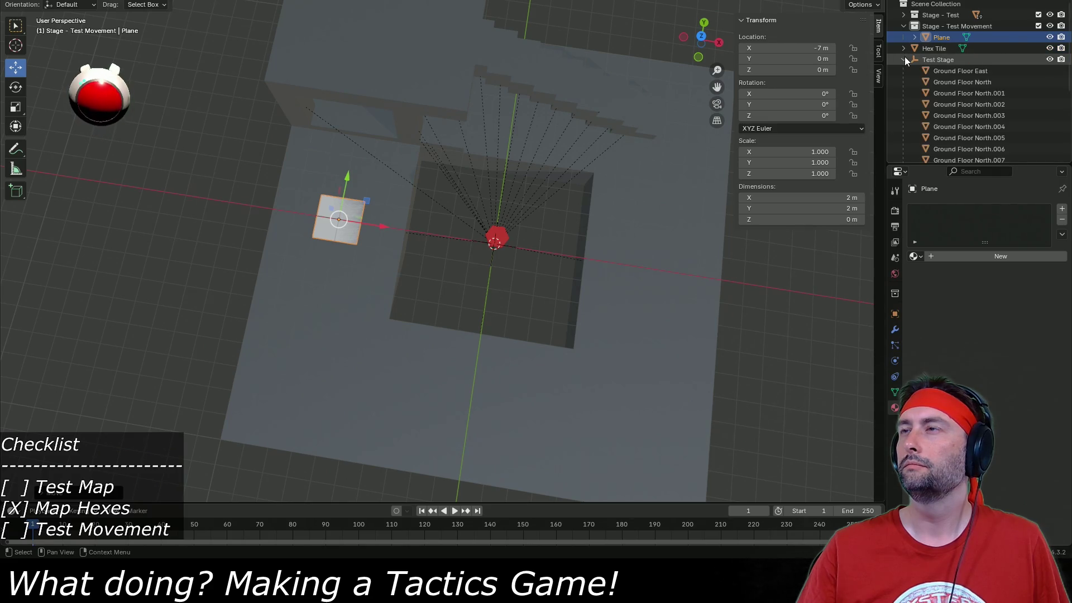
{"action": "left_click", "coordinate": [904, 58]}
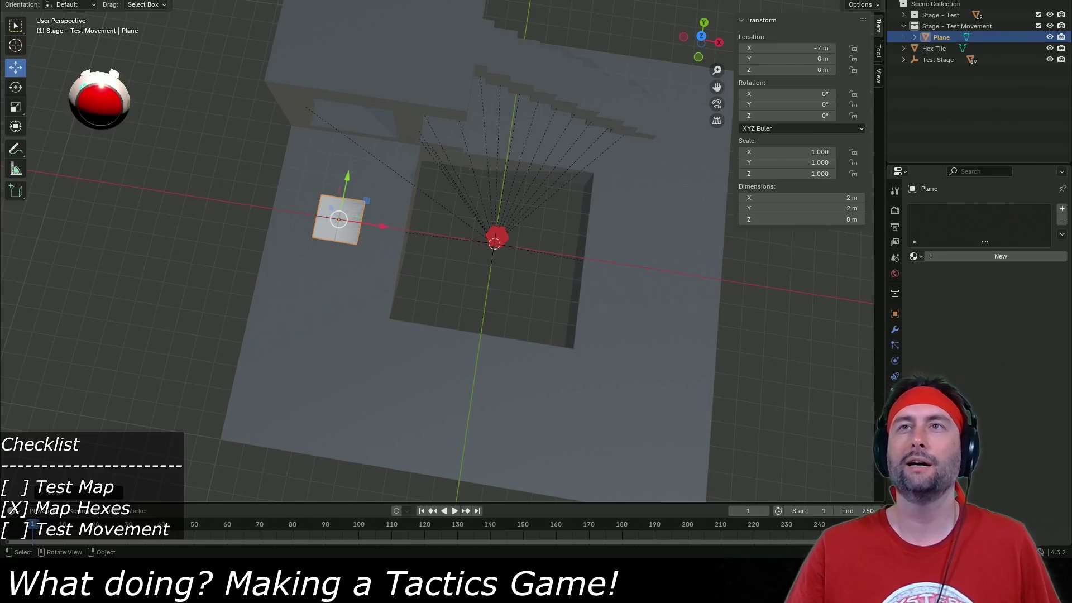
Add an empty at the origin and rename it 'Test Stage Movement'.
{"action": "key", "text": "shift+a"}
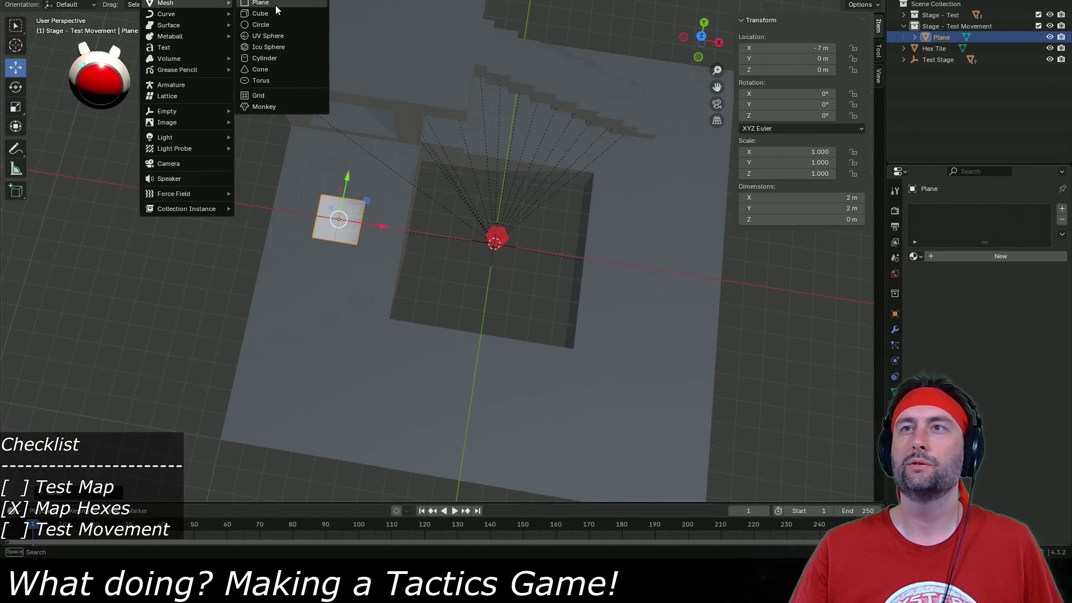
{"action": "mouse_move", "coordinate": [191, 109]}
{"action": "left_click", "coordinate": [260, 109]}
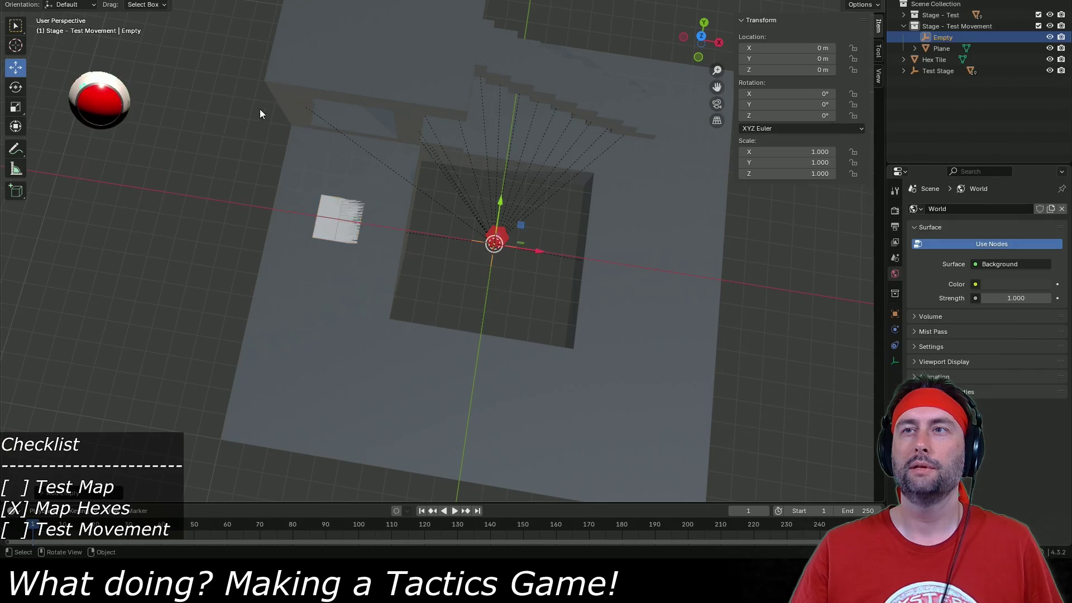
{"action": "double_click", "coordinate": [952, 37]}
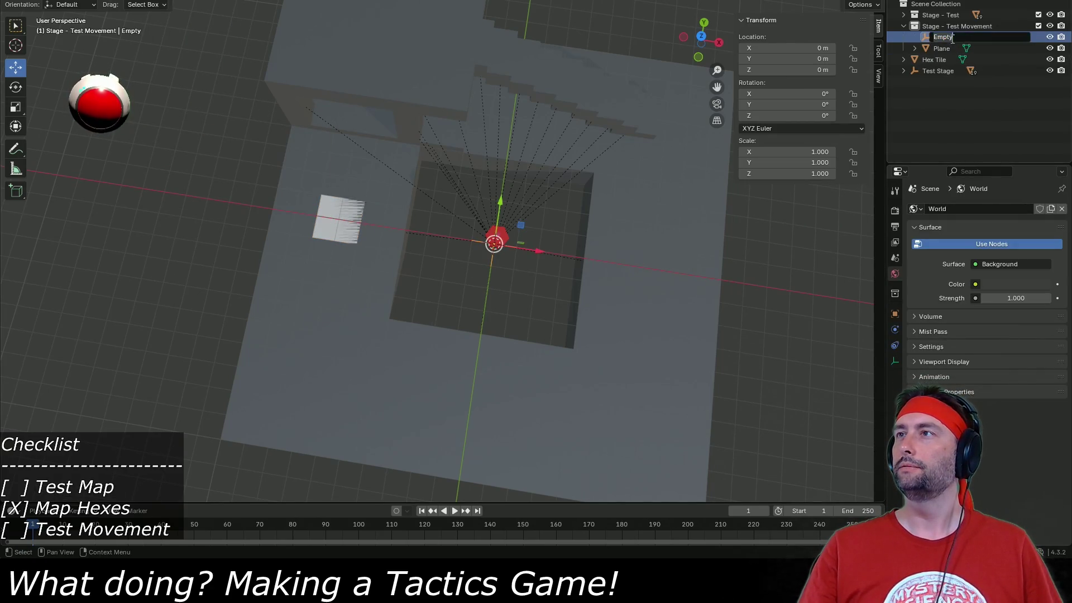
{"action": "type", "text": "Test"}
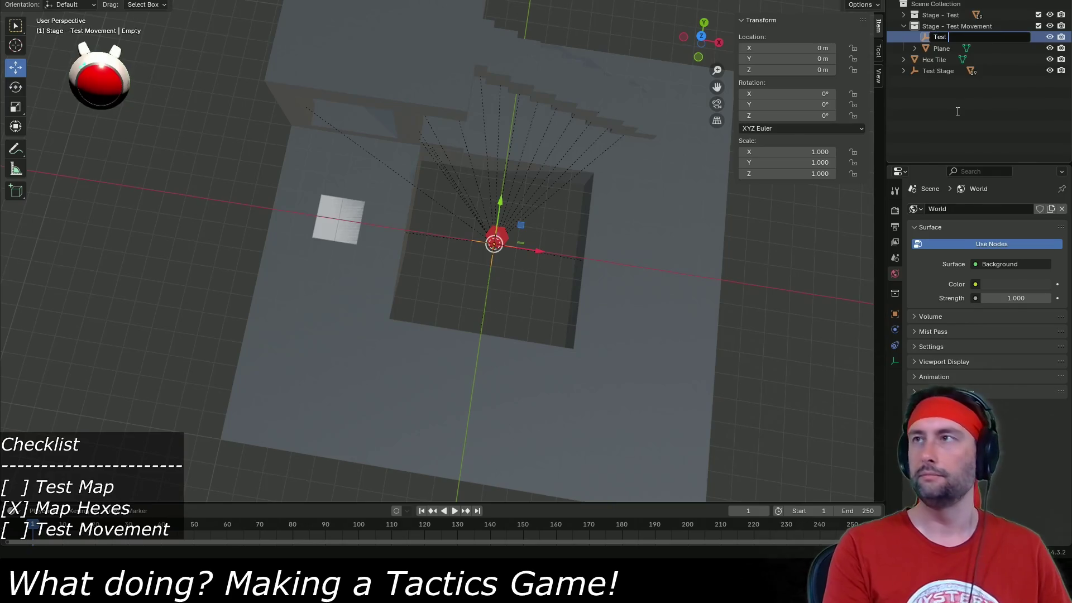
{"action": "type", "text": " Stage Movement"}
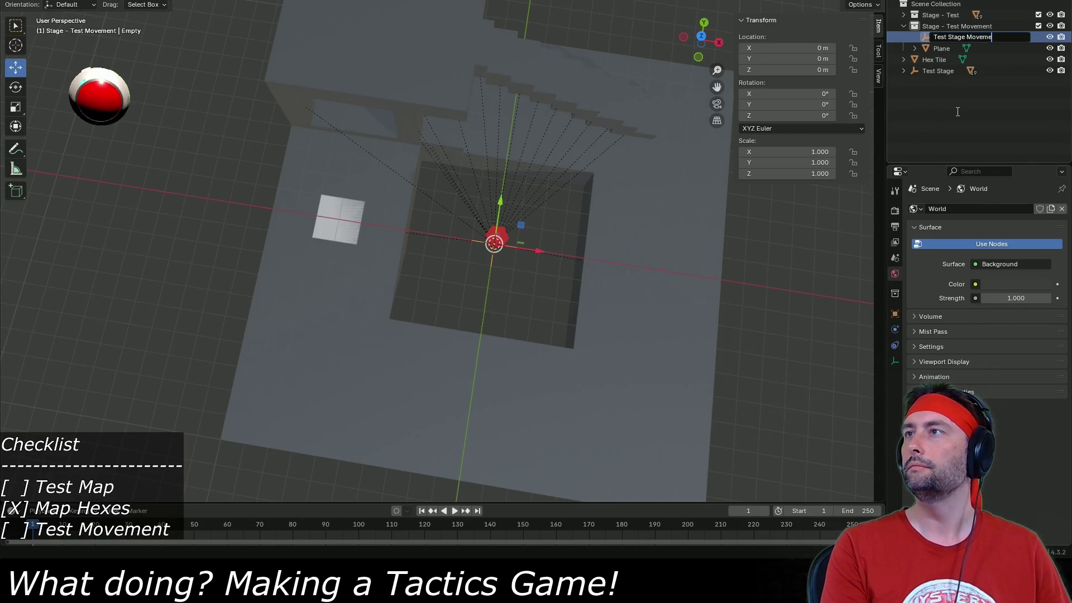
{"action": "key", "text": "Return"}
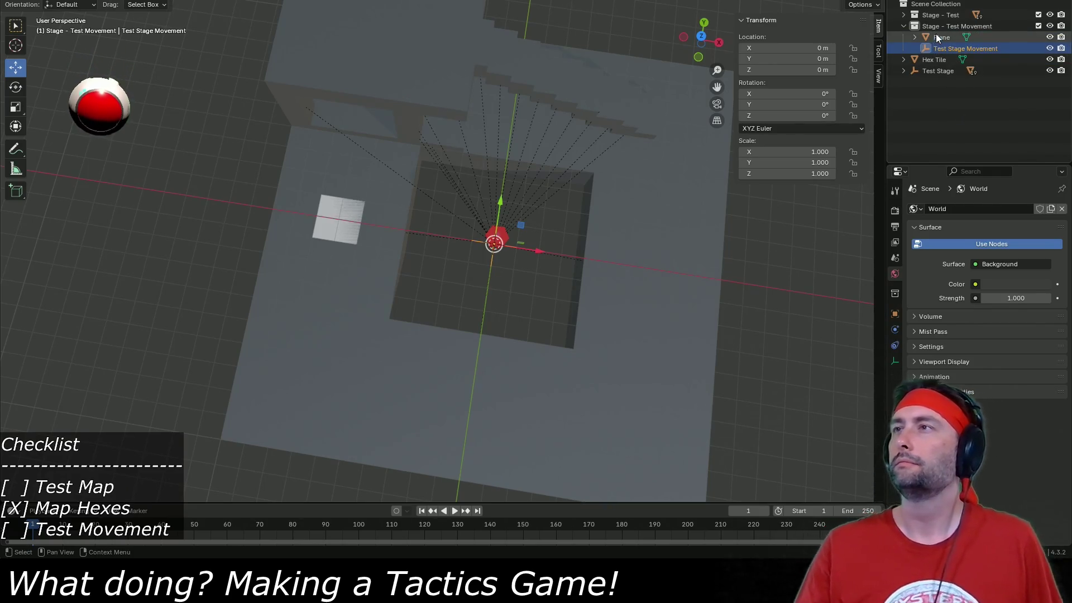
Parent the Plane under Test Stage Movement and select it in the Outliner.
{"action": "left_click", "coordinate": [940, 37]}
{"action": "left_click_drag", "start_coordinate": [940, 37], "coordinate": [956, 51]}
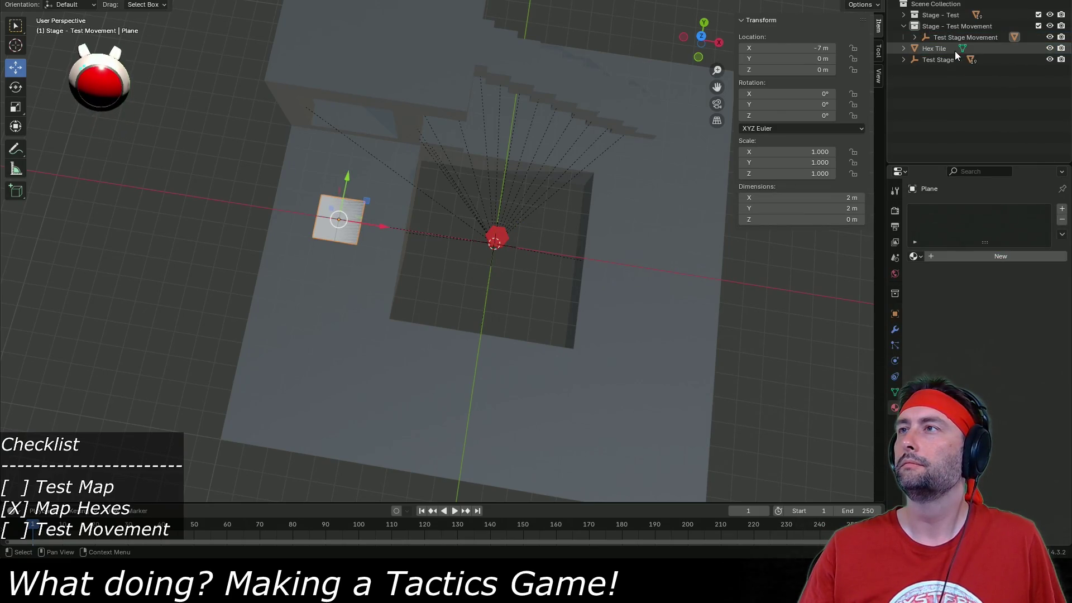
{"action": "left_click", "coordinate": [949, 71]}
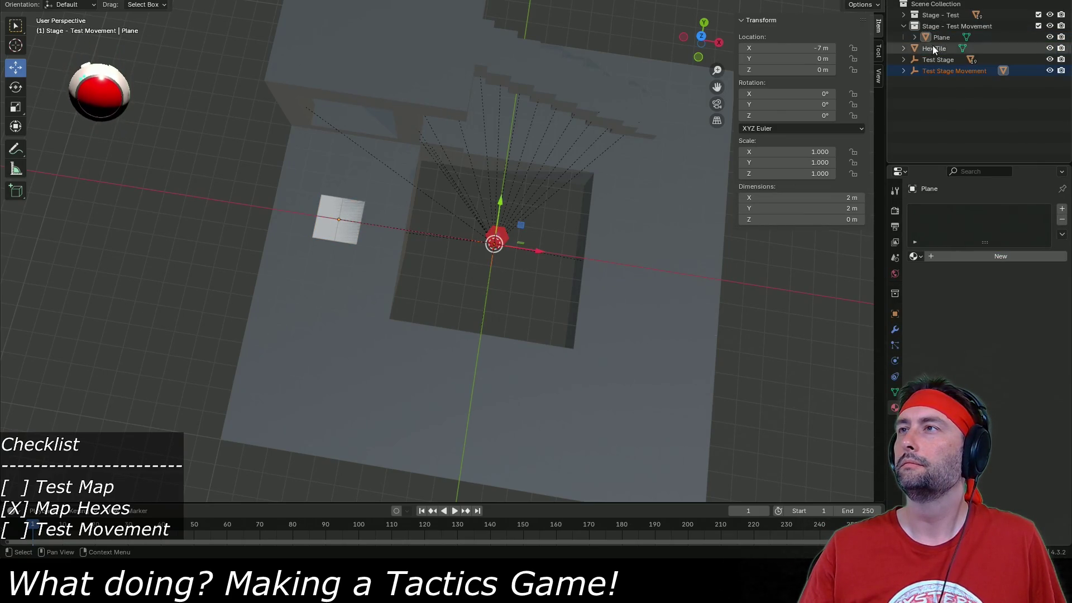
{"action": "left_click", "coordinate": [903, 15]}
{"action": "scroll", "coordinate": [940, 26], "scroll_direction": "down", "scroll_amount": 3}
{"action": "scroll", "coordinate": [936, 43], "scroll_direction": "down", "scroll_amount": 3}
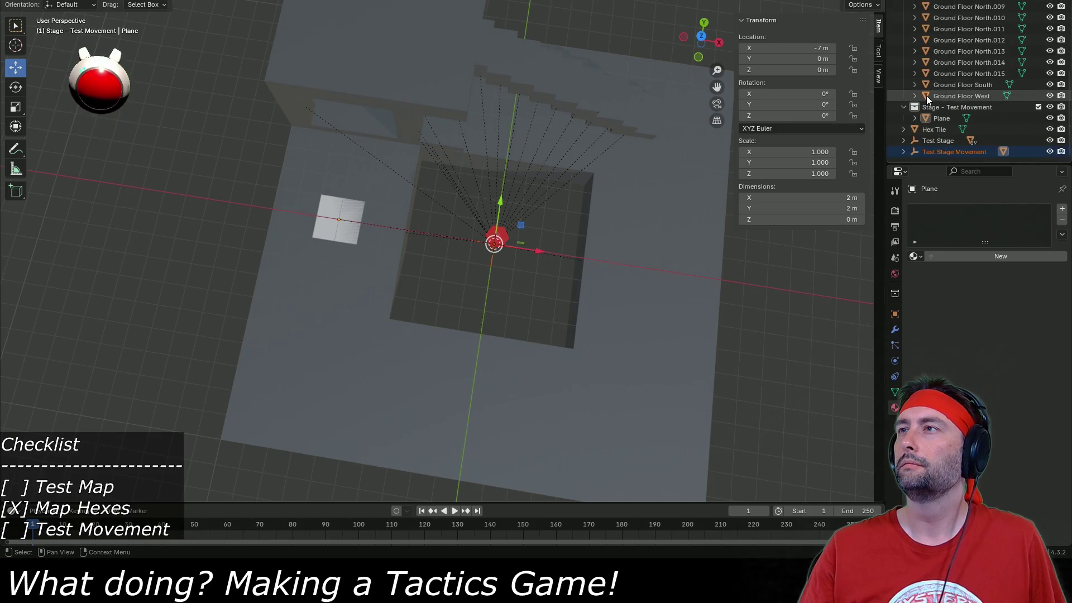
{"action": "scroll", "coordinate": [940, 104], "scroll_direction": "up", "scroll_amount": 5}
{"action": "left_click", "coordinate": [903, 15]}
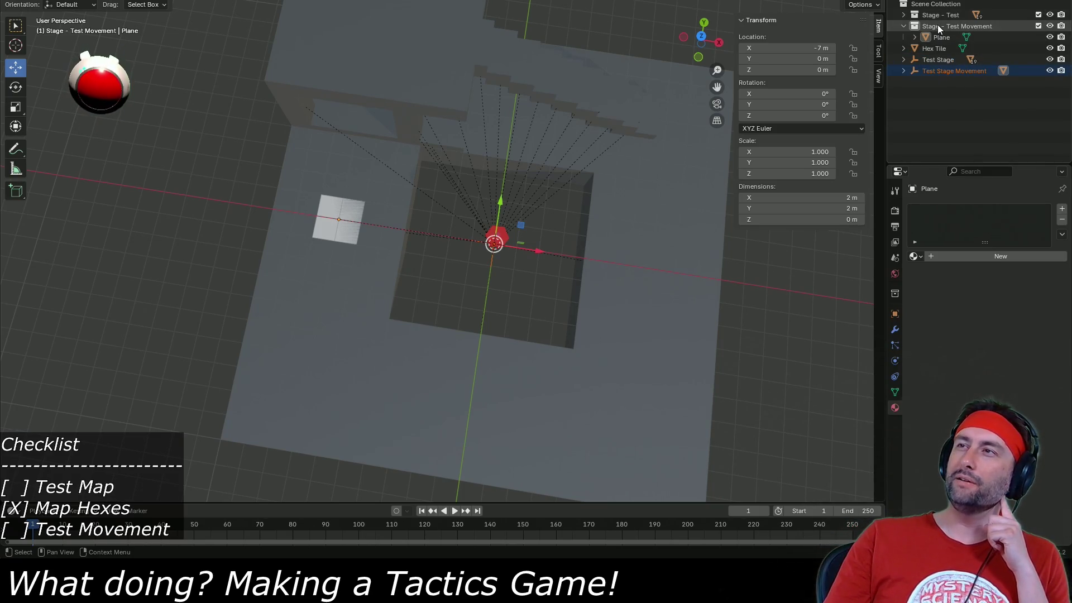
{"action": "left_click", "coordinate": [904, 70]}
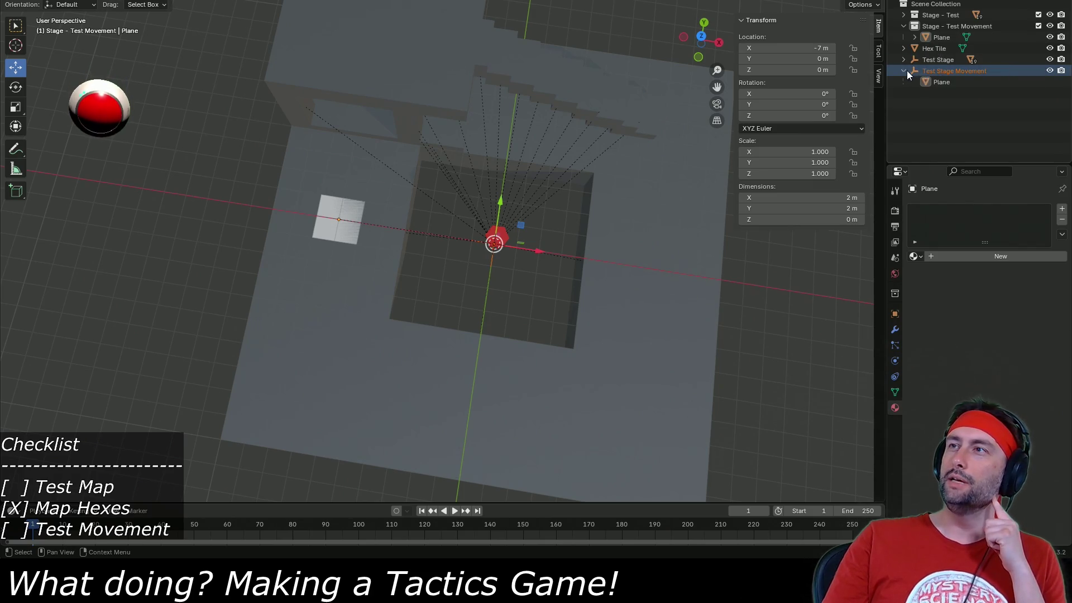
{"action": "left_click", "coordinate": [933, 82]}
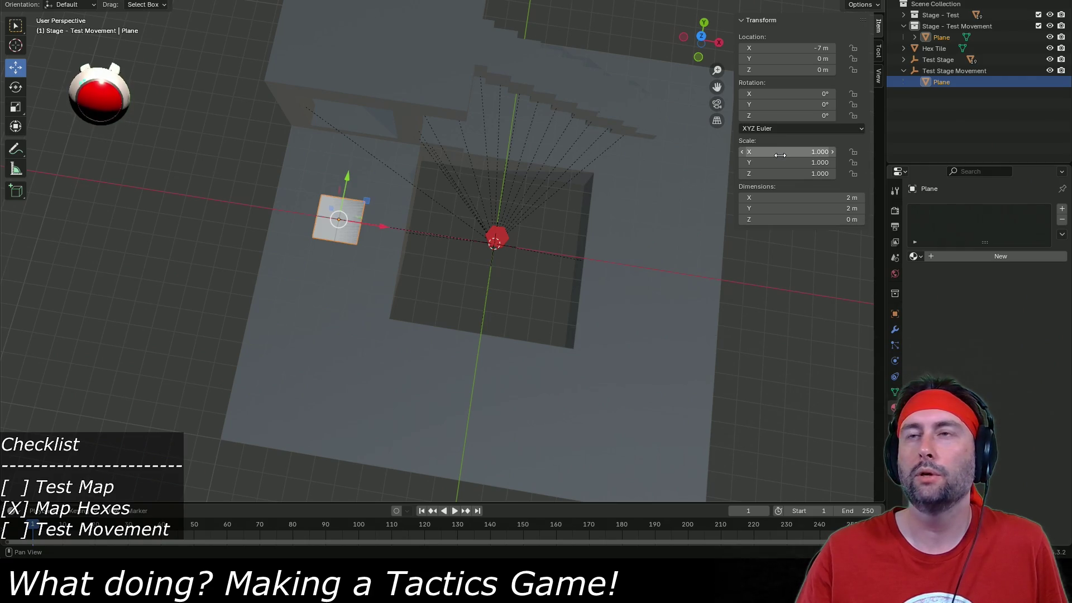
Set the Plane's dimensions to X 6 m and Y 14 m.
{"action": "left_click", "coordinate": [798, 198]}
{"action": "type", "text": "6.5"}
{"action": "key", "text": "Return"}
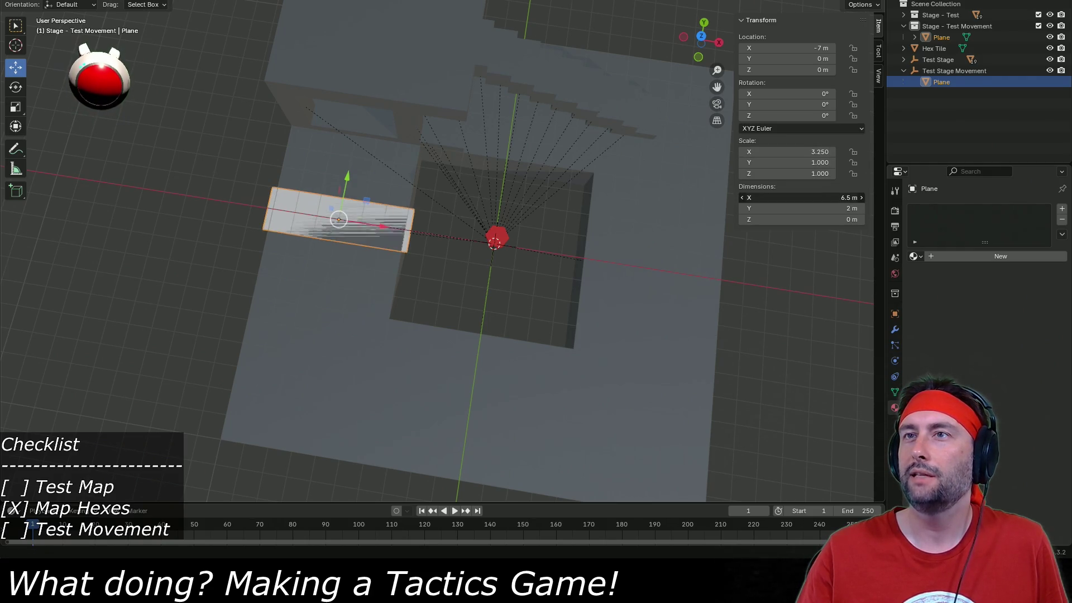
{"action": "left_click", "coordinate": [809, 198]}
{"action": "type", "text": "6"}
{"action": "key", "text": "Return"}
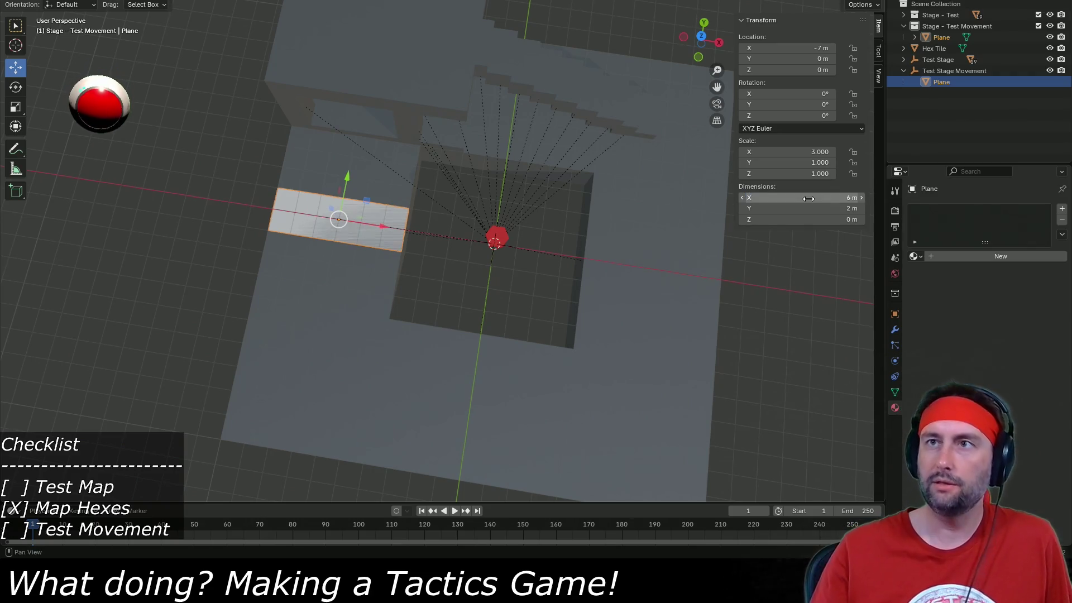
{"action": "left_click", "coordinate": [801, 206]}
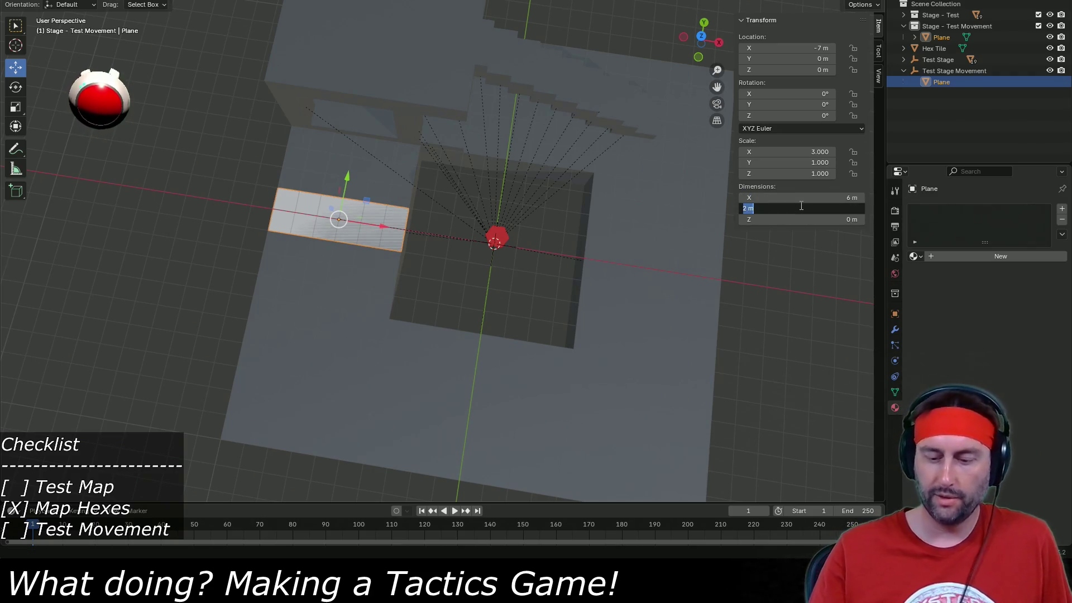
{"action": "type", "text": "14"}
{"action": "key", "text": "Return"}
Move the Plane to Y -3 m and save Test Stage.blend.
{"action": "left_click_drag", "start_coordinate": [348, 176], "coordinate": [340, 252]}
{"action": "key", "text": "ctrl+s"}
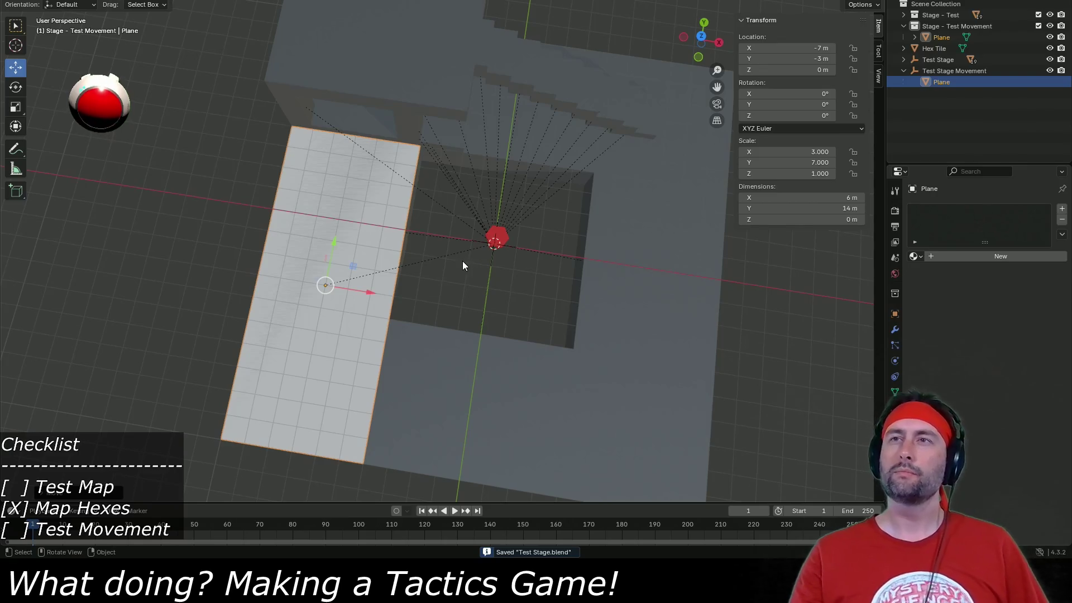
{"action": "left_click_drag", "start_coordinate": [462, 261], "coordinate": [456, 250]}
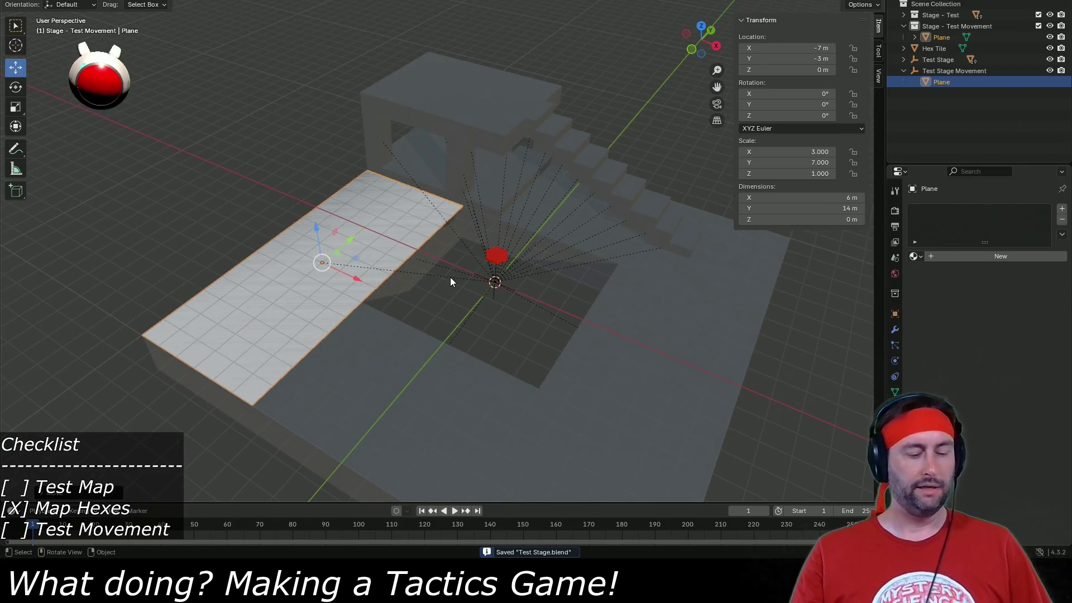
Duplicate the plane as Plane.001, shift it along X, and set its Y dimension to 20 m.
{"action": "key", "text": "shift+d"}
{"action": "right_click", "coordinate": [433, 281]}
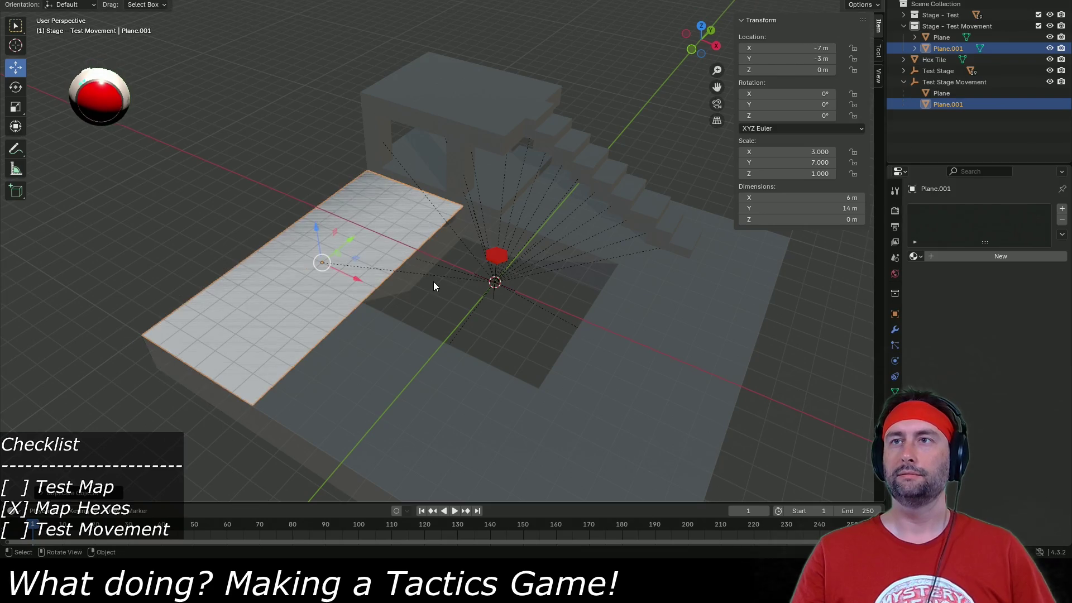
{"action": "key", "text": "g"}
{"action": "key", "text": "x"}
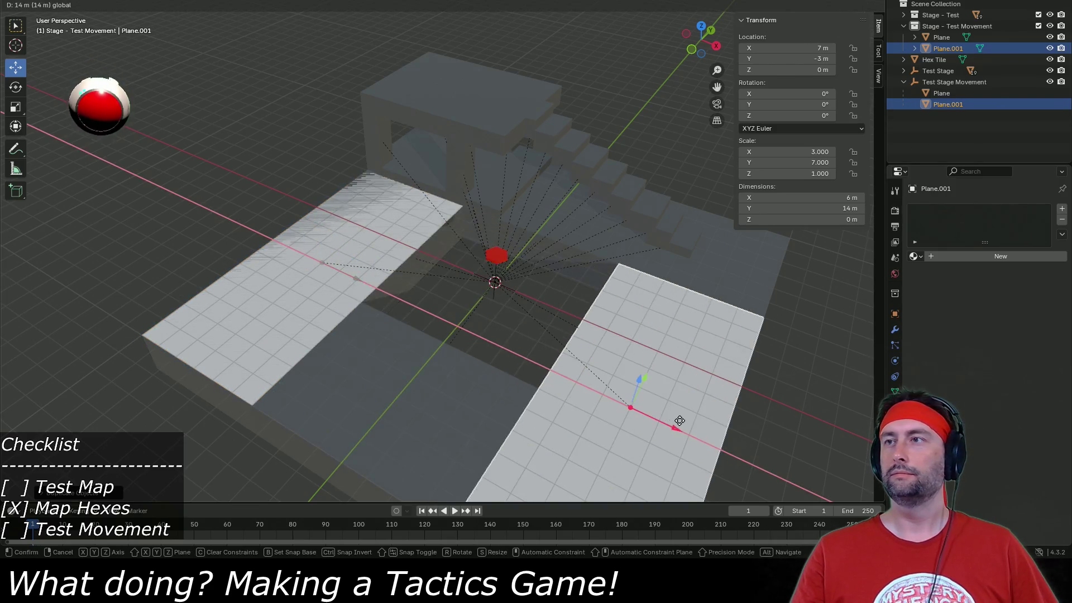
{"action": "left_click", "coordinate": [676, 418]}
{"action": "double_click", "coordinate": [828, 209]}
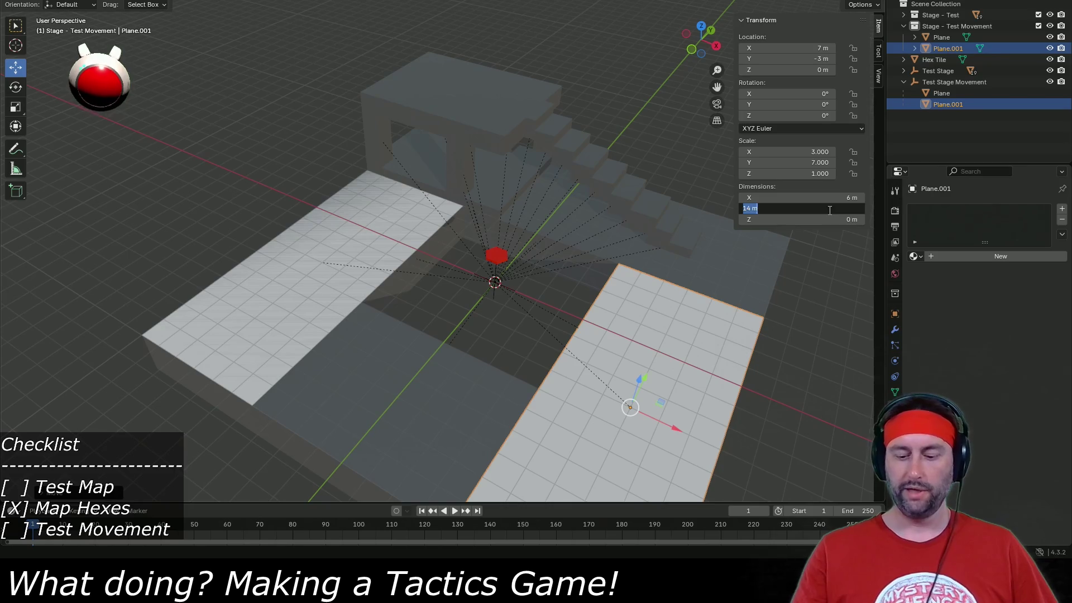
{"action": "type", "text": "20"}
{"action": "key", "text": "Return"}
Slide Plane.001 to location 0, -7 m.
{"action": "mouse_move", "coordinate": [760, 334]}
{"action": "left_mouse_down"}
{"action": "mouse_move", "coordinate": [665, 351]}
{"action": "mouse_move", "coordinate": [611, 397]}
{"action": "mouse_move", "coordinate": [627, 293]}
{"action": "mouse_move", "coordinate": [621, 317]}
{"action": "left_mouse_up"}
{"action": "scroll", "coordinate": [622, 317], "scroll_direction": "up", "scroll_amount": 3}
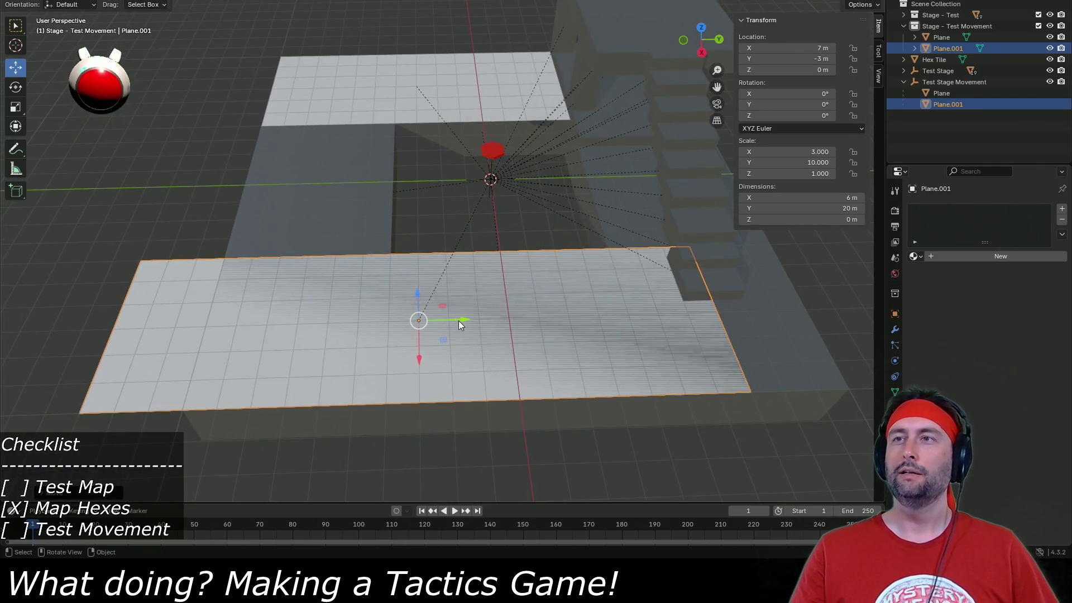
{"action": "left_click_drag", "start_coordinate": [467, 319], "coordinate": [301, 322]}
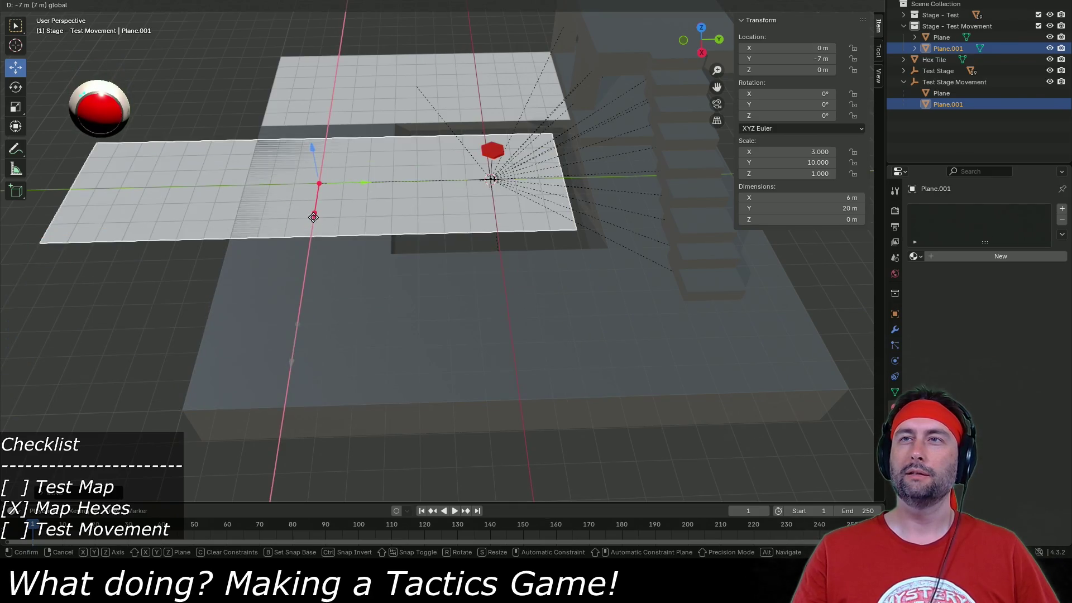
{"action": "left_click", "coordinate": [313, 224]}
Set Plane.001's dimensions to X 8 m and Y 6 m.
{"action": "left_click", "coordinate": [842, 197]}
{"action": "type", "text": "8"}
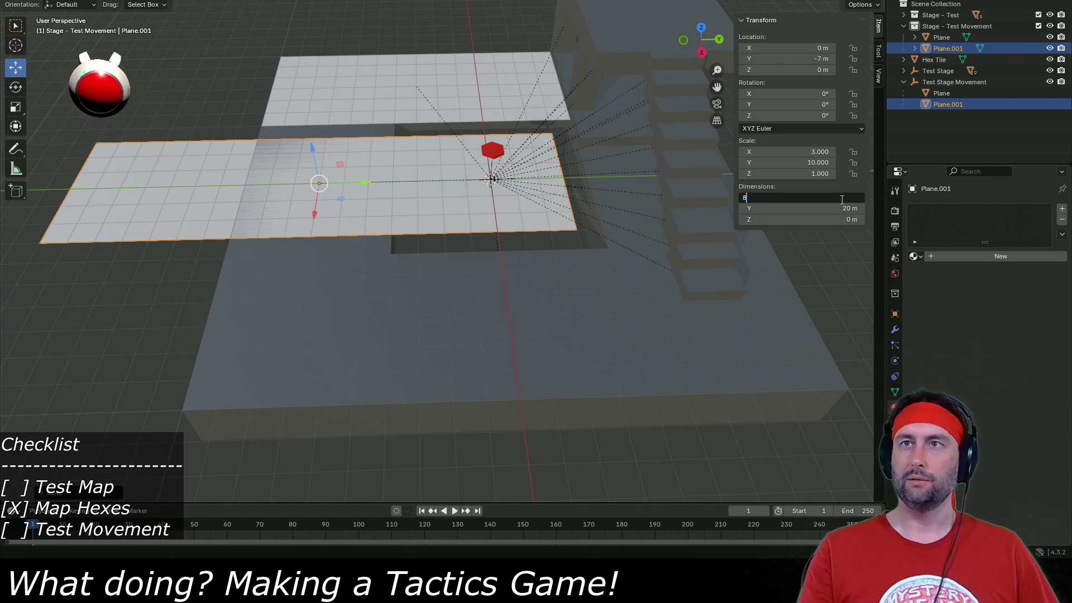
{"action": "key", "text": "Return"}
{"action": "left_click", "coordinate": [835, 210]}
{"action": "left_click", "coordinate": [835, 211]}
{"action": "type", "text": "+6"}
{"action": "key", "text": "Return"}
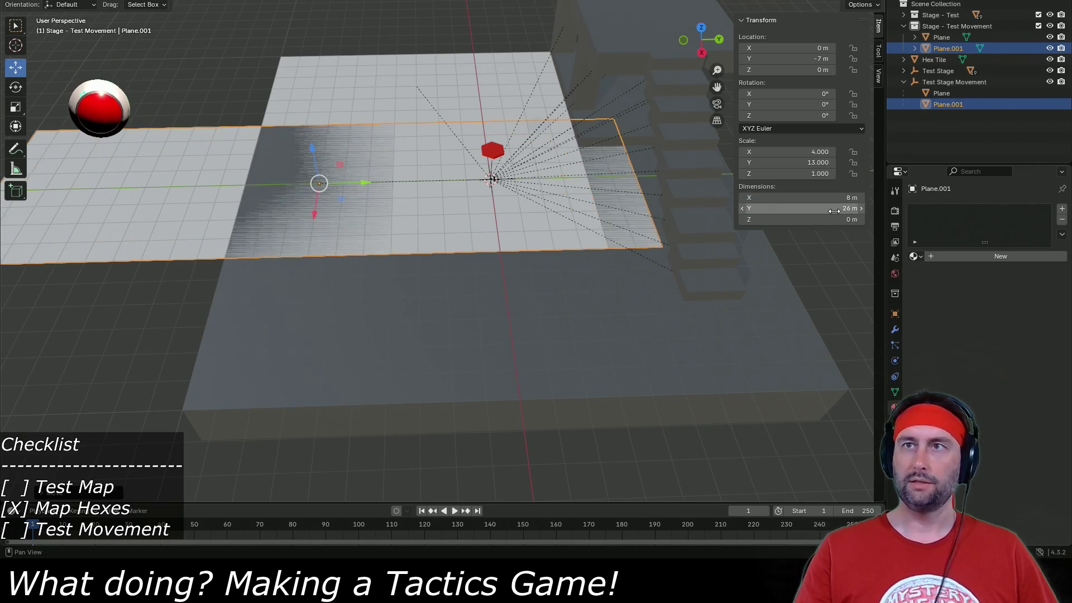
{"action": "left_click", "coordinate": [833, 209]}
{"action": "type", "text": "6"}
{"action": "key", "text": "Return"}
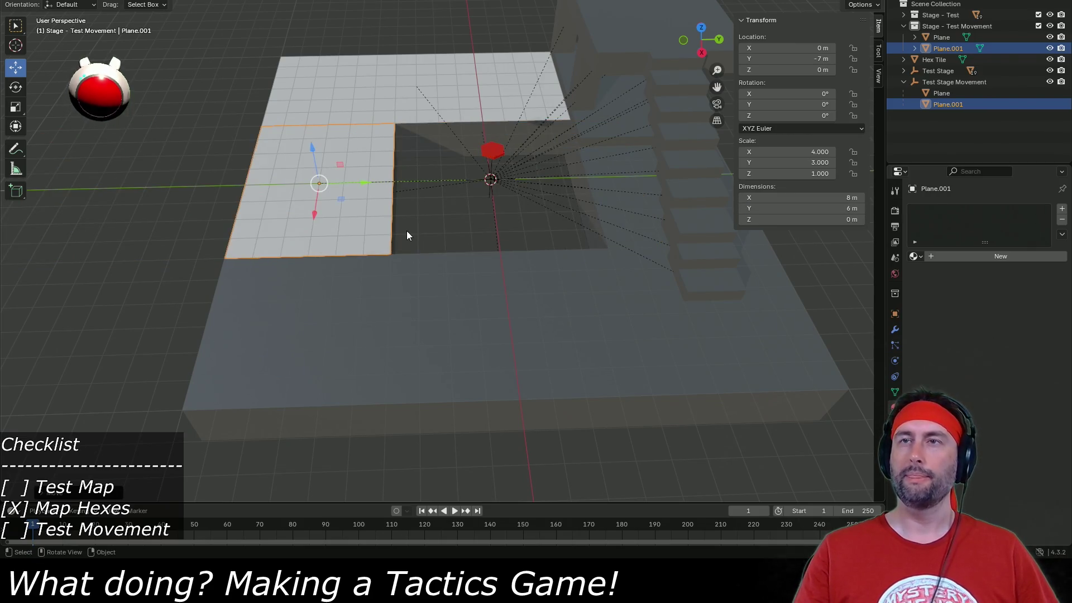
Duplicate Plane.001 as Plane.002 and move it to X 7 m, sliding it along Y.
{"action": "key", "text": "shift+d"}
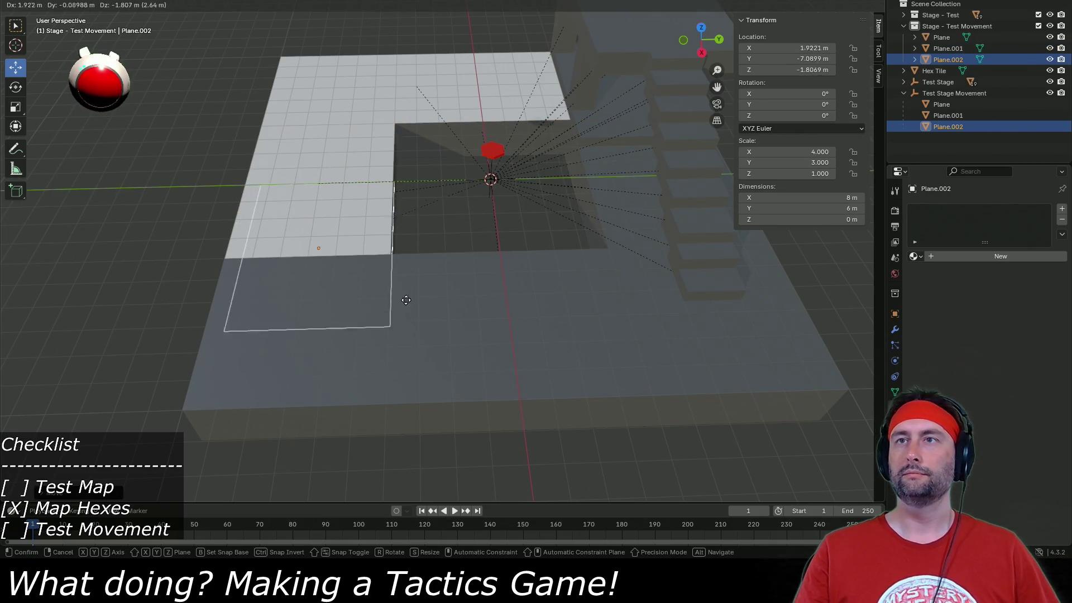
{"action": "right_click", "coordinate": [393, 346]}
{"action": "left_click_drag", "start_coordinate": [315, 217], "coordinate": [311, 366]}
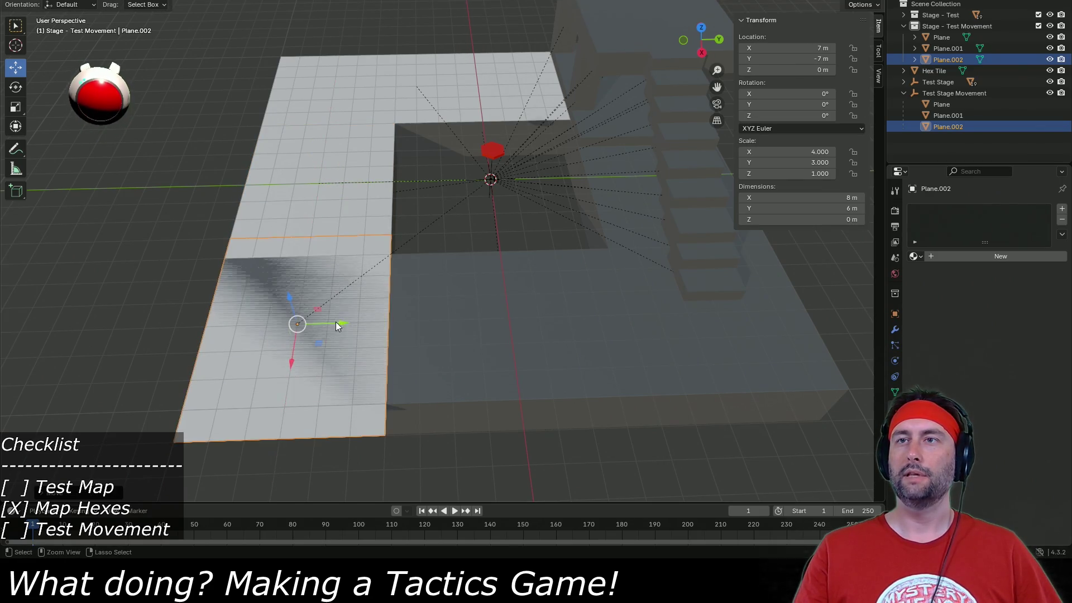
{"action": "mouse_move", "coordinate": [342, 323]}
{"action": "left_mouse_down"}
{"action": "mouse_move", "coordinate": [636, 316]}
{"action": "mouse_move", "coordinate": [504, 320]}
{"action": "left_mouse_up"}
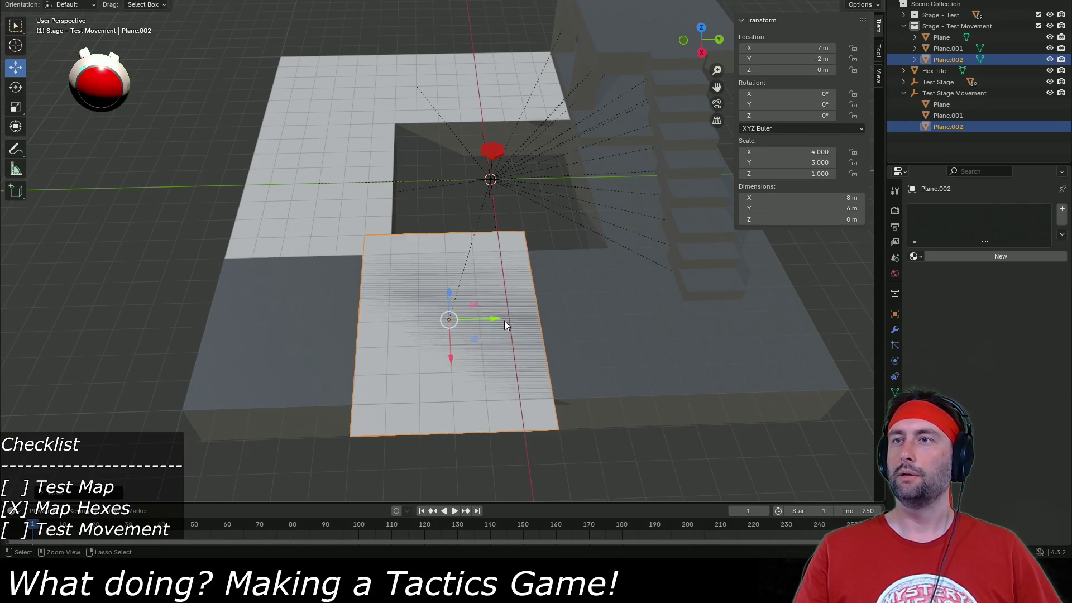
Resize Plane.002 to 6 × 16 m using its Dimensions X and Y fields.
{"action": "left_click", "coordinate": [805, 195]}
{"action": "type", "text": "12"}
{"action": "key", "text": "Return"}
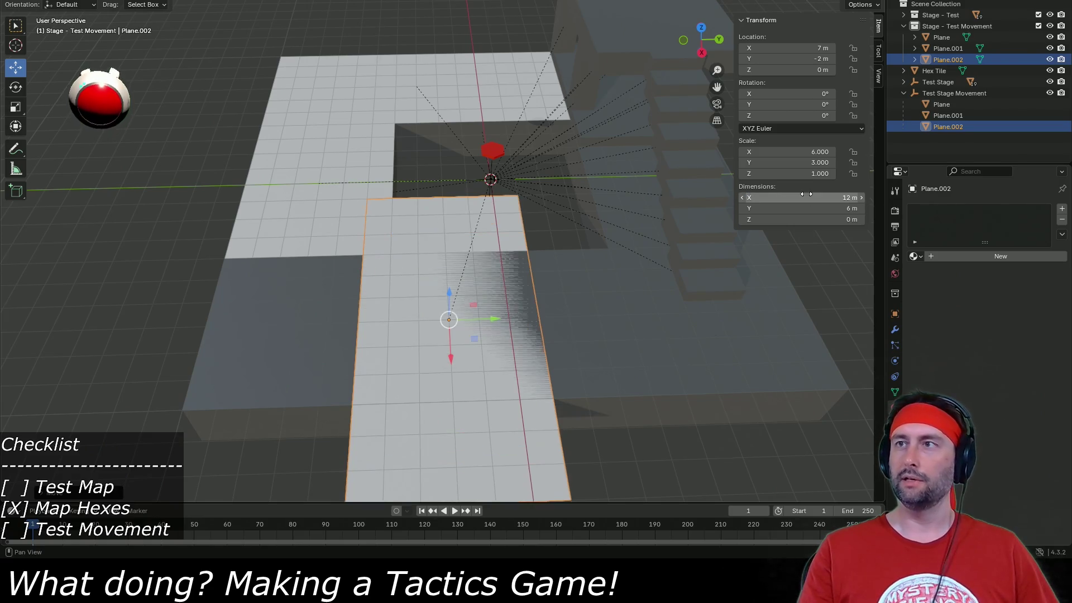
{"action": "left_click", "coordinate": [806, 195]}
{"action": "type", "text": "6"}
{"action": "key", "text": "Return"}
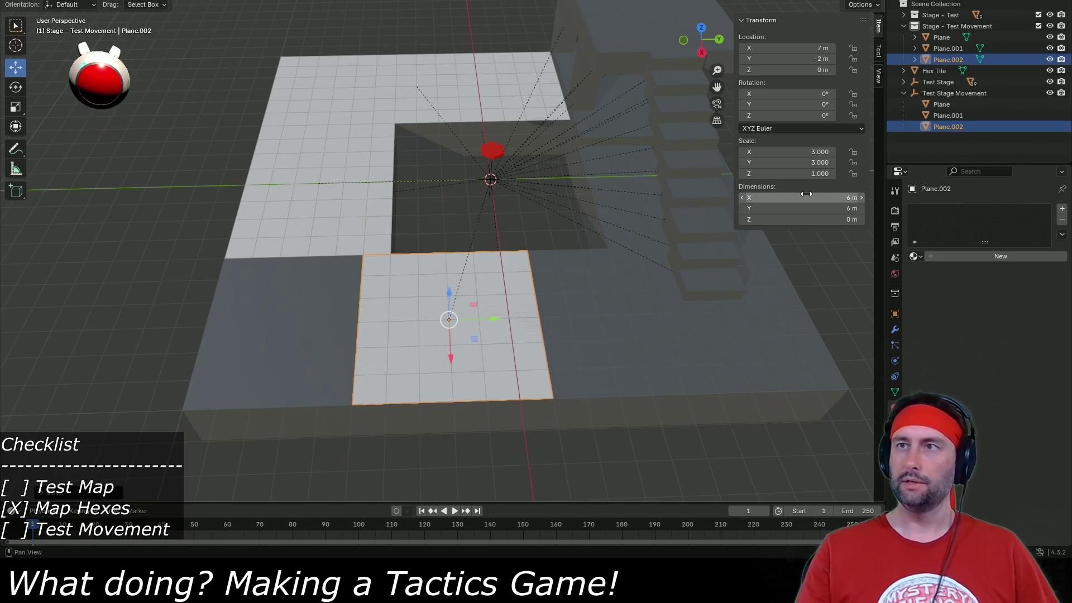
{"action": "left_click", "coordinate": [824, 206]}
{"action": "type", "text": "12"}
{"action": "key", "text": "Return"}
{"action": "left_click", "coordinate": [814, 206]}
{"action": "key", "text": "Return"}
{"action": "left_click", "coordinate": [814, 206]}
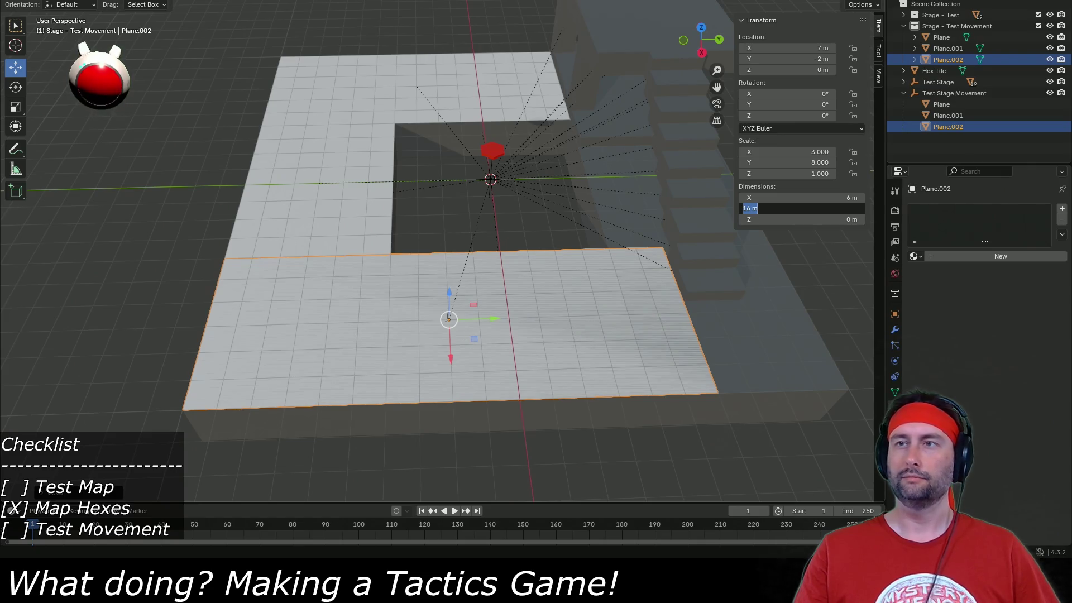
{"action": "key", "text": "Return"}
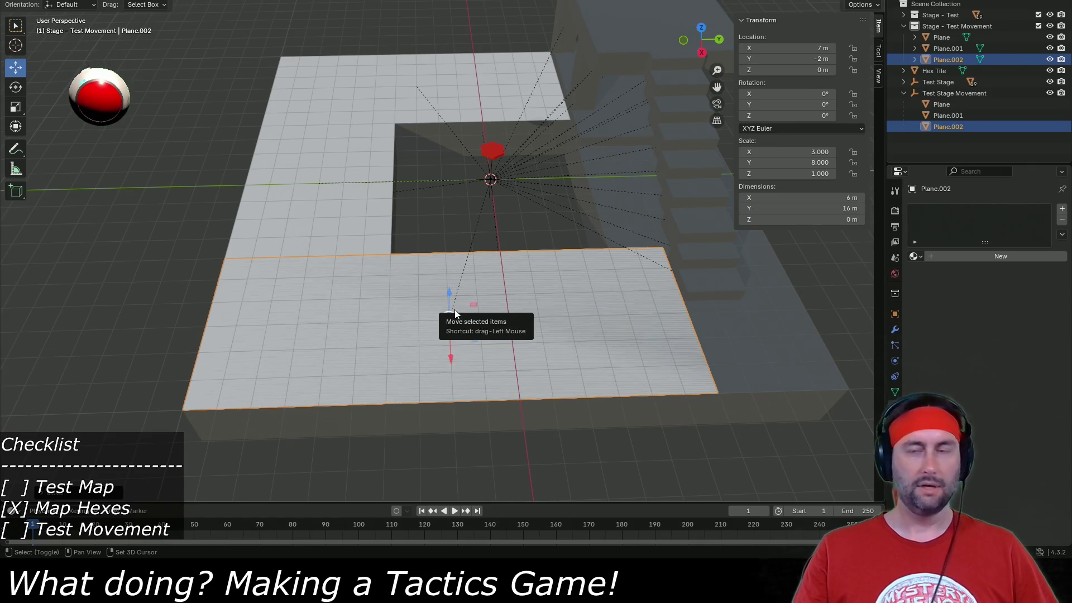
{"action": "key", "text": "shift+d"}
Keep the copy in place, slide it along Y and set its X dimension to 3 m.
{"action": "right_click", "coordinate": [454, 310]}
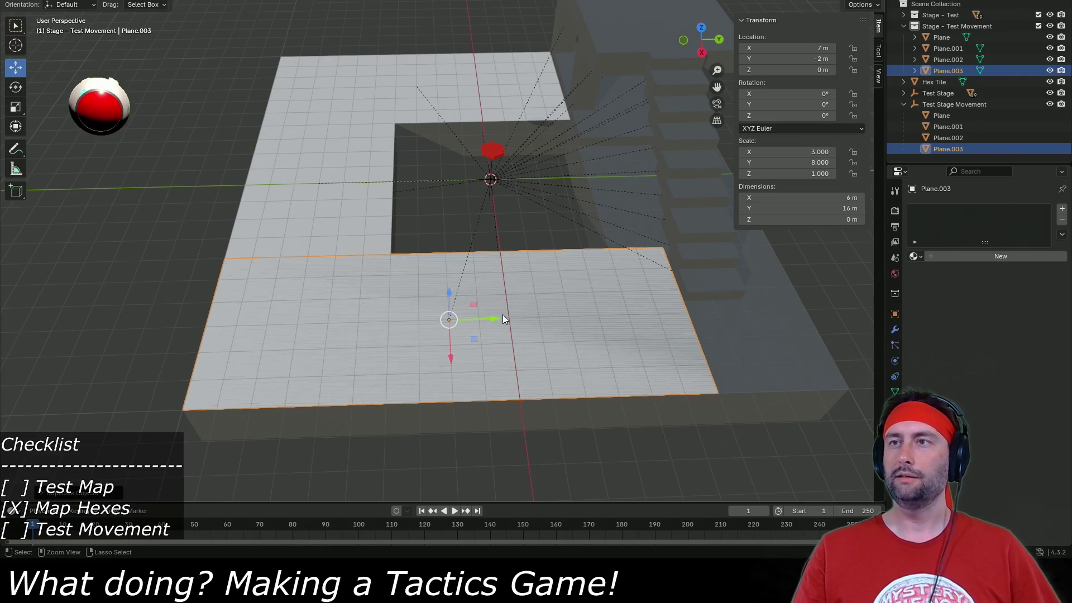
{"action": "mouse_move", "coordinate": [497, 317]}
{"action": "left_mouse_down"}
{"action": "mouse_move", "coordinate": [769, 358]}
{"action": "mouse_move", "coordinate": [528, 347]}
{"action": "mouse_move", "coordinate": [524, 307]}
{"action": "left_mouse_up"}
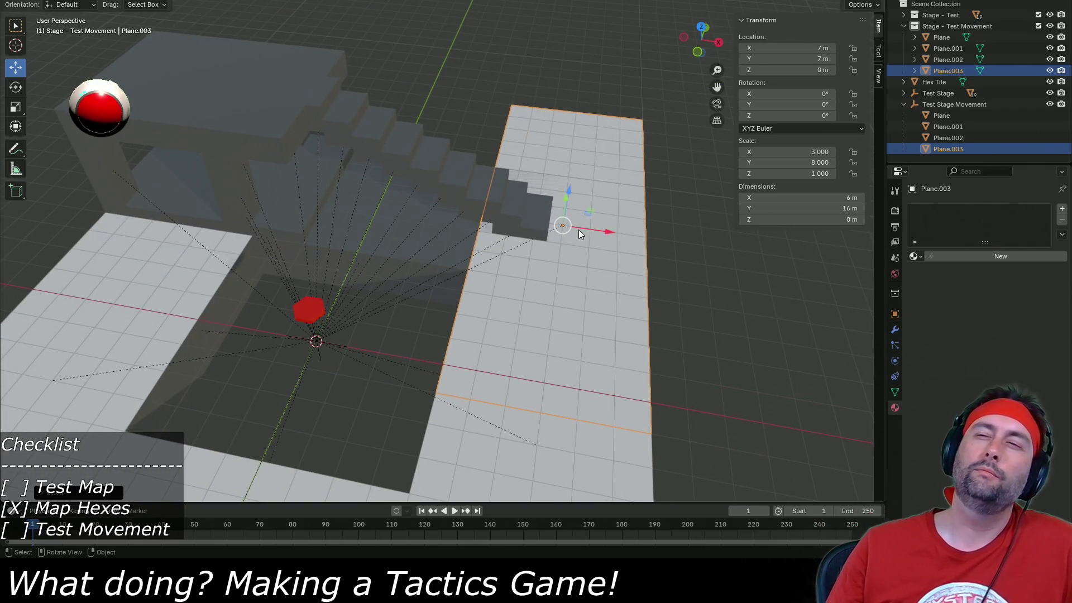
{"action": "left_click_drag", "start_coordinate": [537, 216], "coordinate": [450, 226]}
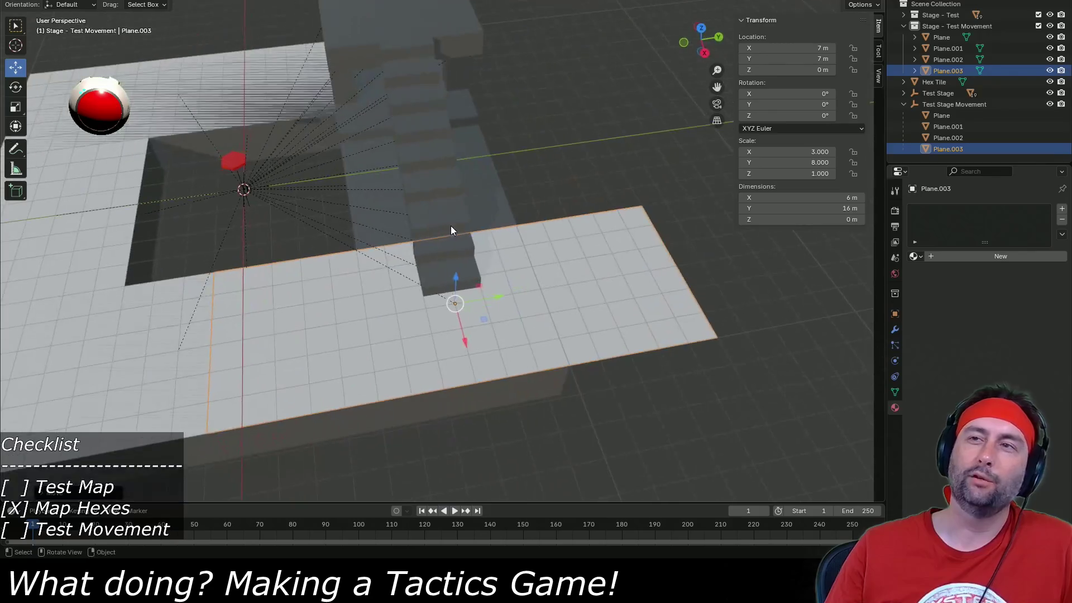
{"action": "left_click", "coordinate": [819, 197]}
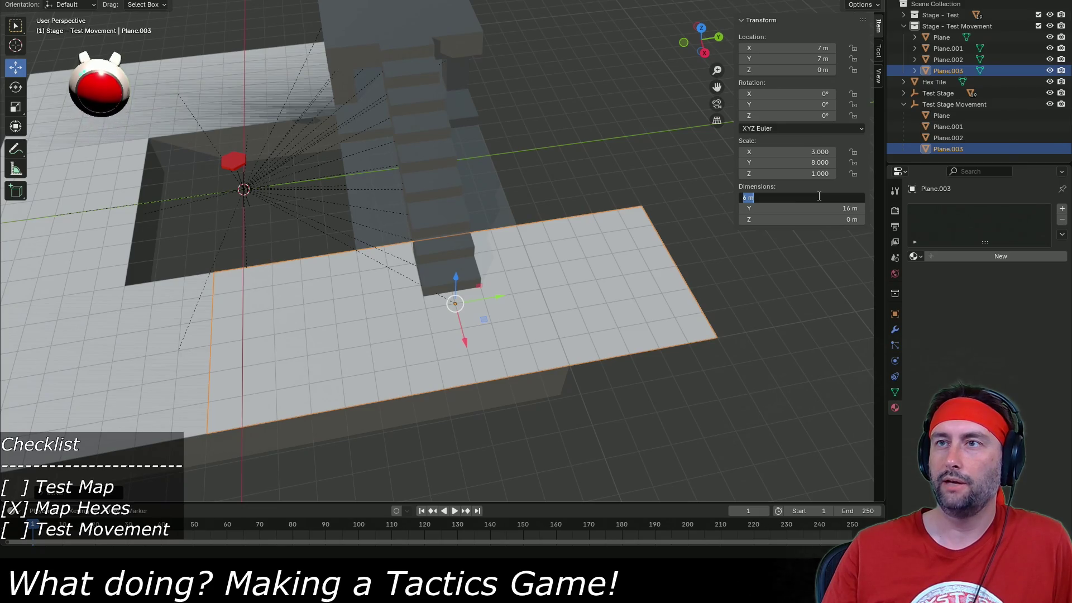
{"action": "type", "text": "3"}
{"action": "key", "text": "Return"}
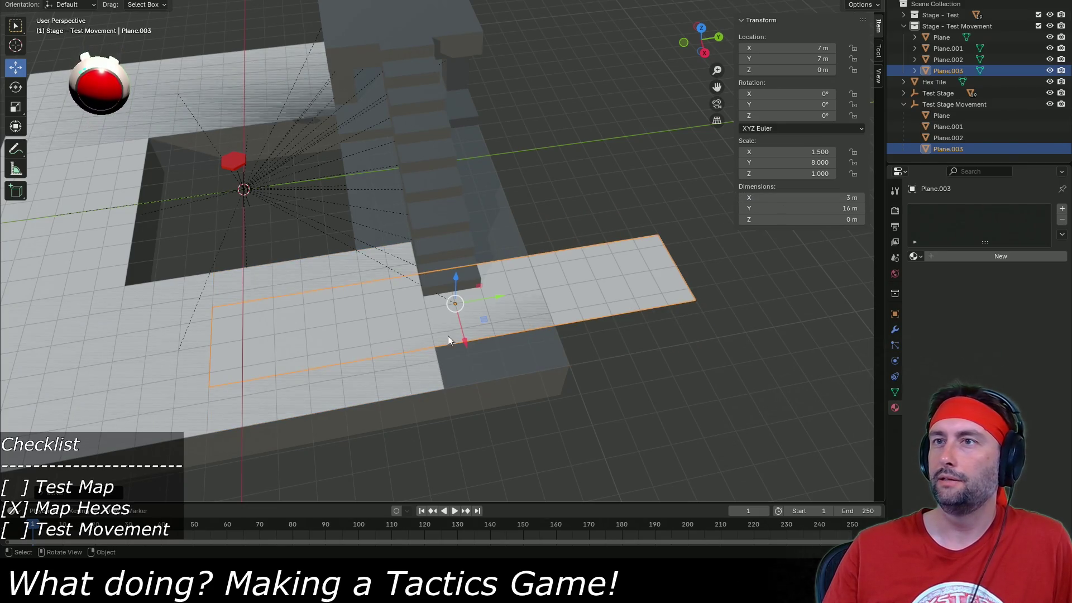
{"action": "left_click_drag", "start_coordinate": [468, 345], "coordinate": [483, 371]}
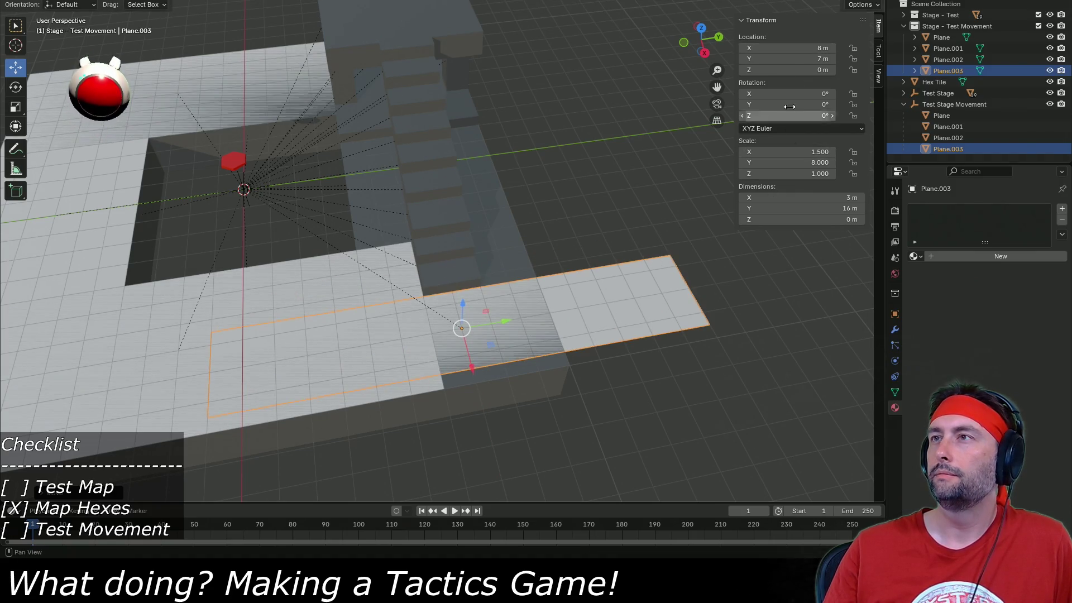
Set the copy's Location X to 8.5 m.
{"action": "left_click", "coordinate": [795, 49]}
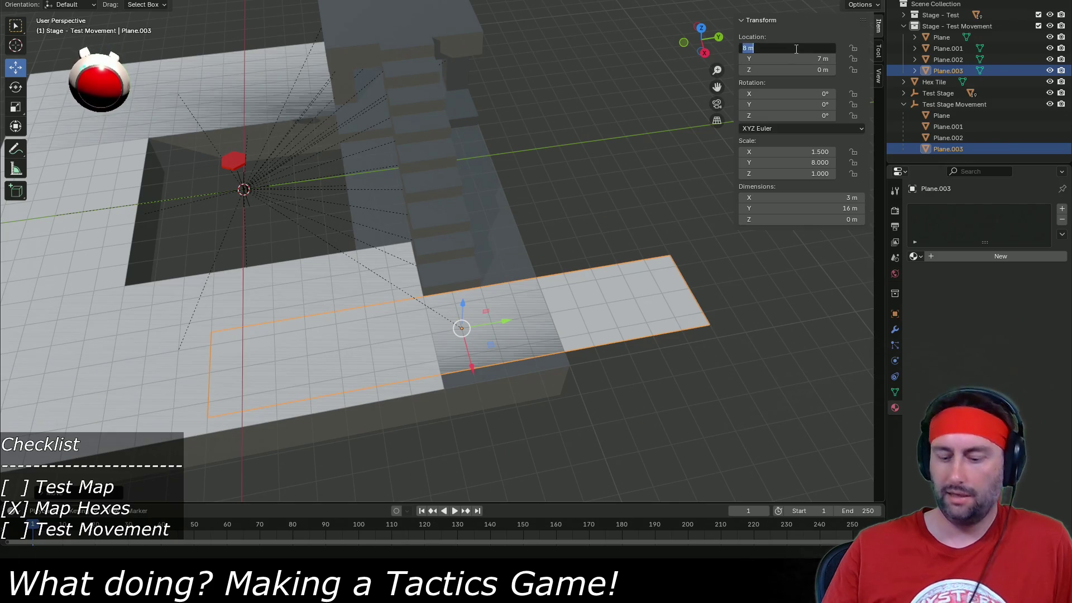
{"action": "key", "text": "BackSpace"}
{"action": "key", "text": "BackSpace"}
{"action": "type", "text": "5"}
{"action": "key", "text": "Return"}
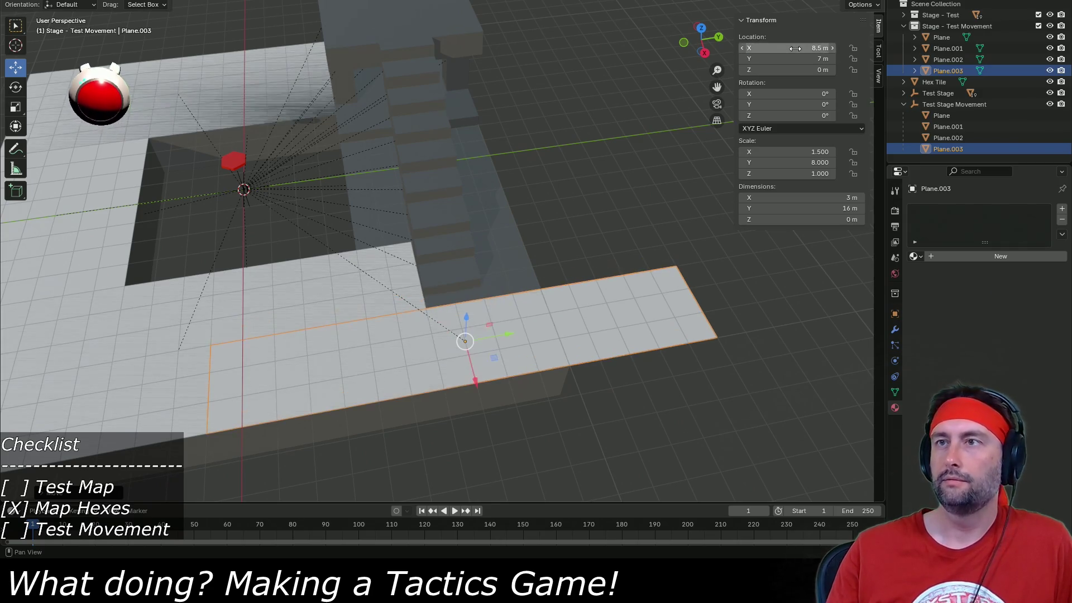
{"action": "mouse_move", "coordinate": [381, 242]}
{"action": "left_mouse_down"}
{"action": "mouse_move", "coordinate": [548, 241]}
{"action": "mouse_move", "coordinate": [664, 308]}
{"action": "mouse_move", "coordinate": [567, 313]}
{"action": "left_mouse_up"}
{"action": "scroll", "coordinate": [662, 309], "scroll_direction": "down", "scroll_amount": 3}
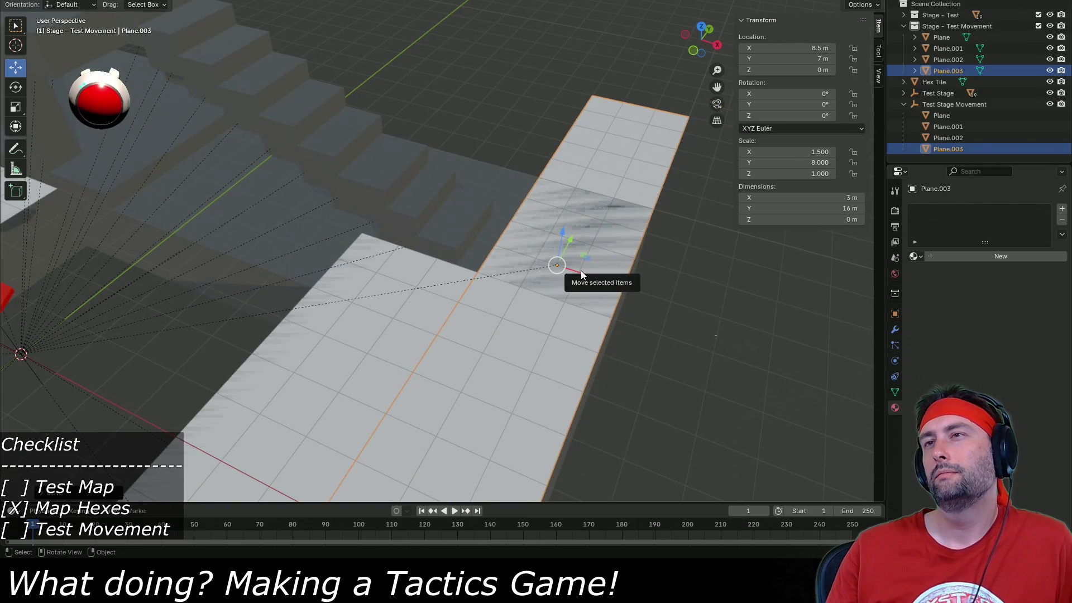
Set its Y dimension to 4 m and move it along Y to 8 m.
{"action": "left_click", "coordinate": [793, 208]}
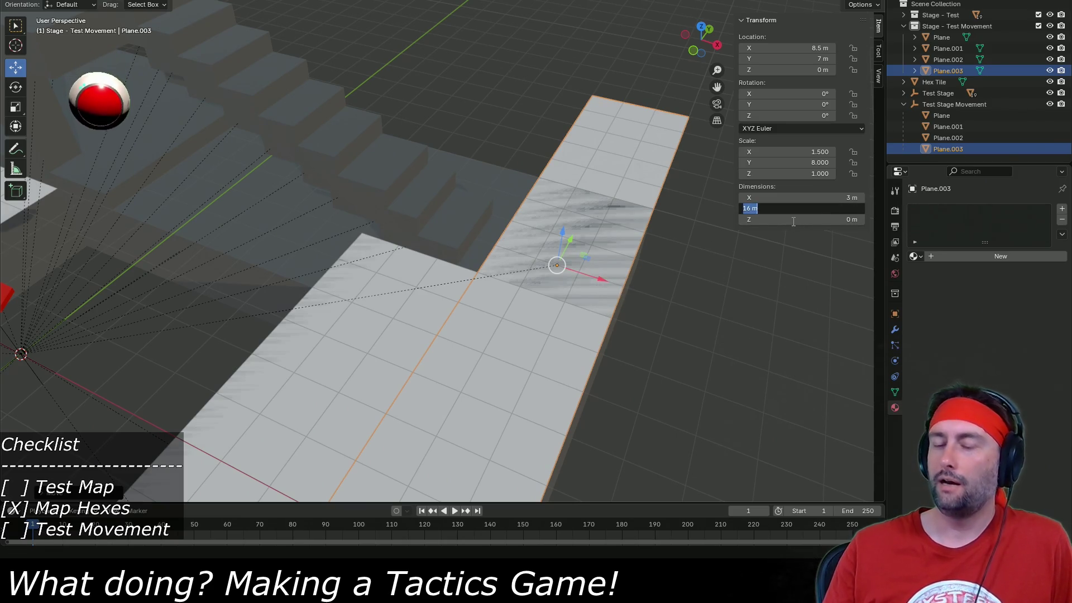
{"action": "type", "text": "4"}
{"action": "key", "text": "Return"}
{"action": "left_click_drag", "start_coordinate": [582, 246], "coordinate": [592, 222]}
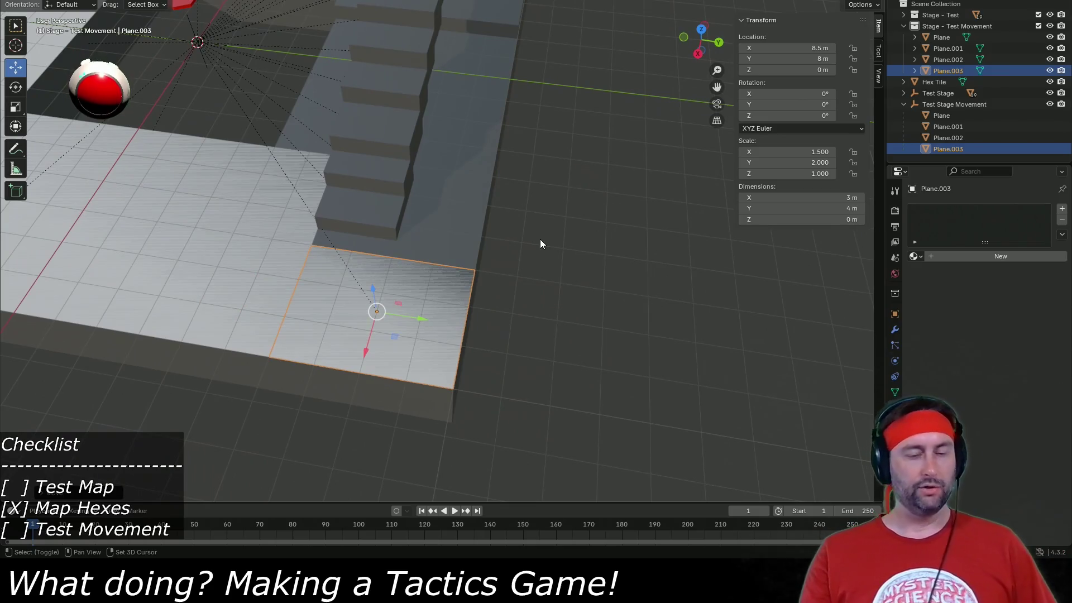
Duplicate Plane.003 as Plane.004, move it to Y 9 m and set its Y dimension to 2 m.
{"action": "key", "text": "shift+d"}
{"action": "key", "text": "Escape"}
{"action": "left_click_drag", "start_coordinate": [422, 317], "coordinate": [465, 324]}
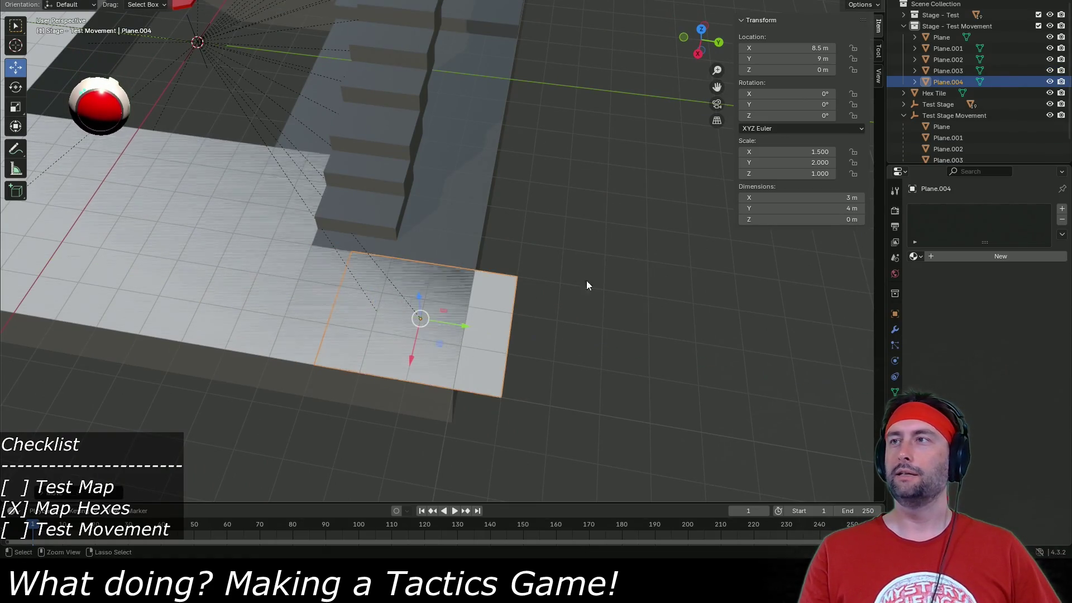
{"action": "left_click", "coordinate": [843, 208]}
{"action": "type", "text": "2"}
{"action": "key", "text": "Return"}
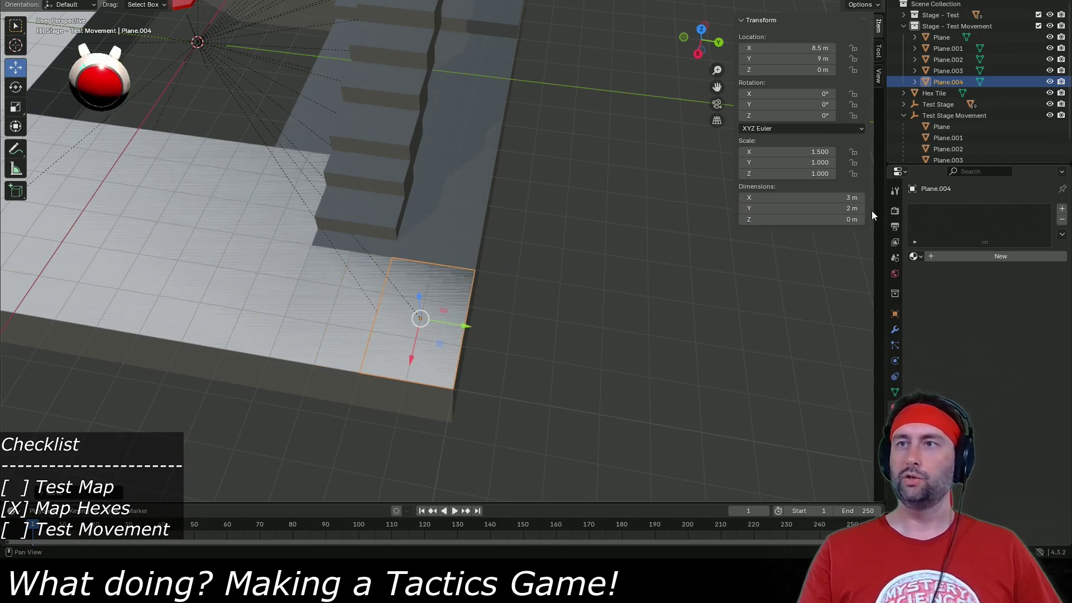
{"action": "mouse_move", "coordinate": [411, 360]}
{"action": "left_mouse_down"}
{"action": "mouse_move", "coordinate": [459, 274]}
{"action": "mouse_move", "coordinate": [472, 148]}
{"action": "mouse_move", "coordinate": [458, 248]}
{"action": "left_mouse_up"}
{"action": "mouse_move", "coordinate": [335, 287]}
{"action": "left_mouse_down"}
{"action": "mouse_move", "coordinate": [431, 287]}
{"action": "mouse_move", "coordinate": [474, 254]}
{"action": "mouse_move", "coordinate": [473, 299]}
{"action": "left_mouse_up"}
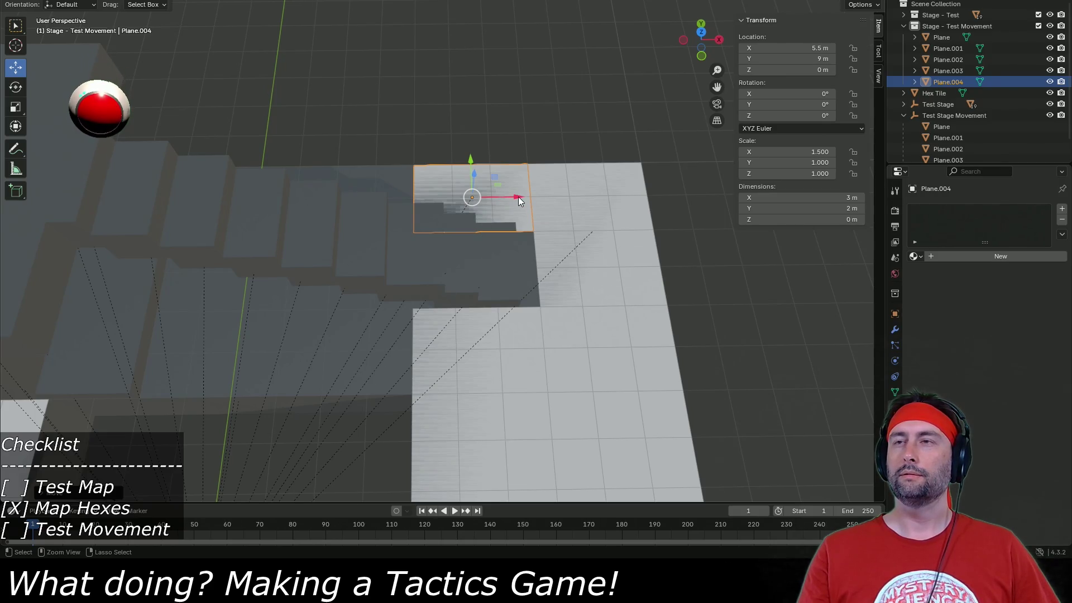
Delete Plane.003 and stretch Plane.004 to 12 m wide.
{"action": "left_click", "coordinate": [563, 199]}
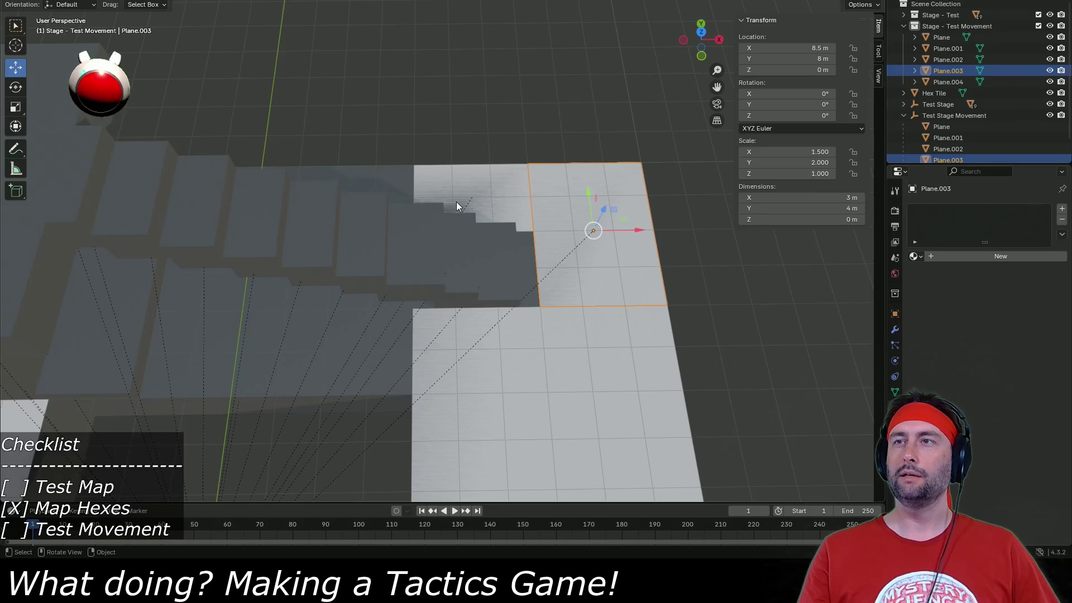
{"action": "key", "text": "Delete"}
{"action": "left_click", "coordinate": [494, 221]}
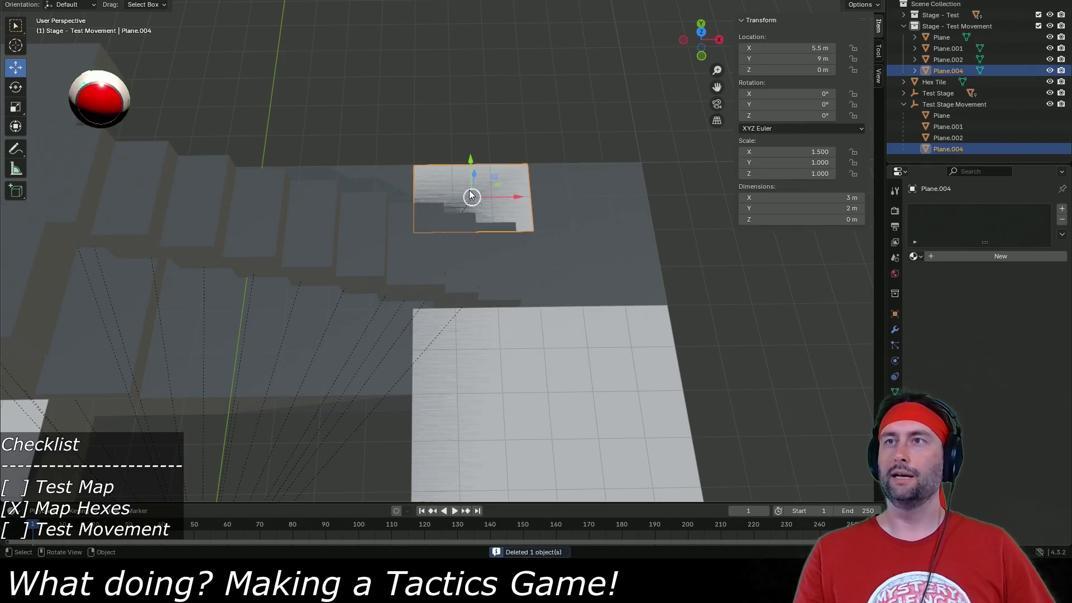
{"action": "left_click", "coordinate": [831, 200]}
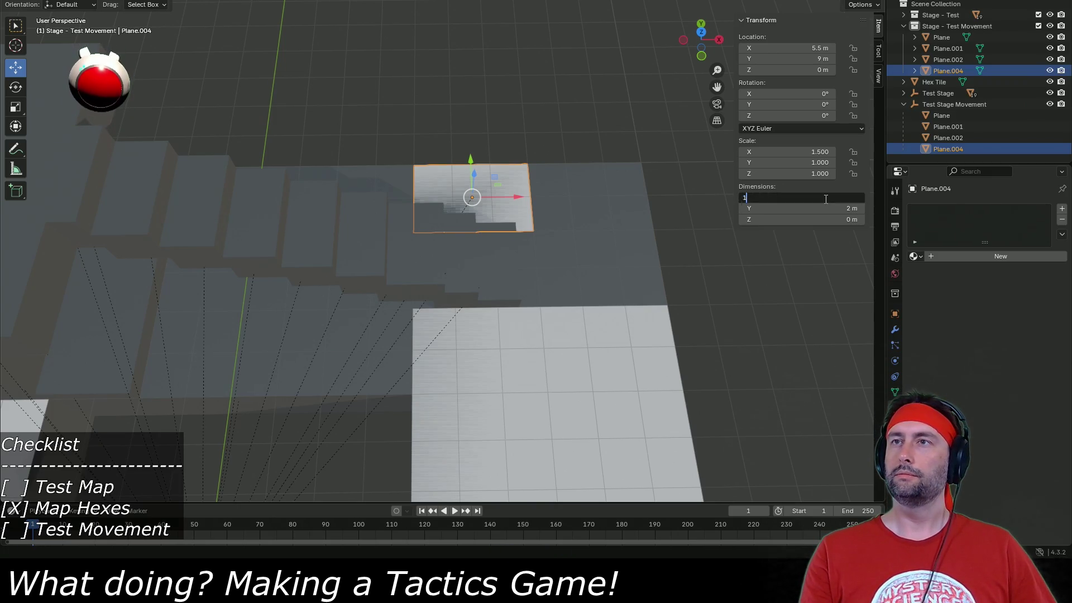
{"action": "type", "text": "2"}
{"action": "key", "text": "Return"}
Slide Plane.004 along X to 4 m toward the stairs.
{"action": "left_click_drag", "start_coordinate": [516, 196], "coordinate": [398, 196]}
{"action": "mouse_move", "coordinate": [276, 337]}
{"action": "left_mouse_down"}
{"action": "mouse_move", "coordinate": [407, 173]}
{"action": "mouse_move", "coordinate": [480, 173]}
{"action": "mouse_move", "coordinate": [442, 174]}
{"action": "left_mouse_up"}
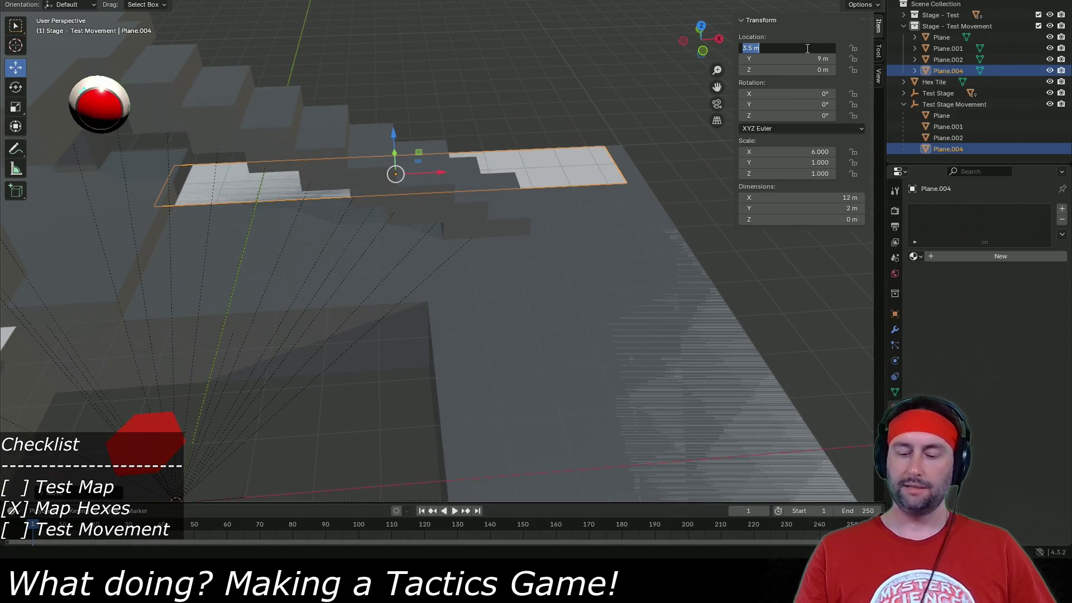
{"action": "left_click_drag", "start_coordinate": [816, 48], "coordinate": [806, 48]}
{"action": "left_click_drag", "start_coordinate": [420, 173], "coordinate": [460, 173]}
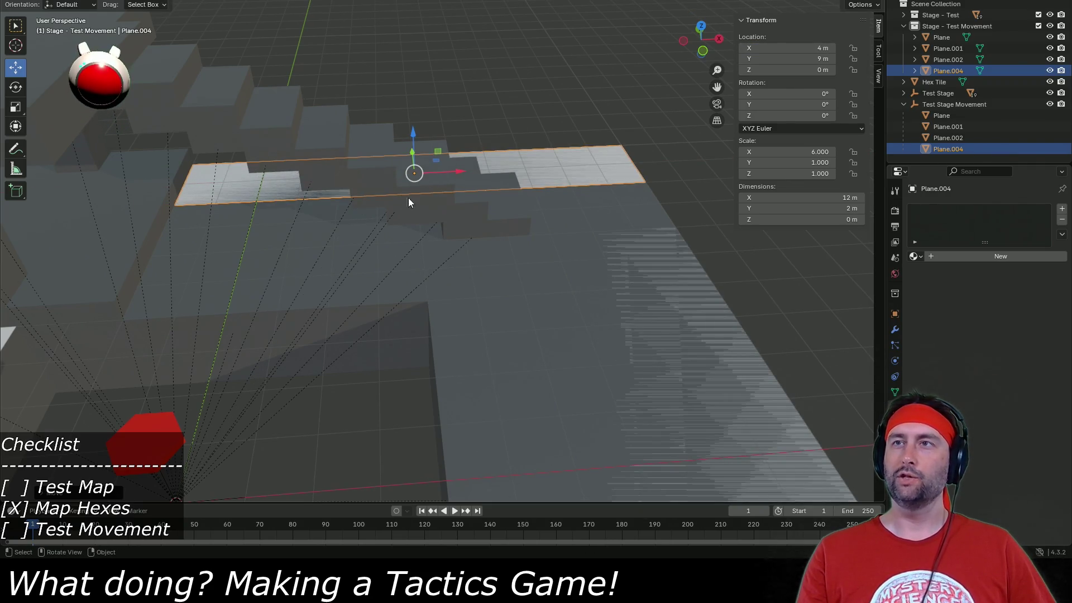
Shorten Plane.002's Y dimension to 14 m.
{"action": "left_click", "coordinate": [506, 356]}
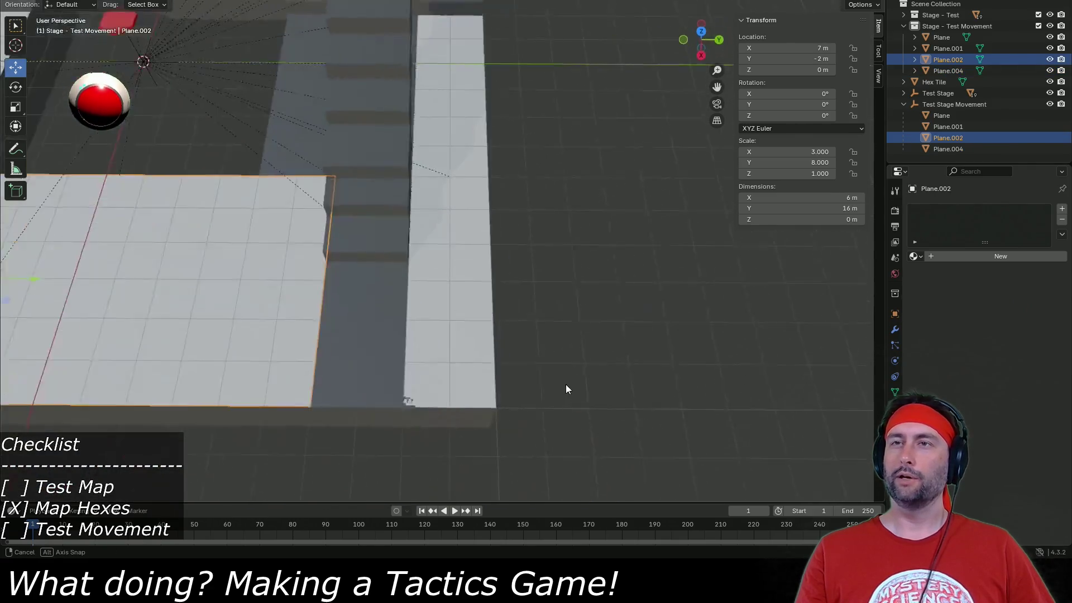
{"action": "mouse_move", "coordinate": [362, 331]}
{"action": "left_mouse_down"}
{"action": "mouse_move", "coordinate": [543, 326]}
{"action": "mouse_move", "coordinate": [386, 276]}
{"action": "mouse_move", "coordinate": [406, 276]}
{"action": "mouse_move", "coordinate": [350, 277]}
{"action": "left_mouse_up"}
{"action": "left_click", "coordinate": [834, 209]}
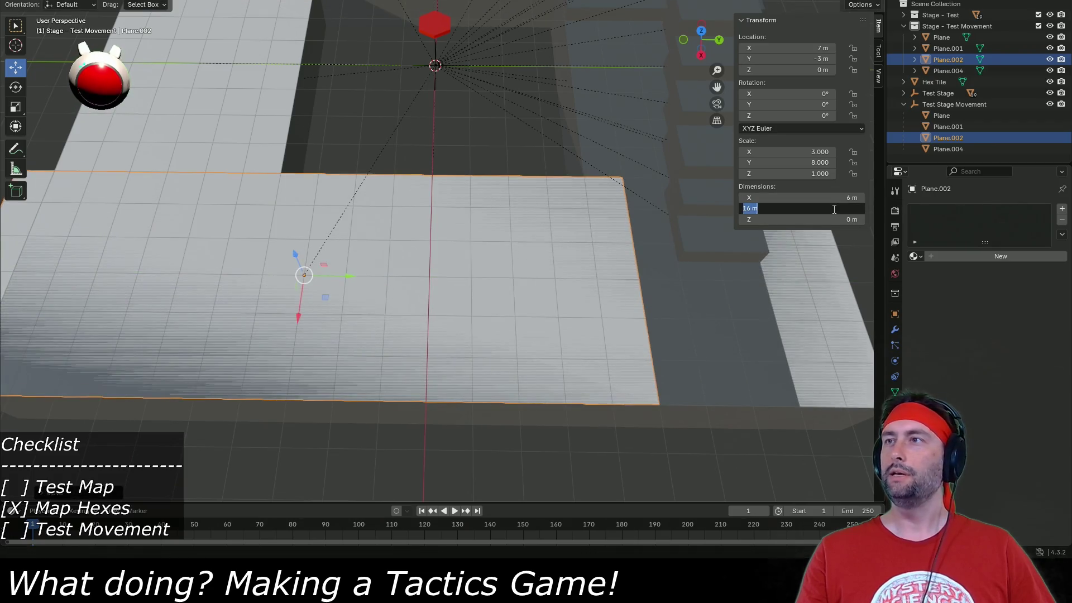
{"action": "type", "text": "14"}
{"action": "key", "text": "Return"}
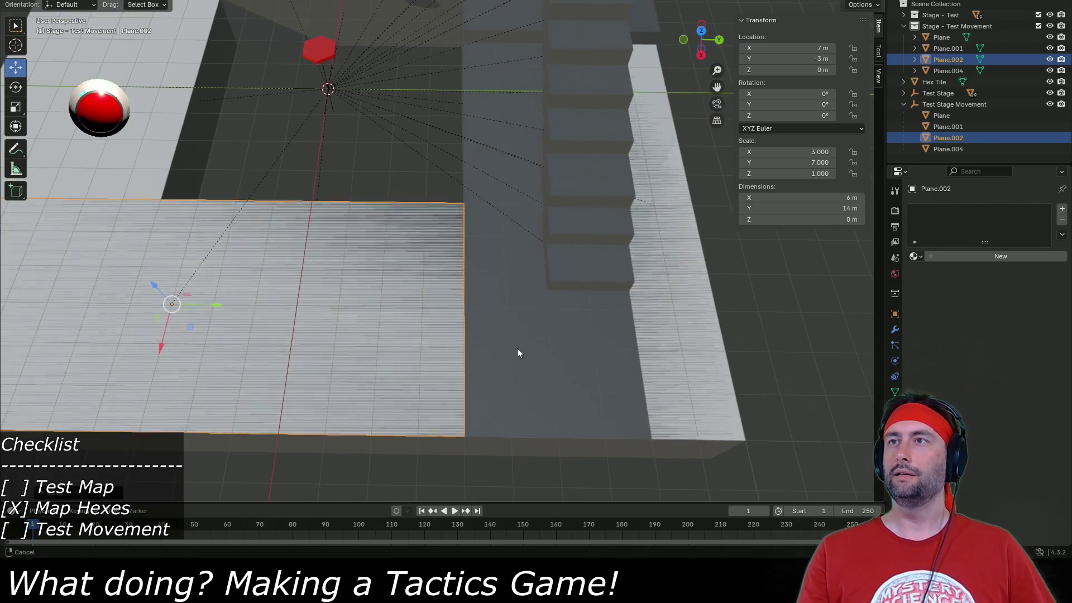
{"action": "left_click", "coordinate": [695, 313]}
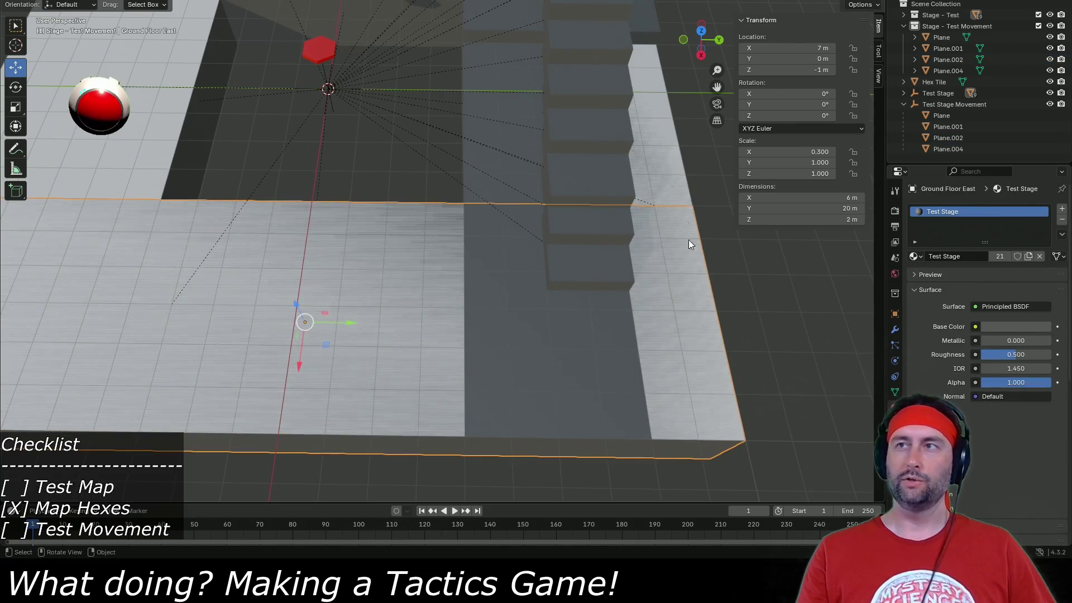
Duplicate the Plane.004 strip and slide the copy along Y to 5 m.
{"action": "key", "text": "shift+d"}
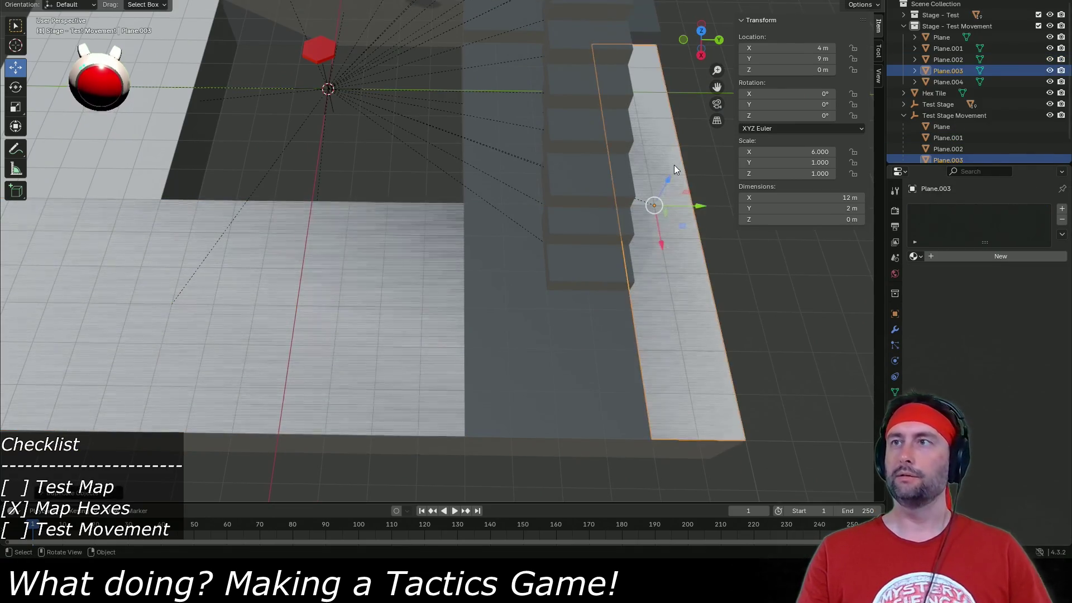
{"action": "key", "text": "y"}
{"action": "left_click", "coordinate": [513, 370]}
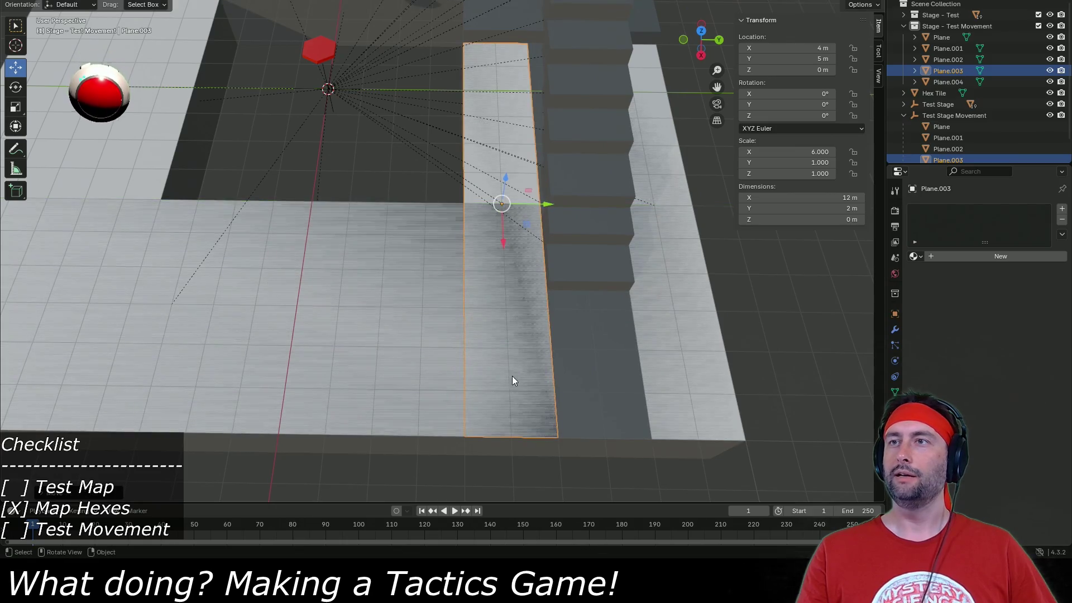
Make another copy, Plane.005, and shorten it to 3 m wide.
{"action": "key", "text": "shift+d"}
{"action": "key", "text": "Escape"}
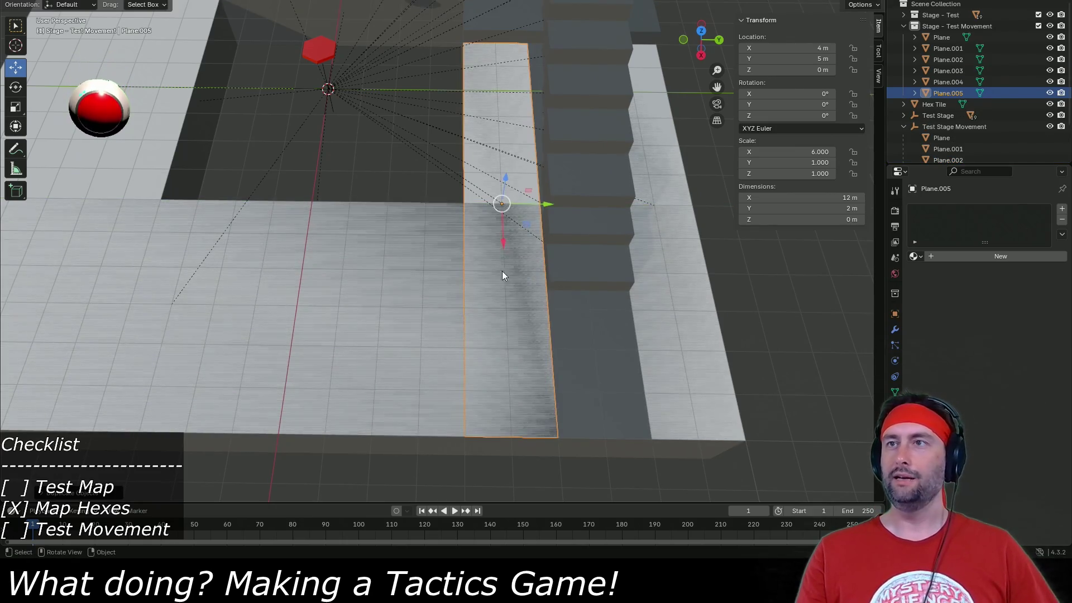
{"action": "left_click_drag", "start_coordinate": [504, 243], "coordinate": [512, 429]}
{"action": "left_click", "coordinate": [779, 152]}
{"action": "left_click", "coordinate": [825, 198]}
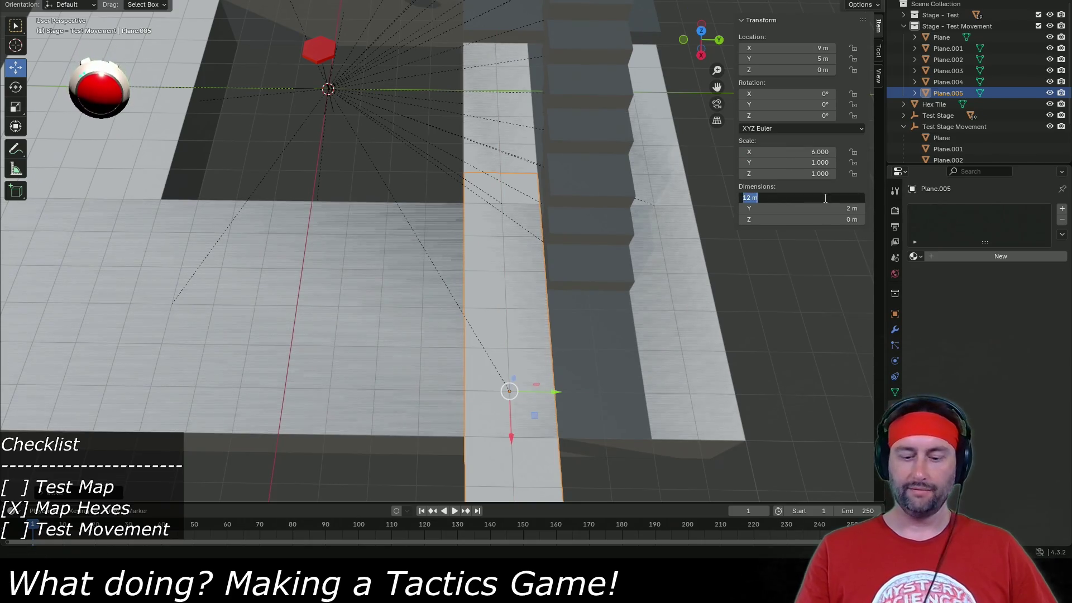
{"action": "type", "text": "3"}
{"action": "key", "text": "Return"}
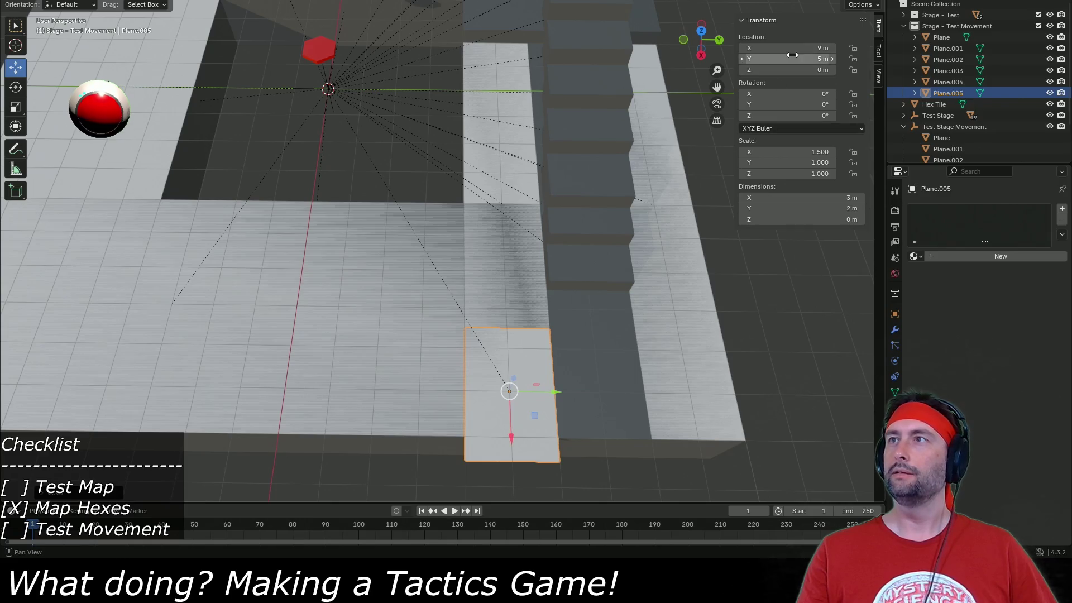
Place Plane.005 at X 8.5 m, Y 7 m beside the stairs.
{"action": "left_click_drag", "start_coordinate": [511, 438], "coordinate": [510, 391]}
{"action": "left_click_drag", "start_coordinate": [557, 352], "coordinate": [645, 343]}
{"action": "left_click", "coordinate": [800, 47]}
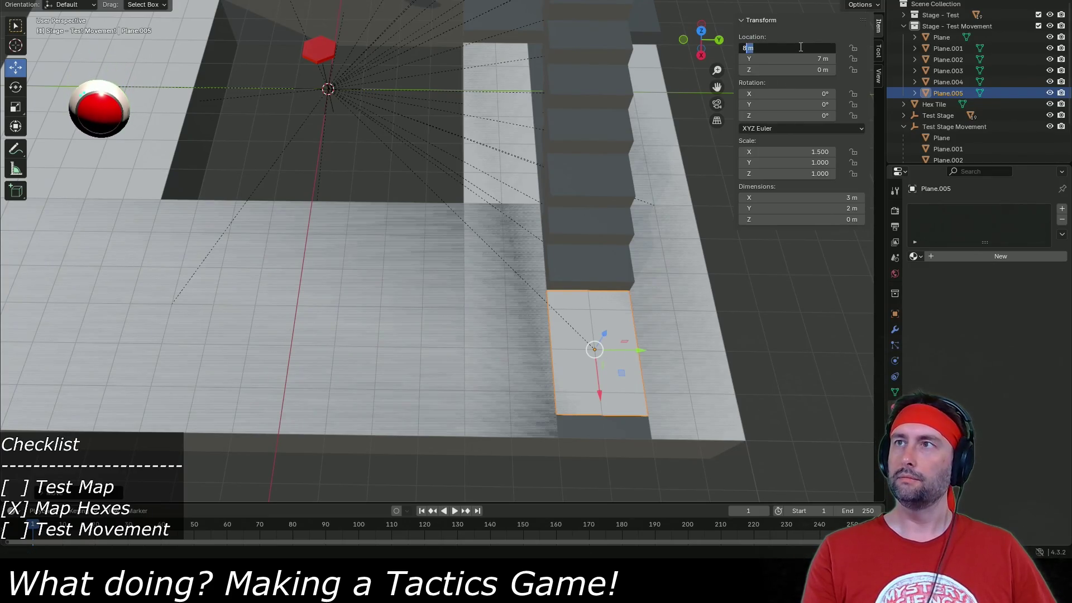
{"action": "type", "text": ".5"}
{"action": "key", "text": "Return"}
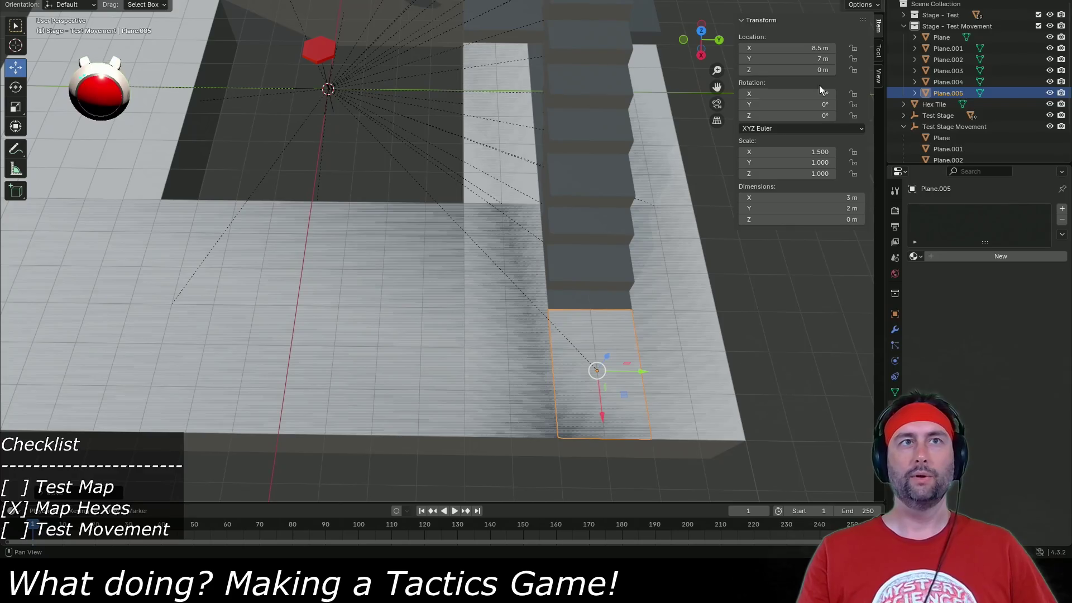
{"action": "left_click_drag", "start_coordinate": [517, 357], "coordinate": [624, 328]}
{"action": "left_click_drag", "start_coordinate": [610, 197], "coordinate": [604, 225]}
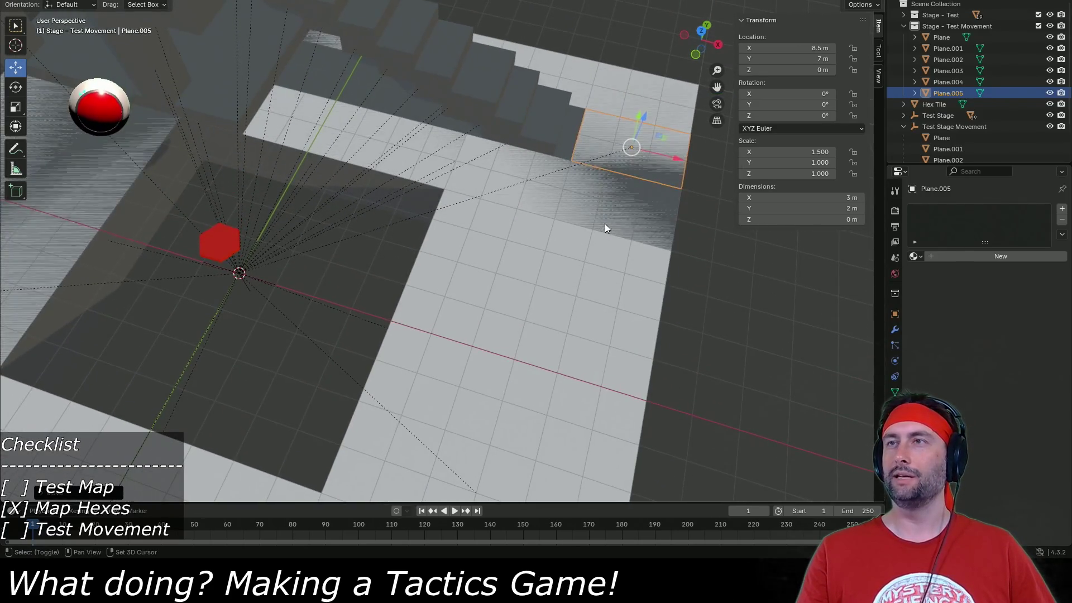
{"action": "key", "text": "shift+d"}
Keep the copy at its original spot and save the blend file.
{"action": "right_click", "coordinate": [617, 251]}
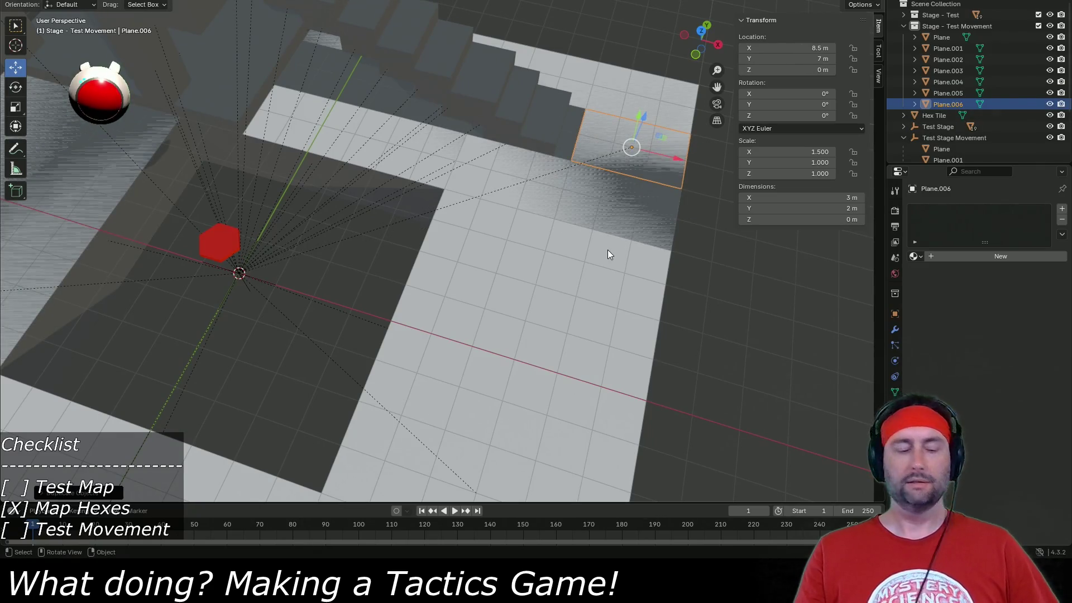
{"action": "key", "text": "ctrl+s"}
{"action": "mouse_move", "coordinate": [563, 232]}
{"action": "left_mouse_down"}
{"action": "mouse_move", "coordinate": [486, 338]}
{"action": "mouse_move", "coordinate": [402, 330]}
{"action": "mouse_move", "coordinate": [575, 233]}
{"action": "left_mouse_up"}
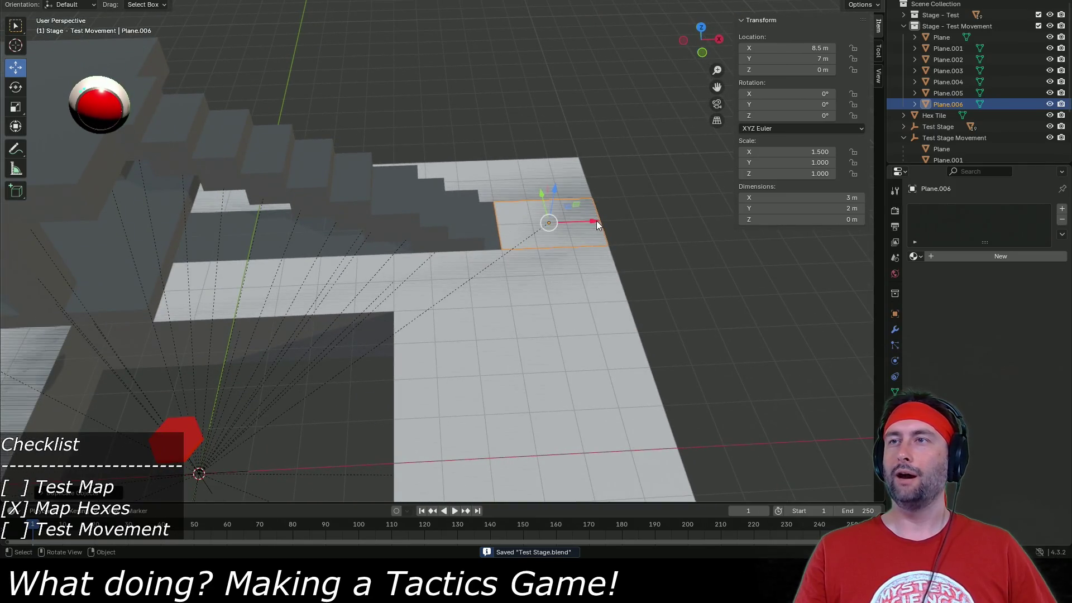
Try a copy slid left to X 0.5 m, then undo it.
{"action": "key", "text": "shift+d"}
{"action": "right_click", "coordinate": [593, 222]}
{"action": "left_click_drag", "start_coordinate": [596, 224], "coordinate": [317, 239]}
{"action": "left_click", "coordinate": [317, 239]}
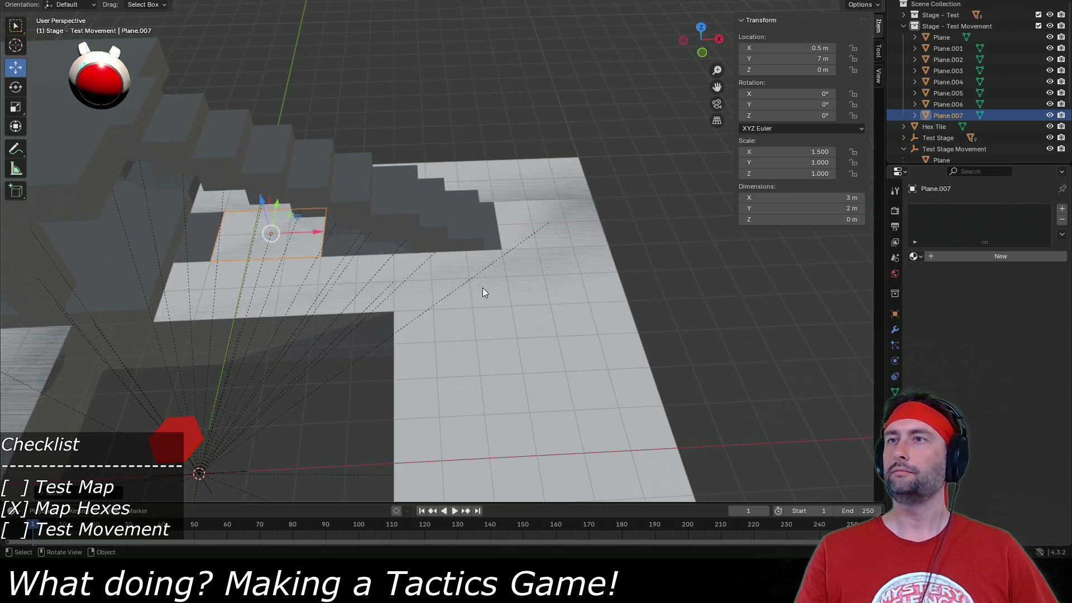
{"action": "key", "text": "ctrl+z"}
{"action": "key", "text": "ctrl+z"}
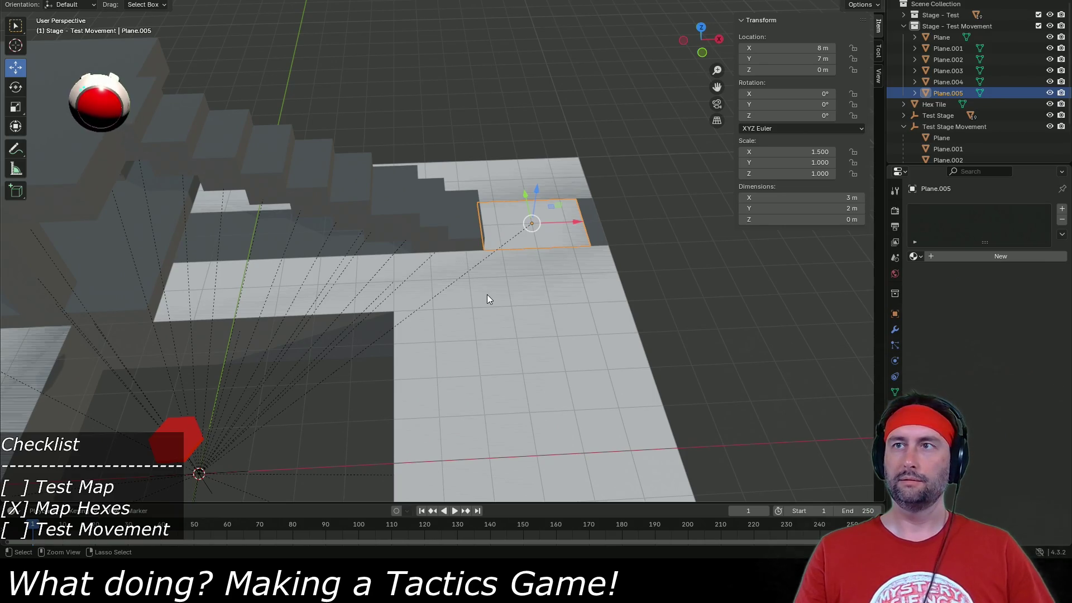
Duplicate Plane.005 again and move it along X to -0.5 m.
{"action": "key", "text": "shift+d"}
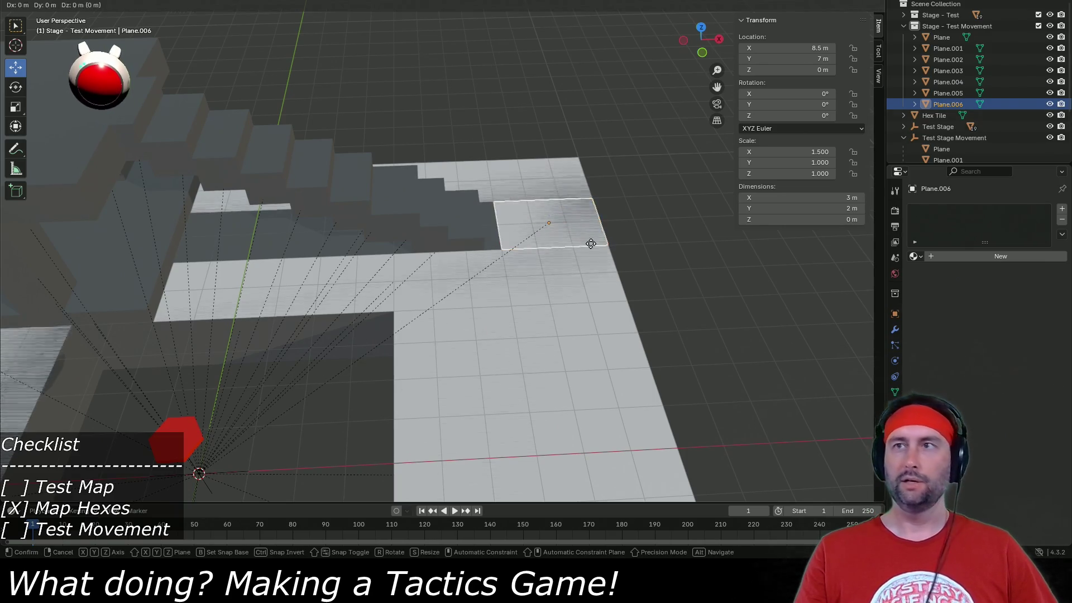
{"action": "key", "text": "x"}
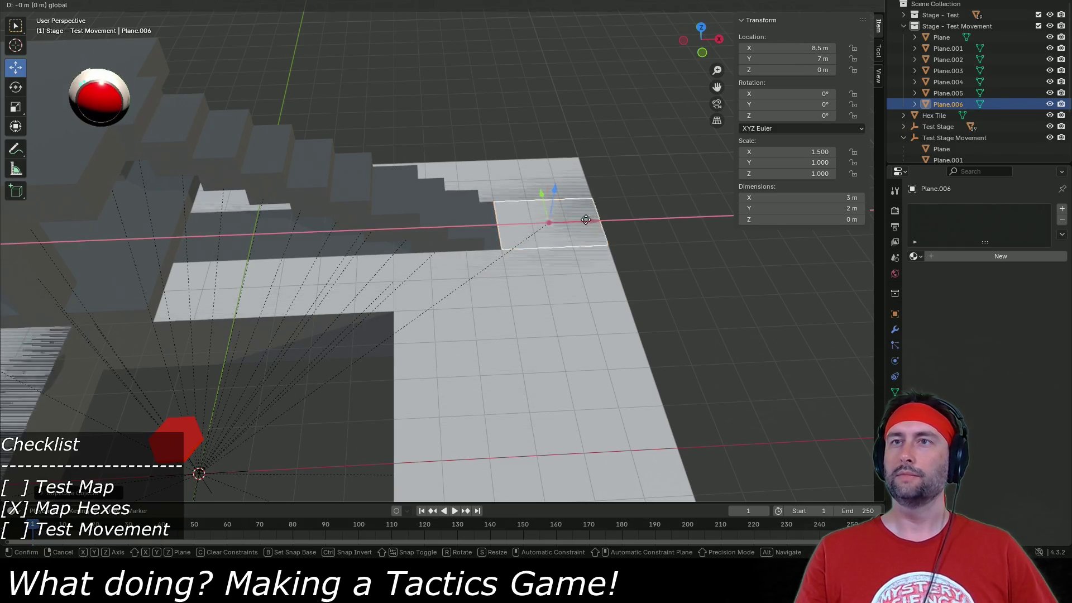
{"action": "left_click", "coordinate": [302, 259]}
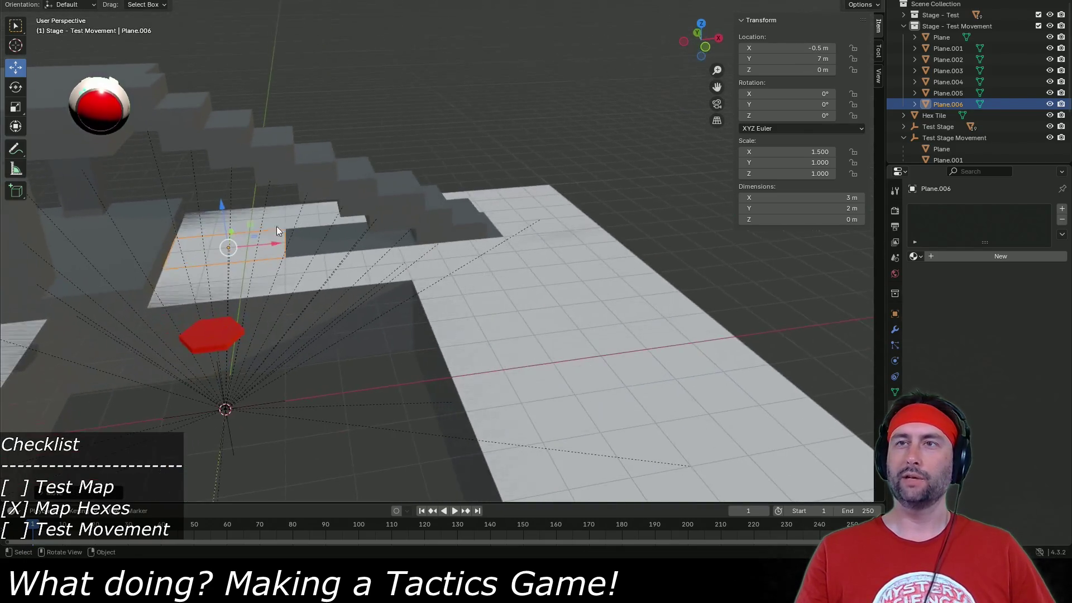
{"action": "mouse_move", "coordinate": [327, 234]}
{"action": "left_mouse_down"}
{"action": "mouse_move", "coordinate": [274, 270]}
{"action": "mouse_move", "coordinate": [394, 279]}
{"action": "mouse_move", "coordinate": [430, 329]}
{"action": "mouse_move", "coordinate": [385, 336]}
{"action": "mouse_move", "coordinate": [477, 382]}
{"action": "left_mouse_up"}
{"action": "key", "text": "shift+d"}
Keep the new copy, move it left and raise it to Z 0.5 m.
{"action": "right_click", "coordinate": [490, 311]}
{"action": "left_click_drag", "start_coordinate": [520, 293], "coordinate": [384, 244]}
{"action": "left_click_drag", "start_coordinate": [337, 199], "coordinate": [335, 179]}
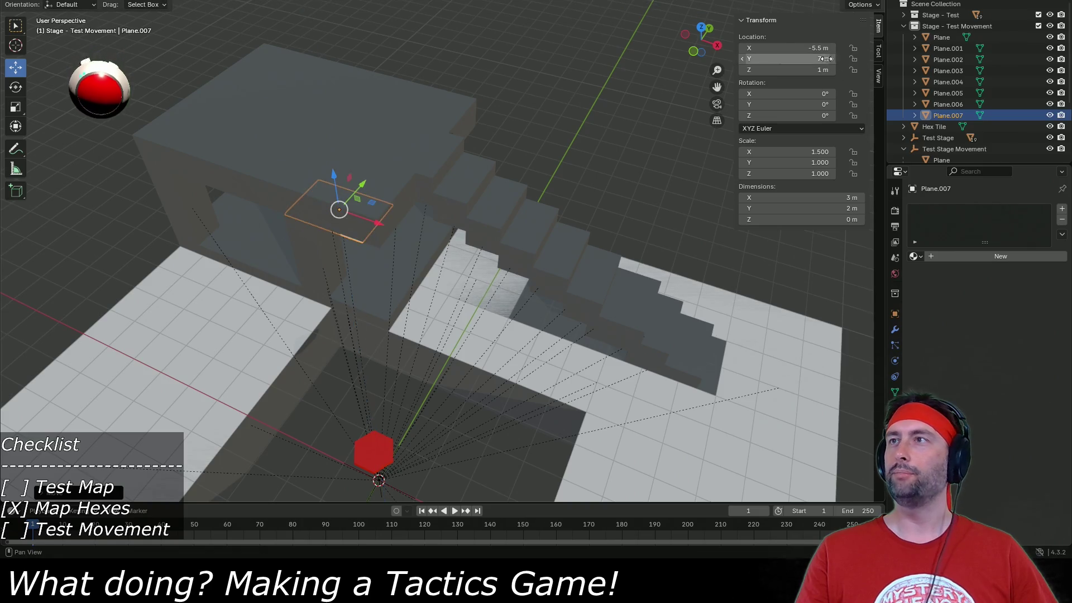
{"action": "left_click", "coordinate": [803, 70]}
{"action": "type", "text": "0.5"}
{"action": "key", "text": "Return"}
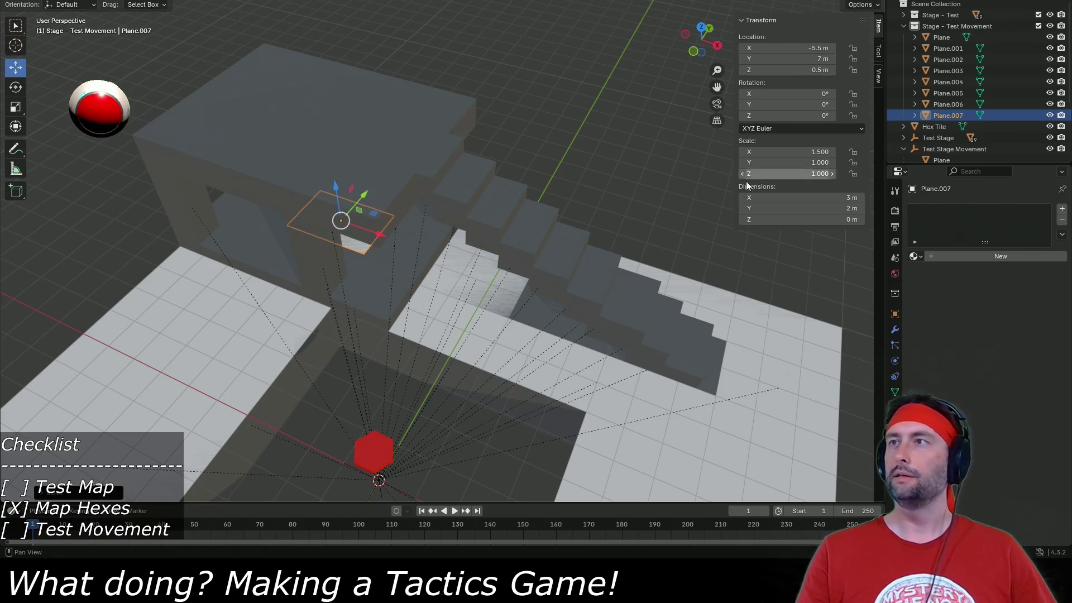
Widen the plane to 8 m and set its Location X to -6 m.
{"action": "left_click", "coordinate": [782, 198]}
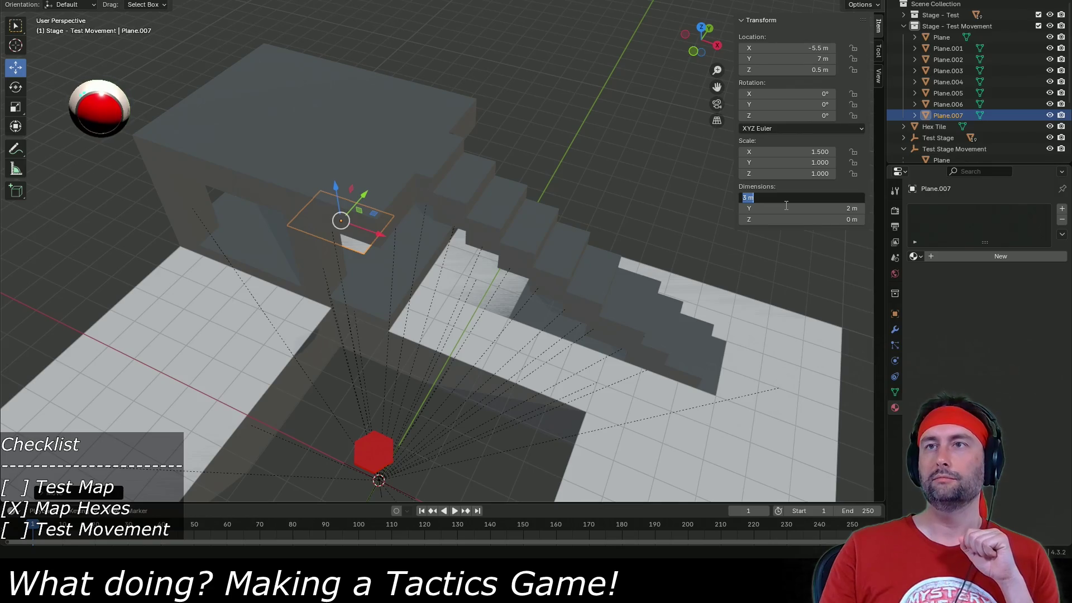
{"action": "type", "text": "6"}
{"action": "key", "text": "Return"}
{"action": "mouse_move", "coordinate": [416, 281]}
{"action": "left_mouse_down"}
{"action": "mouse_move", "coordinate": [456, 242]}
{"action": "mouse_move", "coordinate": [360, 276]}
{"action": "left_mouse_up"}
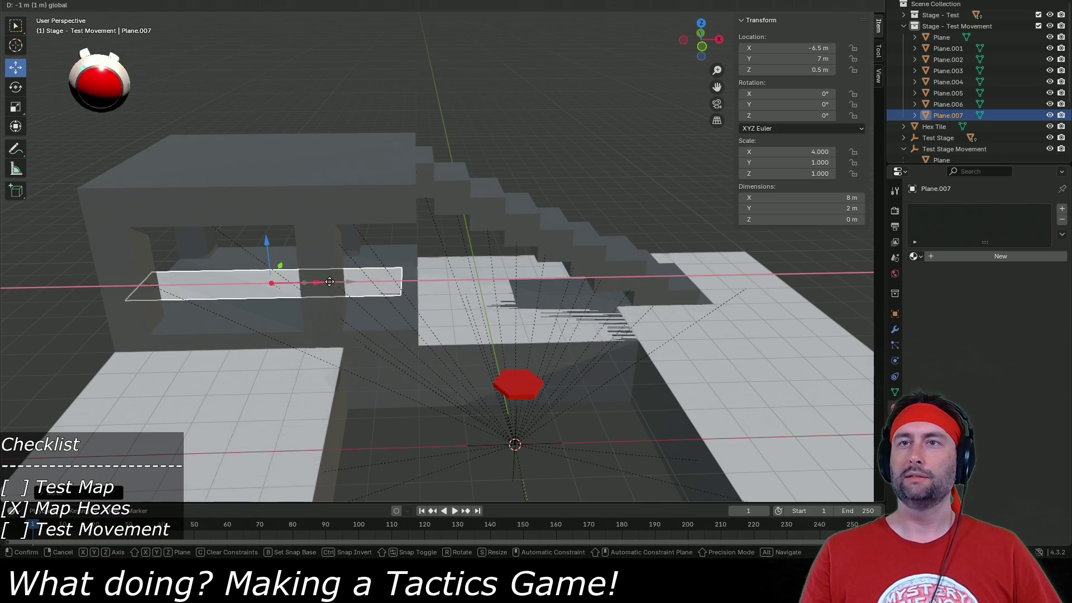
{"action": "double_click", "coordinate": [785, 49]}
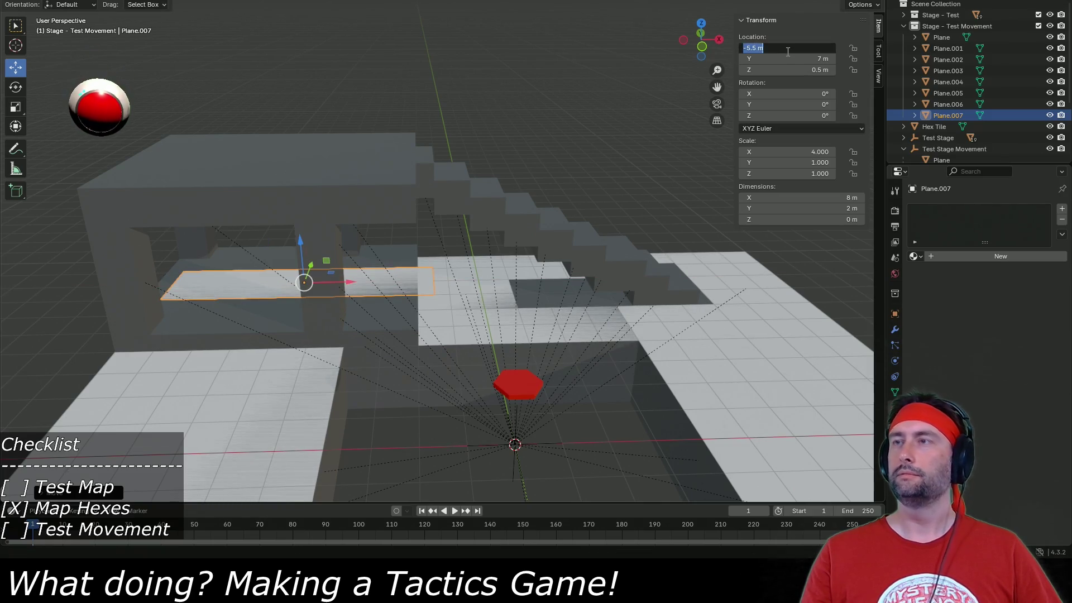
{"action": "type", "text": "6"}
{"action": "key", "text": "Return"}
Set the plane's Y dimension to 4 m and orbit to review the stage.
{"action": "left_click_drag", "start_coordinate": [500, 197], "coordinate": [357, 295]}
{"action": "double_click", "coordinate": [812, 208]}
{"action": "type", "text": "4"}
{"action": "key", "text": "Return"}
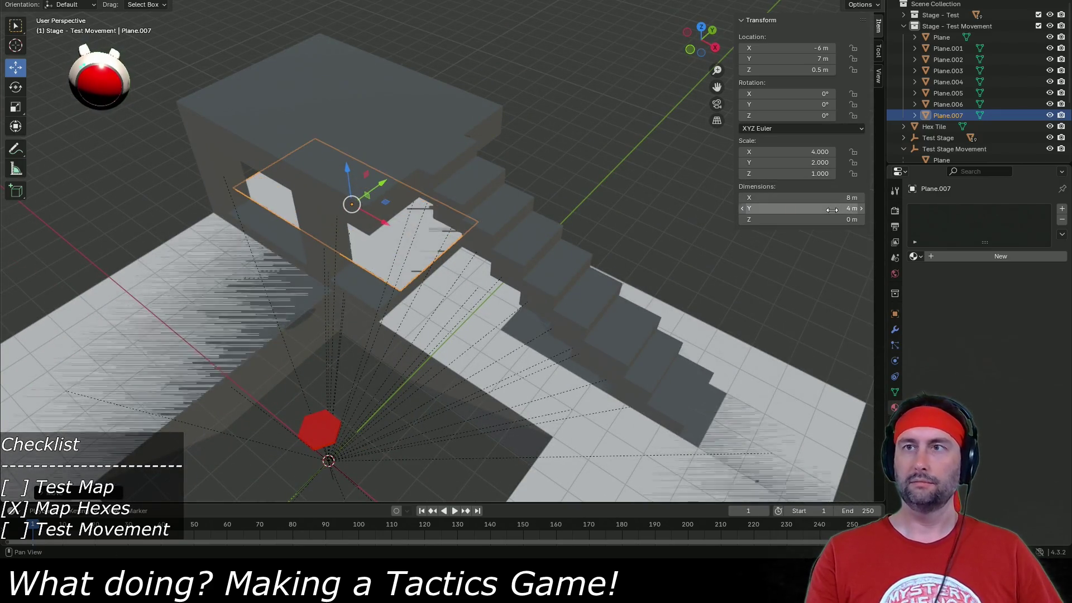
{"action": "mouse_move", "coordinate": [331, 272]}
{"action": "left_mouse_down"}
{"action": "mouse_move", "coordinate": [400, 267]}
{"action": "mouse_move", "coordinate": [438, 303]}
{"action": "mouse_move", "coordinate": [548, 318]}
{"action": "mouse_move", "coordinate": [499, 336]}
{"action": "mouse_move", "coordinate": [574, 340]}
{"action": "mouse_move", "coordinate": [456, 333]}
{"action": "left_mouse_up"}
{"action": "mouse_move", "coordinate": [162, 324]}
{"action": "left_mouse_down"}
{"action": "mouse_move", "coordinate": [241, 311]}
{"action": "mouse_move", "coordinate": [313, 359]}
{"action": "left_mouse_up"}
{"action": "mouse_move", "coordinate": [404, 354]}
{"action": "left_mouse_down"}
{"action": "mouse_move", "coordinate": [346, 320]}
{"action": "mouse_move", "coordinate": [424, 327]}
{"action": "mouse_move", "coordinate": [400, 330]}
{"action": "left_mouse_up"}
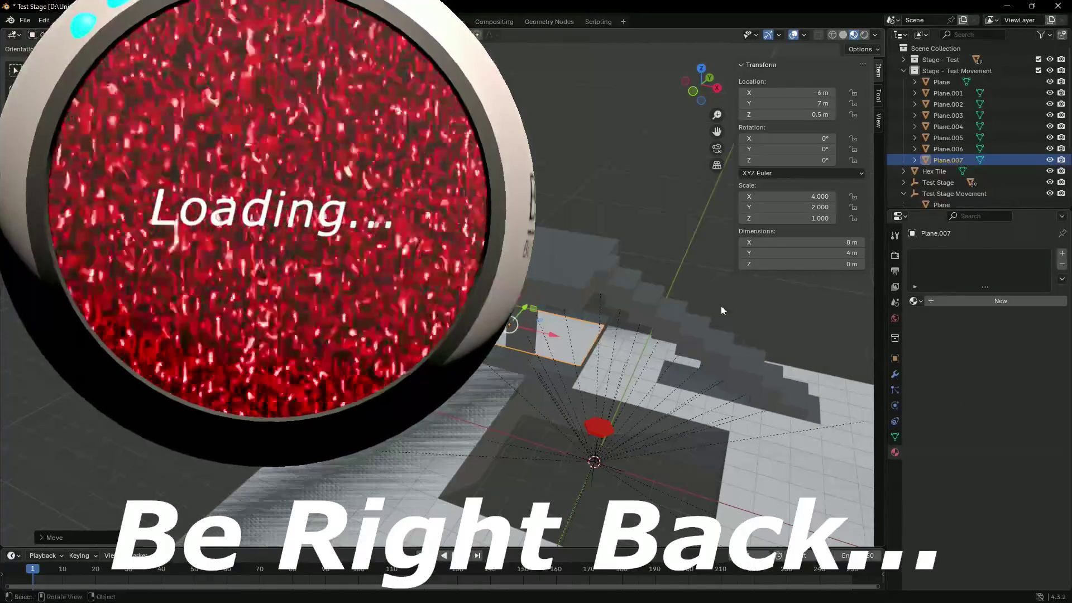
Duplicate Plane.007 and raise the copy to Z 4.5 m.
{"action": "left_click_drag", "start_coordinate": [691, 391], "coordinate": [549, 397]}
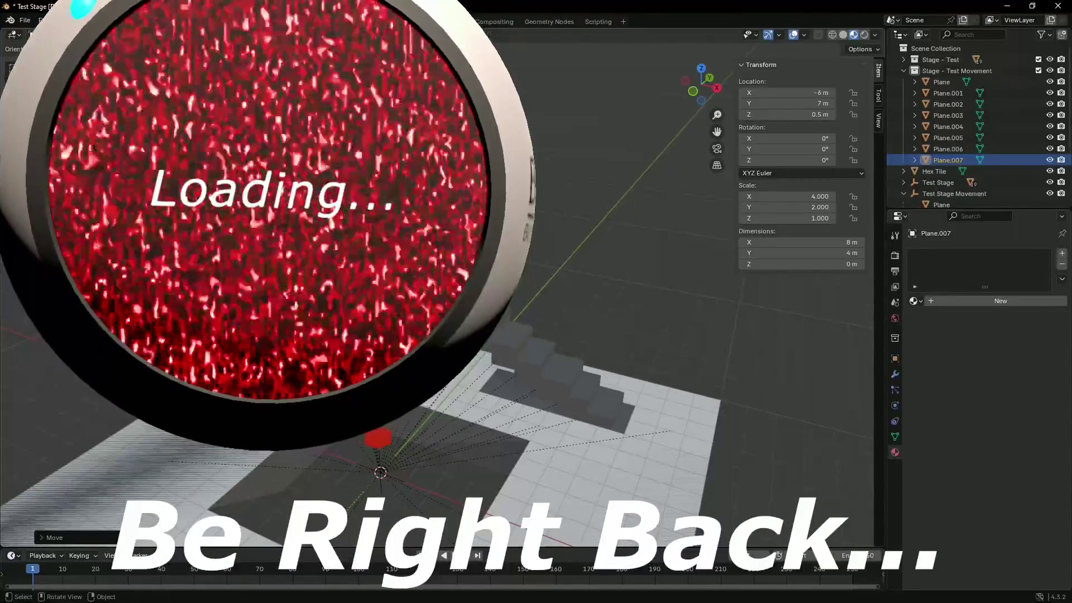
{"action": "key", "text": "shift+d"}
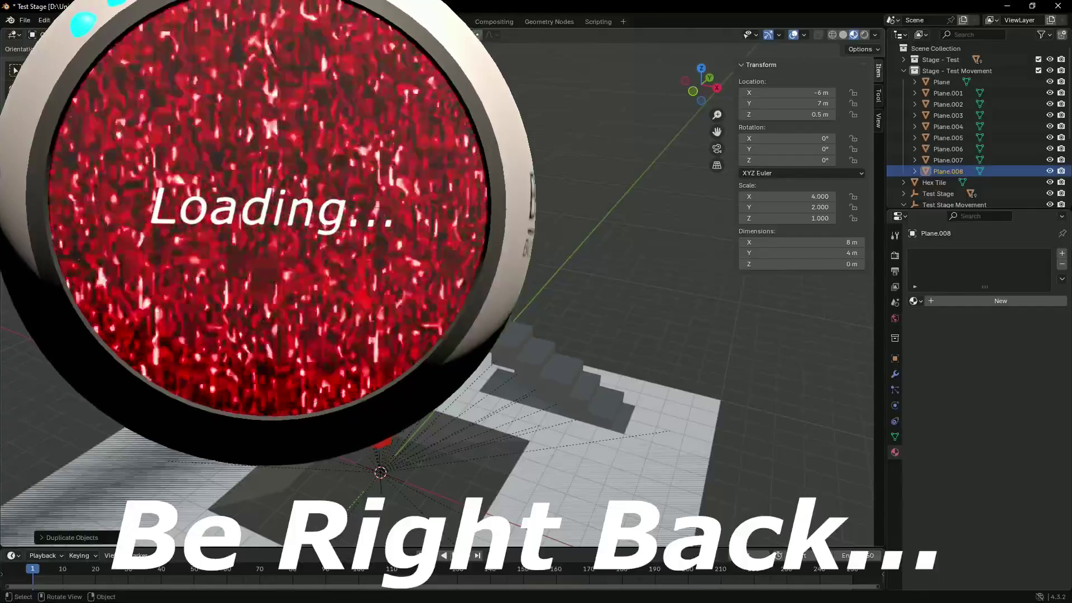
{"action": "type", "text": "gz5"}
{"action": "key", "text": "BackSpace"}
{"action": "type", "text": "4"}
{"action": "key", "text": "Return"}
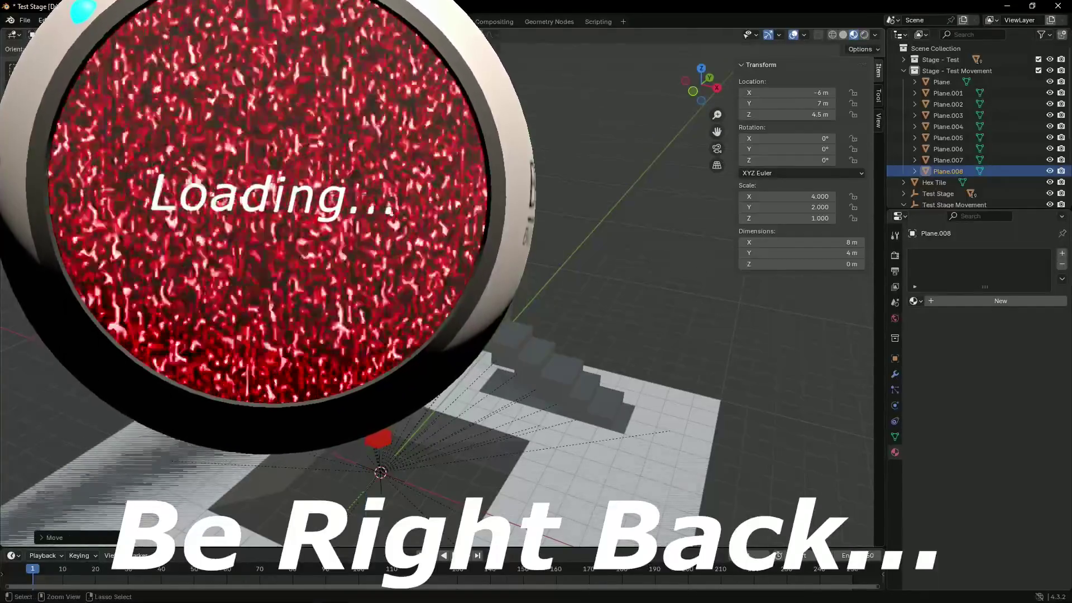
Set the copy's Y dimension to 6 m and save the file.
{"action": "left_click", "coordinate": [807, 257]}
{"action": "type", "text": "6"}
{"action": "key", "text": "Return"}
{"action": "key", "text": "ctrl+s"}
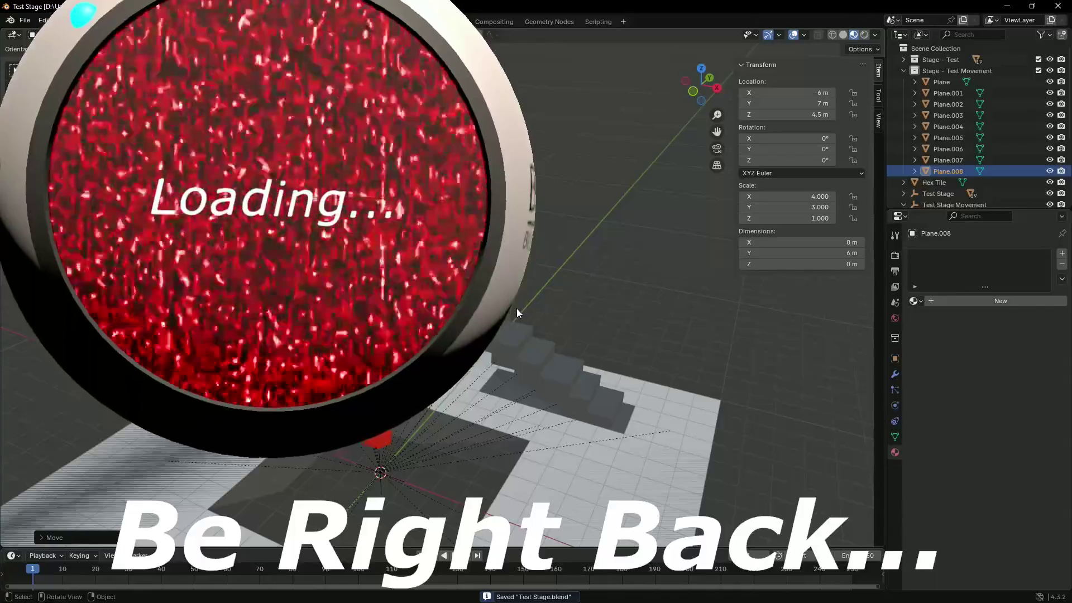
Duplicate the 8 × 6 m plane as Plane.009 and move it along X to 2 m.
{"action": "key", "text": "shift+d"}
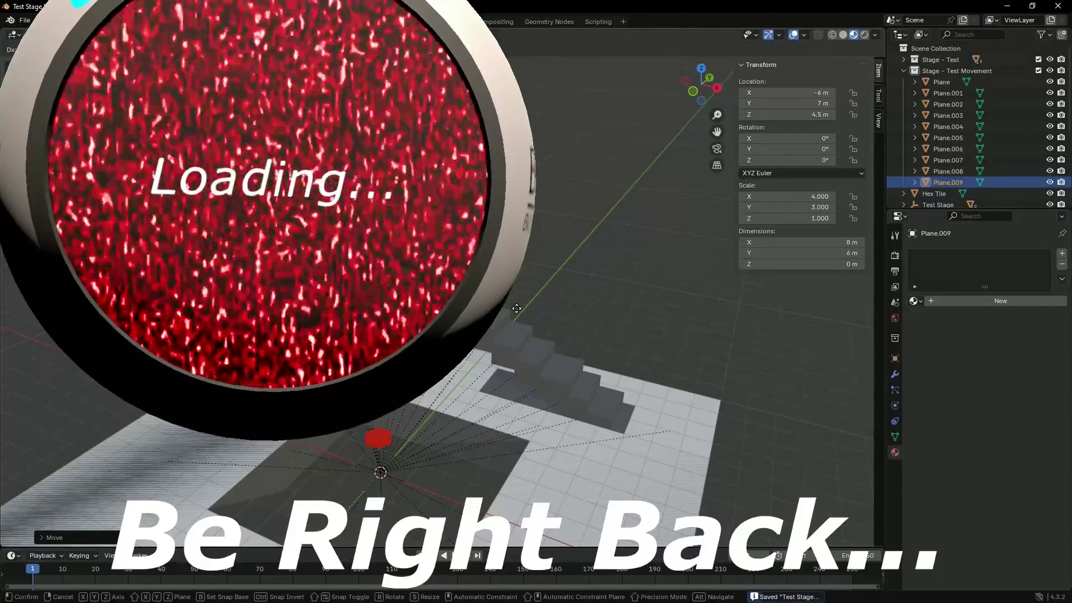
{"action": "left_click", "coordinate": [581, 325]}
{"action": "key", "text": "g"}
{"action": "key", "text": "x"}
{"action": "left_click", "coordinate": [559, 315]}
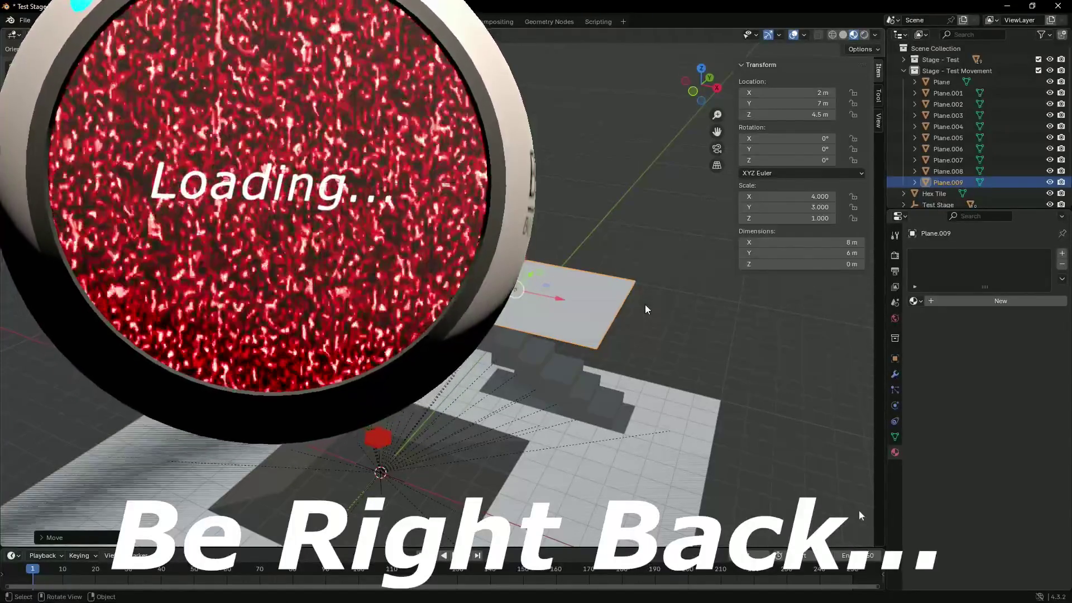
{"action": "key", "text": "alt+Tab"}
{"action": "key", "text": "alt+Tab"}
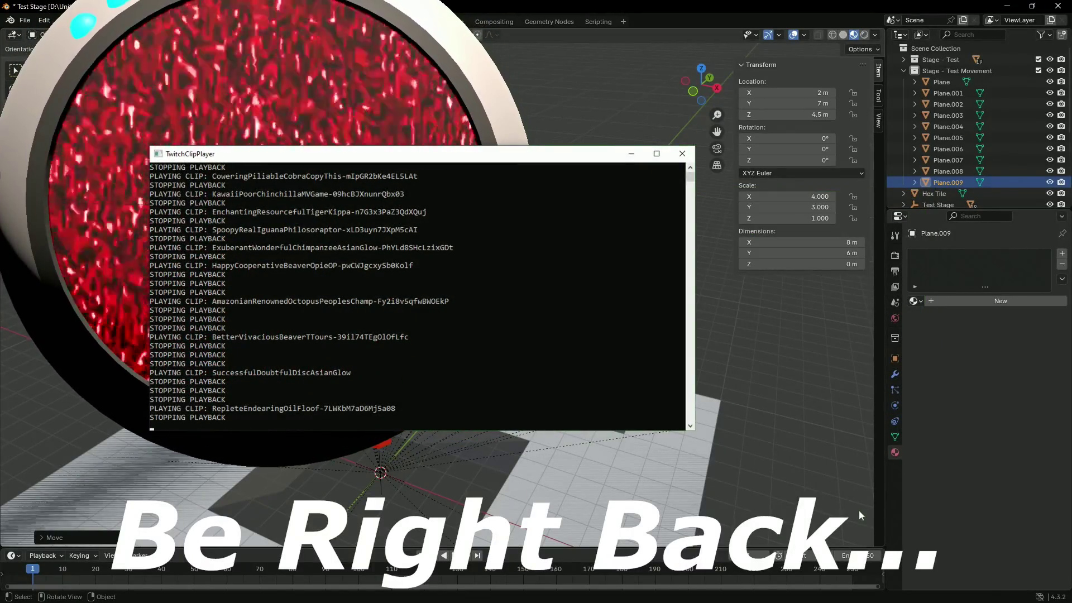
{"action": "key", "text": "alt+Tab"}
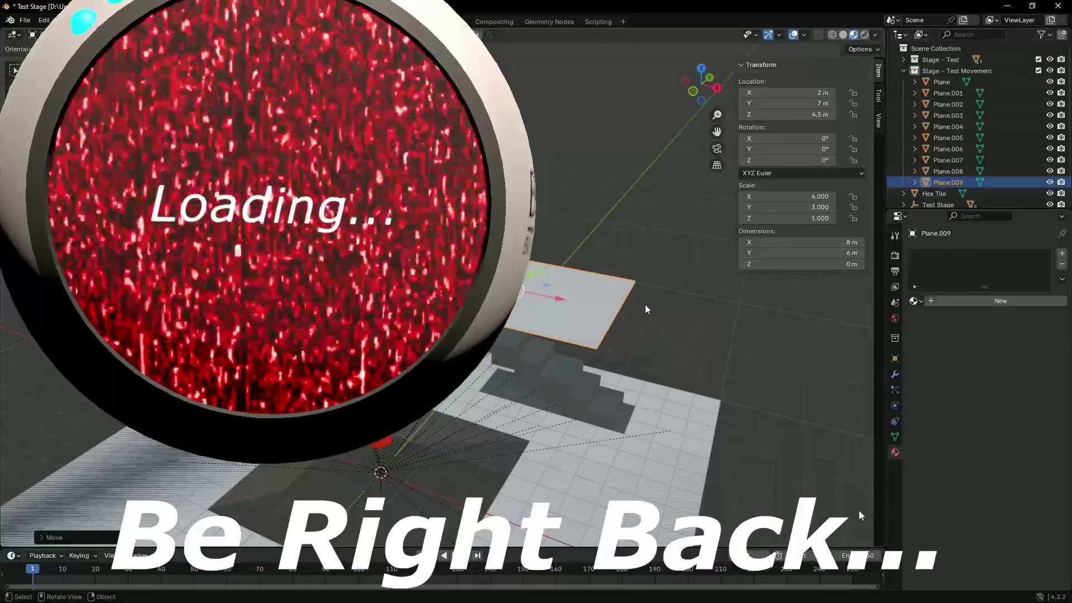
{"action": "key", "text": "alt+Tab"}
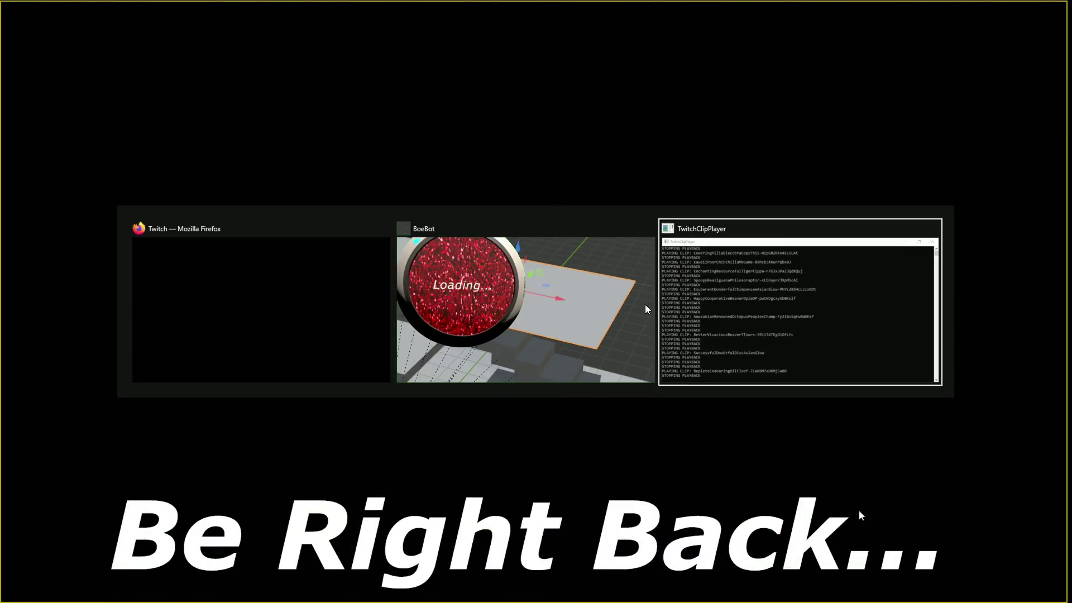
{"action": "key", "text": "alt+Tab"}
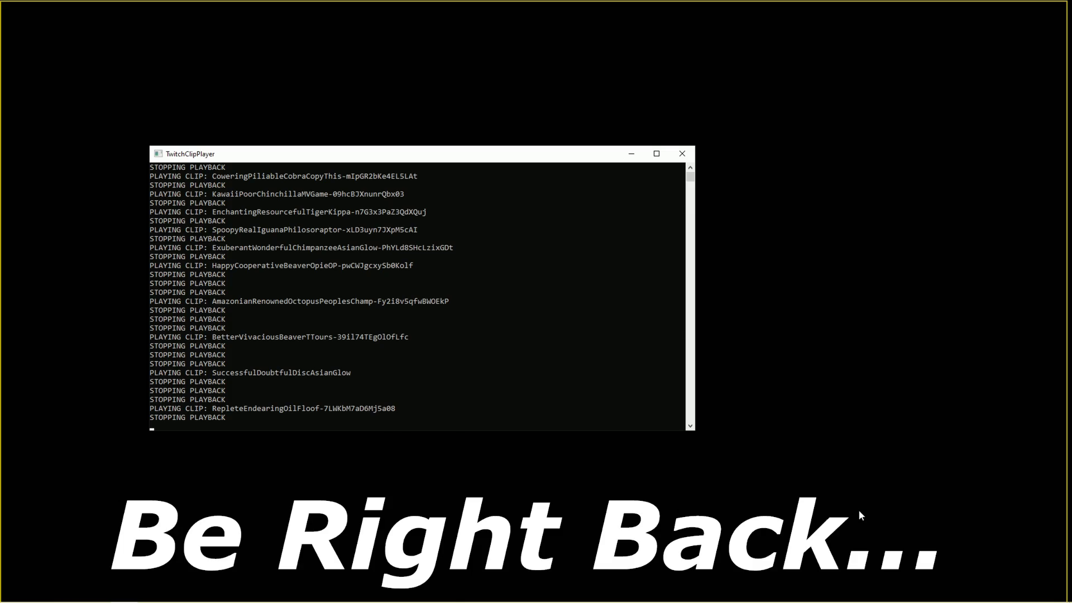
{"action": "key", "text": "alt+Tab"}
{"action": "key", "text": "Tab"}
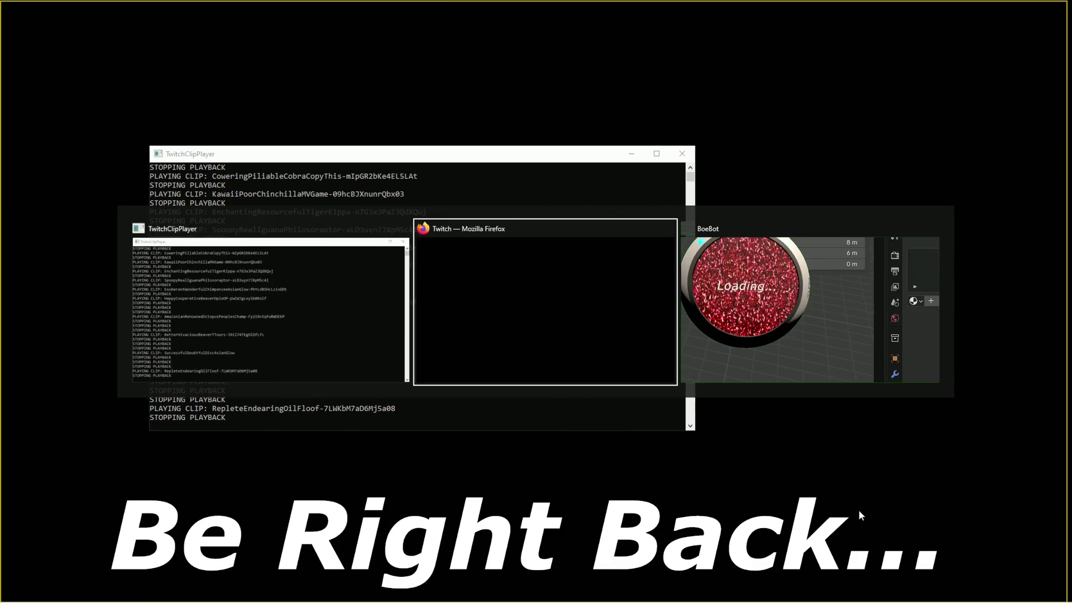
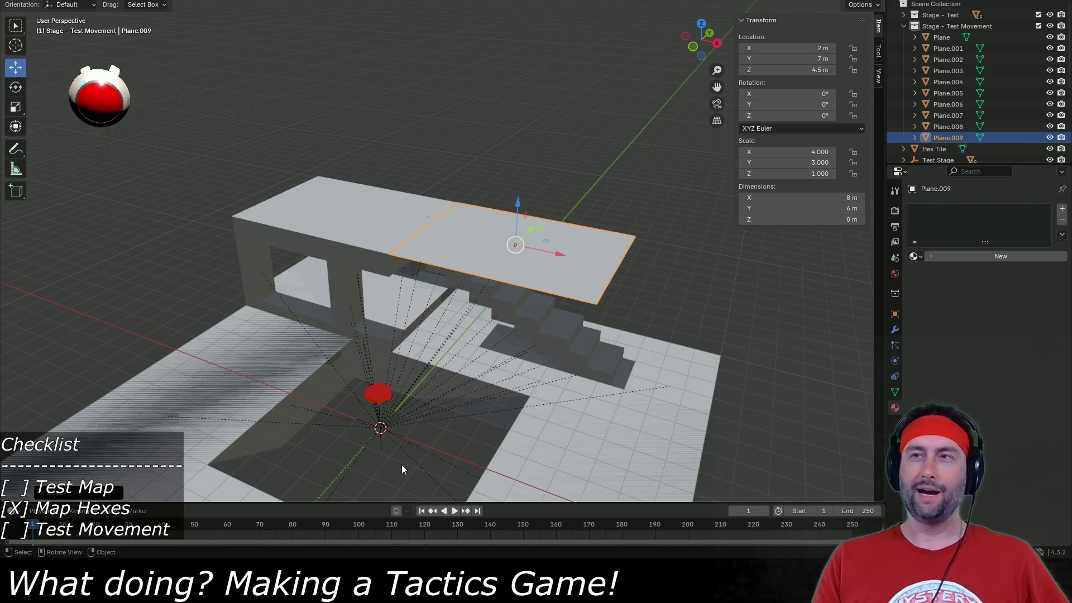
Set Plane.009's dimensions to X 4 m and Y 2 m, then orbit to check the landing.
{"action": "key", "text": "w"}
{"action": "left_click_drag", "start_coordinate": [468, 413], "coordinate": [474, 300]}
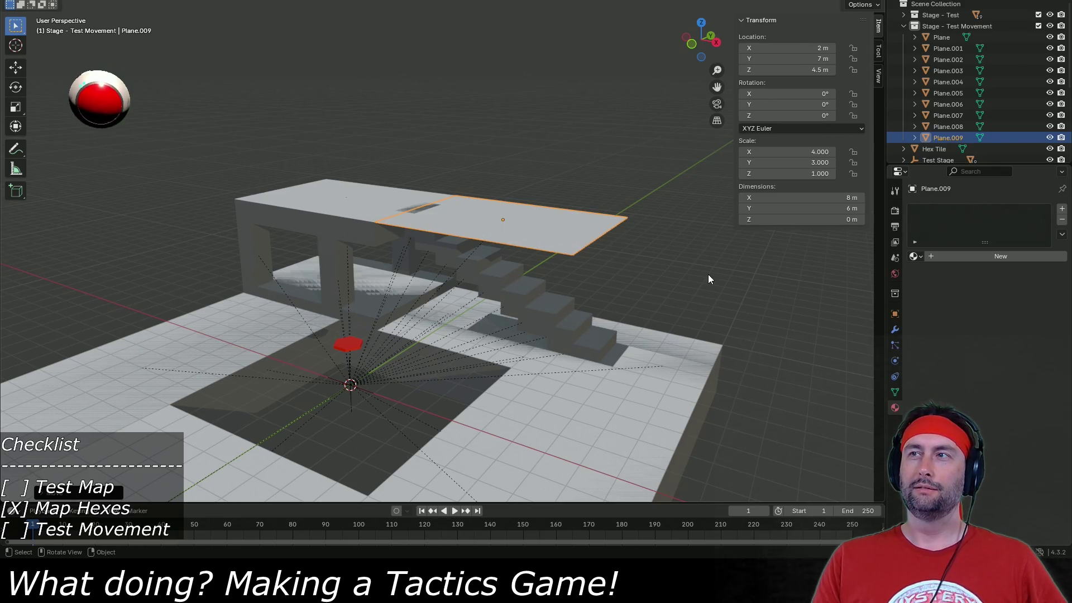
{"action": "left_click", "coordinate": [814, 198]}
{"action": "type", "text": "2"}
{"action": "key", "text": "Return"}
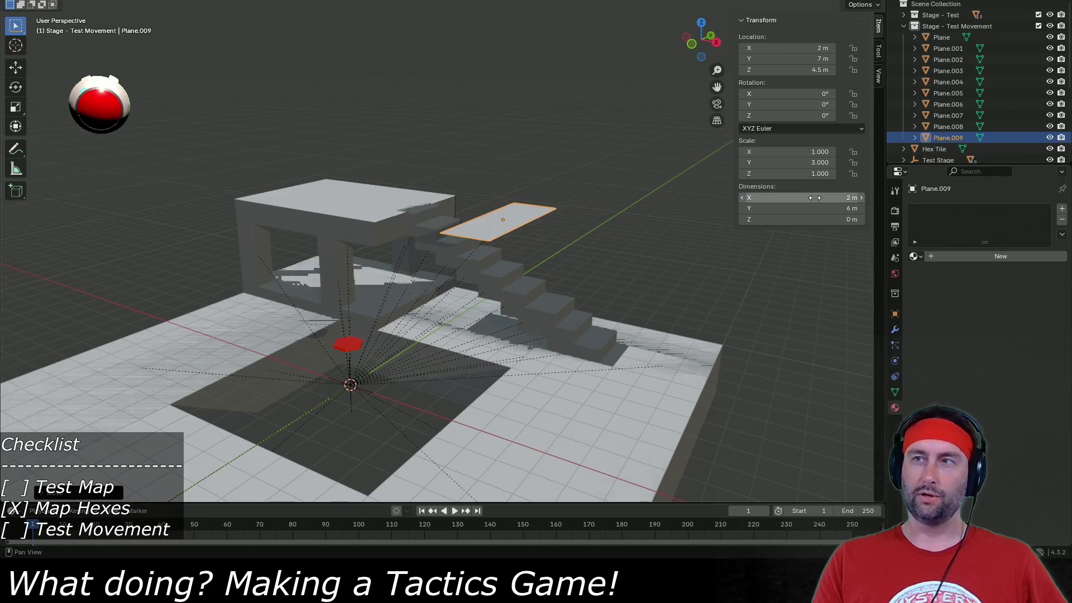
{"action": "left_click", "coordinate": [814, 198]}
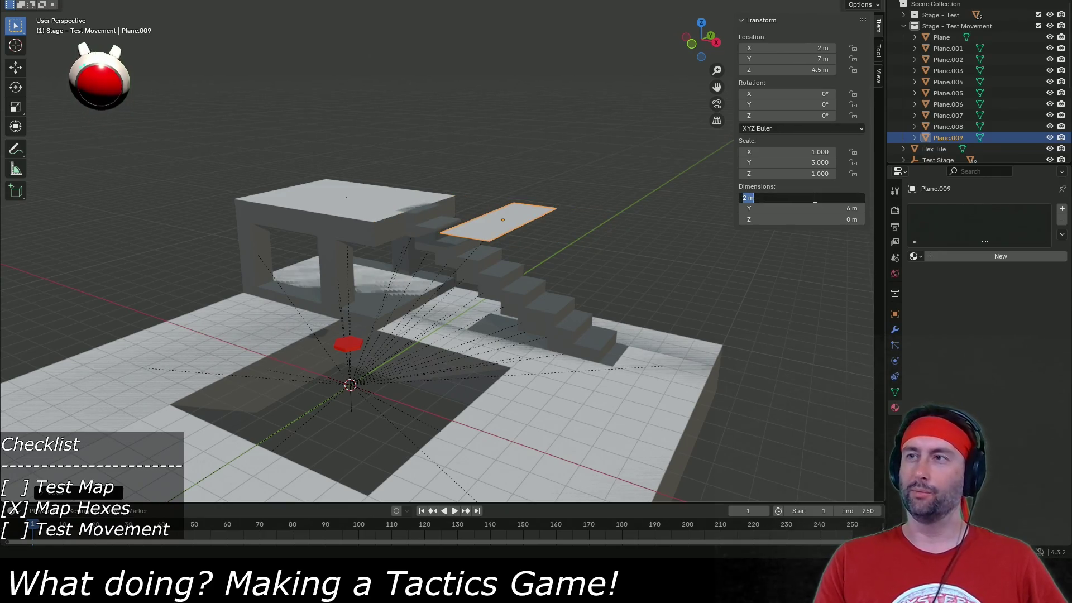
{"action": "type", "text": "4"}
{"action": "key", "text": "Return"}
{"action": "left_click", "coordinate": [816, 208]}
{"action": "type", "text": "2"}
{"action": "key", "text": "Return"}
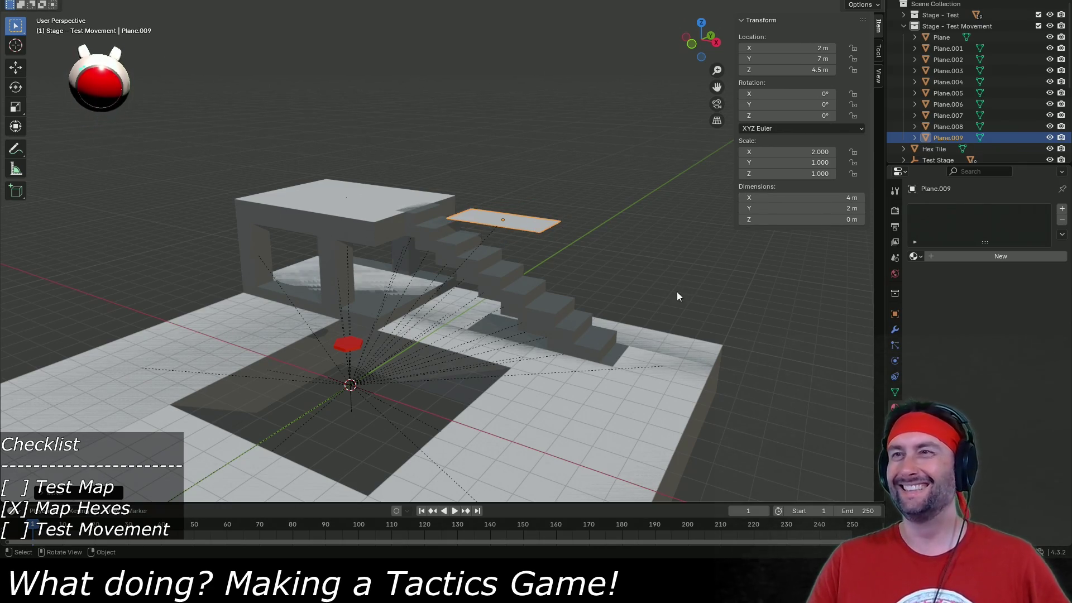
{"action": "left_click_drag", "start_coordinate": [467, 327], "coordinate": [495, 344]}
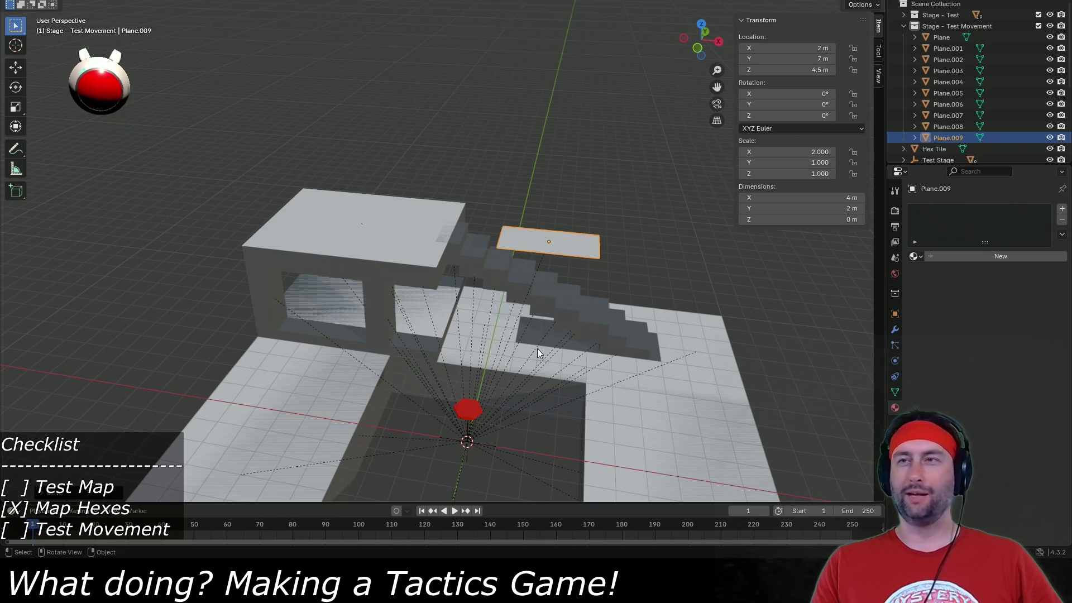
{"action": "scroll", "coordinate": [537, 348], "scroll_direction": "up", "scroll_amount": 4}
Lower Plane.009 to a Location Z of 2.5 m.
{"action": "left_click_drag", "start_coordinate": [561, 339], "coordinate": [462, 343]}
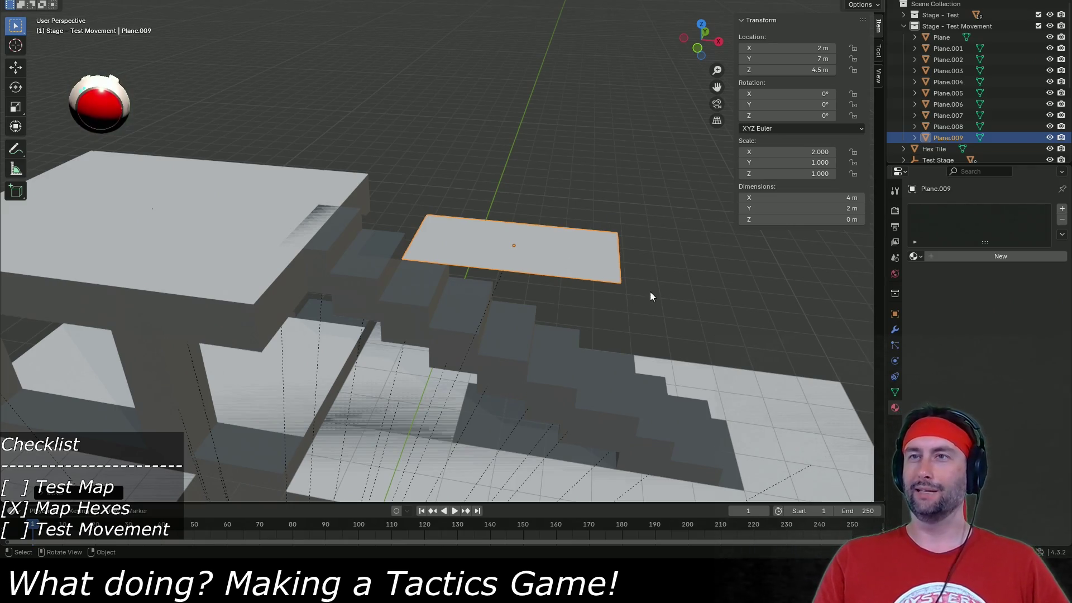
{"action": "mouse_move", "coordinate": [620, 302]}
{"action": "left_mouse_down"}
{"action": "mouse_move", "coordinate": [641, 276]}
{"action": "mouse_move", "coordinate": [597, 308]}
{"action": "mouse_move", "coordinate": [711, 166]}
{"action": "left_mouse_up"}
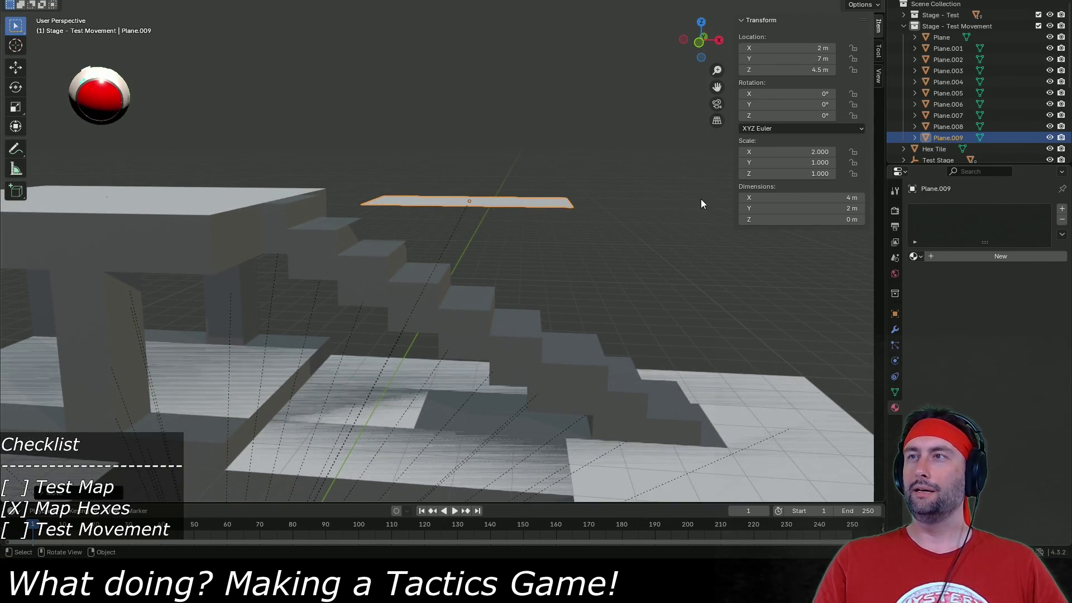
{"action": "left_click", "coordinate": [795, 70]}
{"action": "type", "text": "2.5"}
{"action": "key", "text": "Return"}
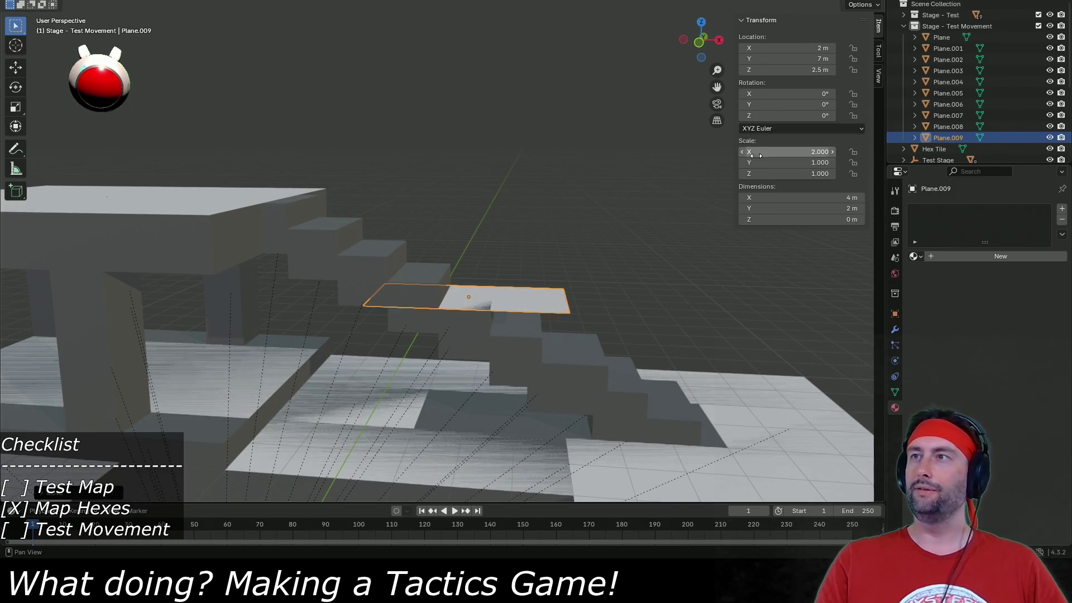
Lengthen Plane.009 to 8 m along X, keeping Y at 2 m, and tilt it into a ramp.
{"action": "left_click", "coordinate": [798, 206]}
{"action": "type", "text": "8"}
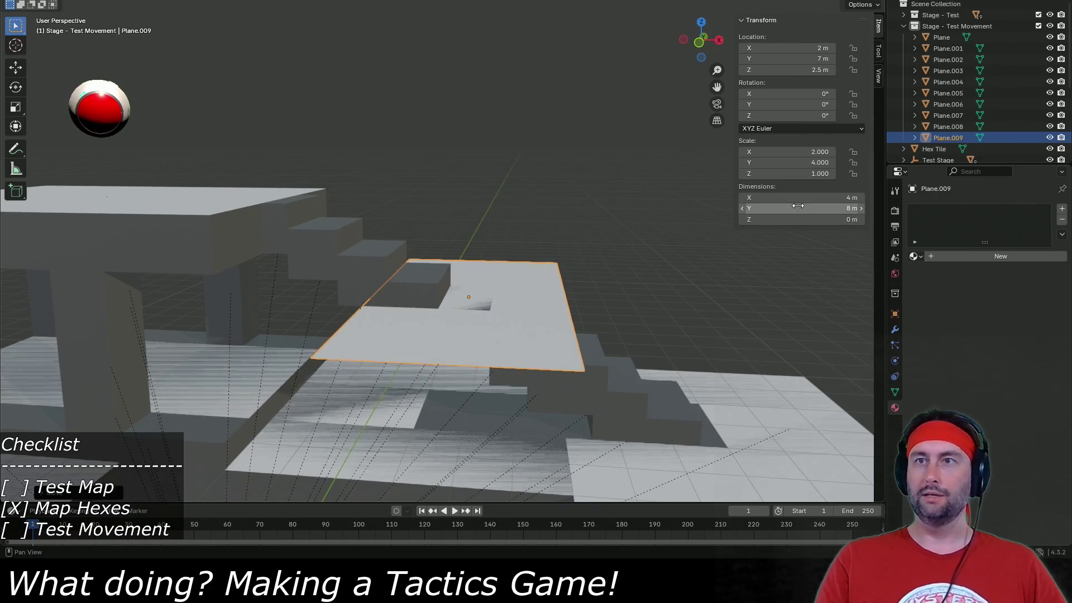
{"action": "key", "text": "Return"}
{"action": "left_click", "coordinate": [803, 197]}
{"action": "type", "text": "8"}
{"action": "key", "text": "Return"}
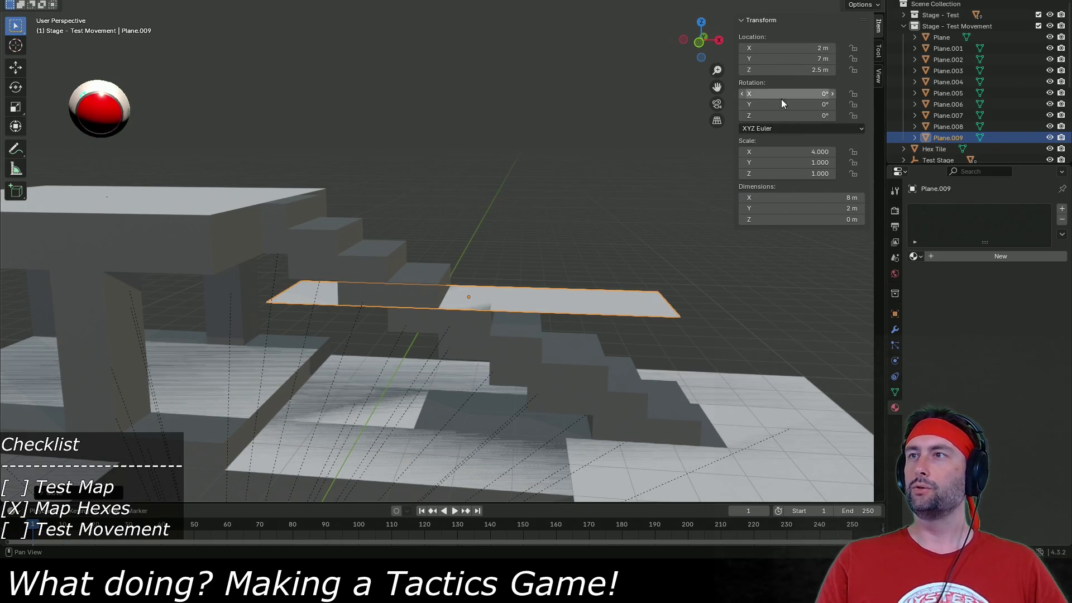
{"action": "mouse_move", "coordinate": [780, 104]}
{"action": "left_mouse_down"}
{"action": "mouse_move", "coordinate": [810, 104]}
{"action": "mouse_move", "coordinate": [776, 107]}
{"action": "left_mouse_up"}
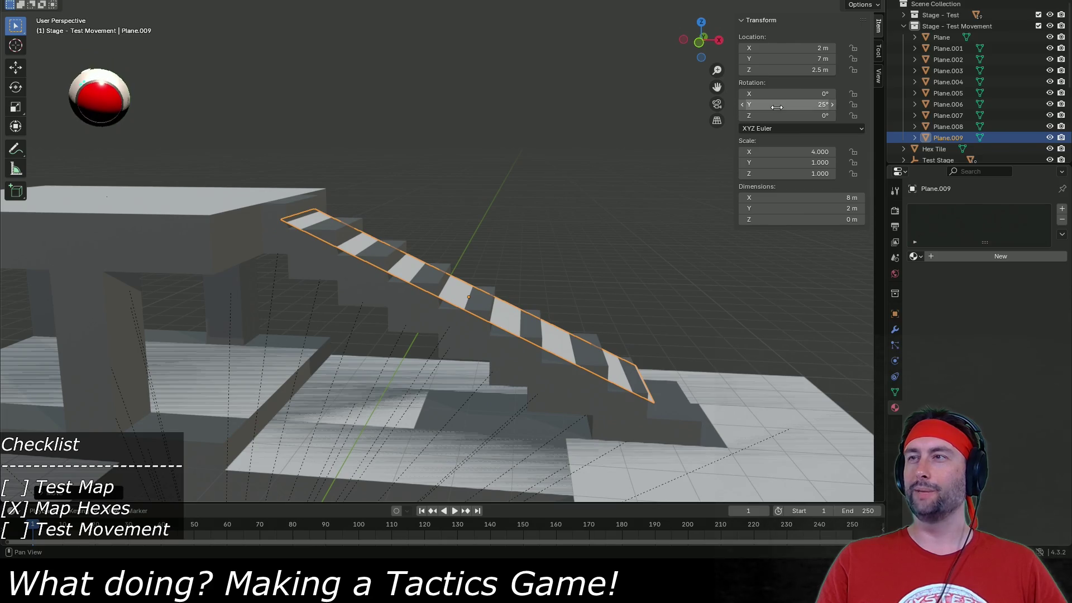
Lengthen the ramp to 10 m and shift it slightly along X.
{"action": "left_click", "coordinate": [777, 198]}
{"action": "type", "text": "9"}
{"action": "key", "text": "Return"}
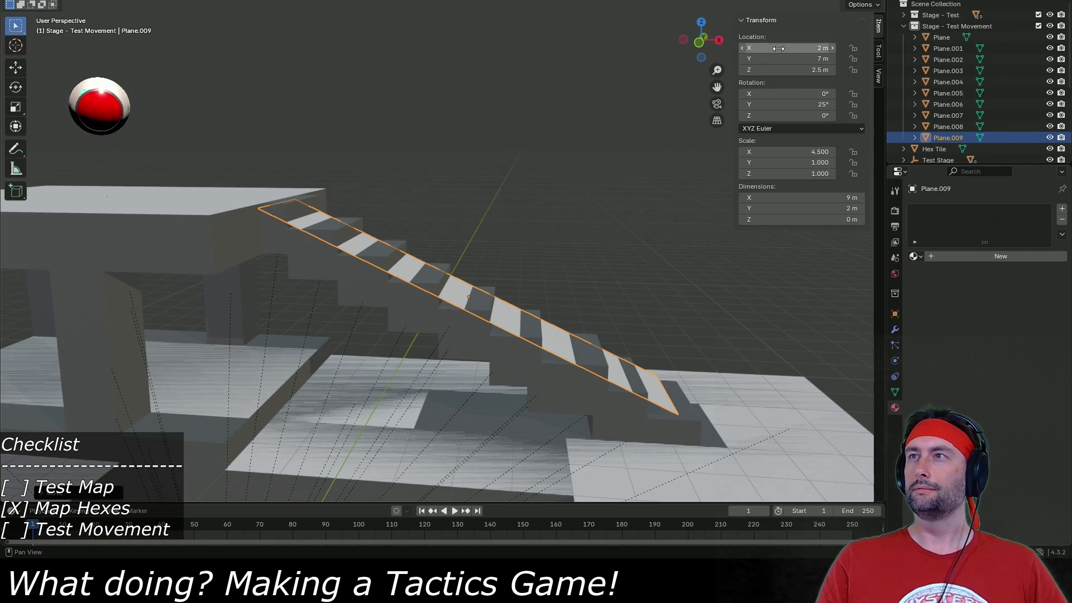
{"action": "left_click_drag", "start_coordinate": [783, 48], "coordinate": [812, 48]}
{"action": "left_click", "coordinate": [781, 197]}
{"action": "type", "text": "10"}
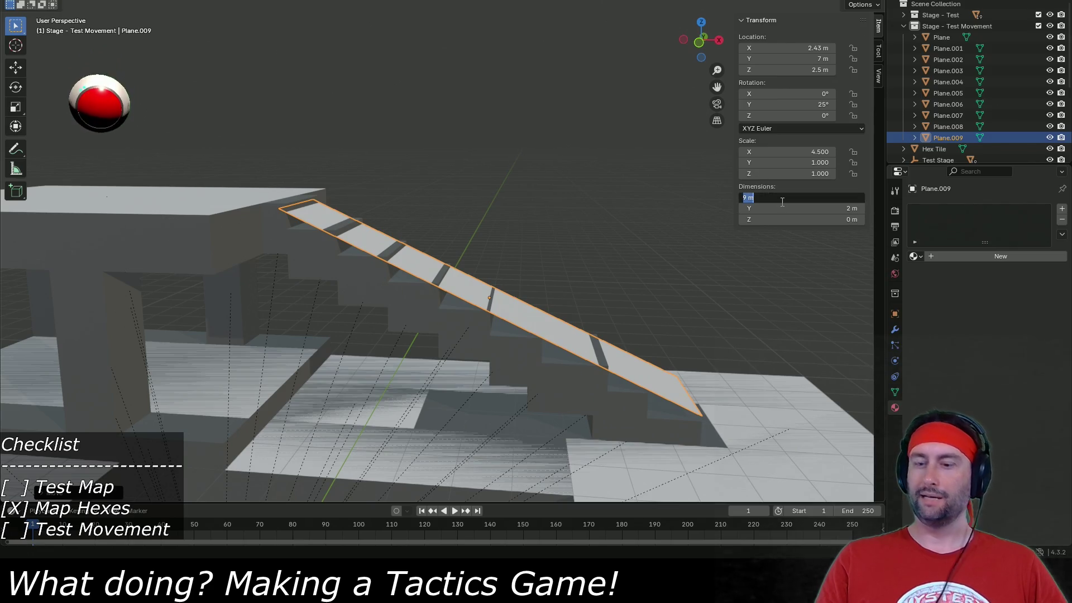
{"action": "key", "text": "Return"}
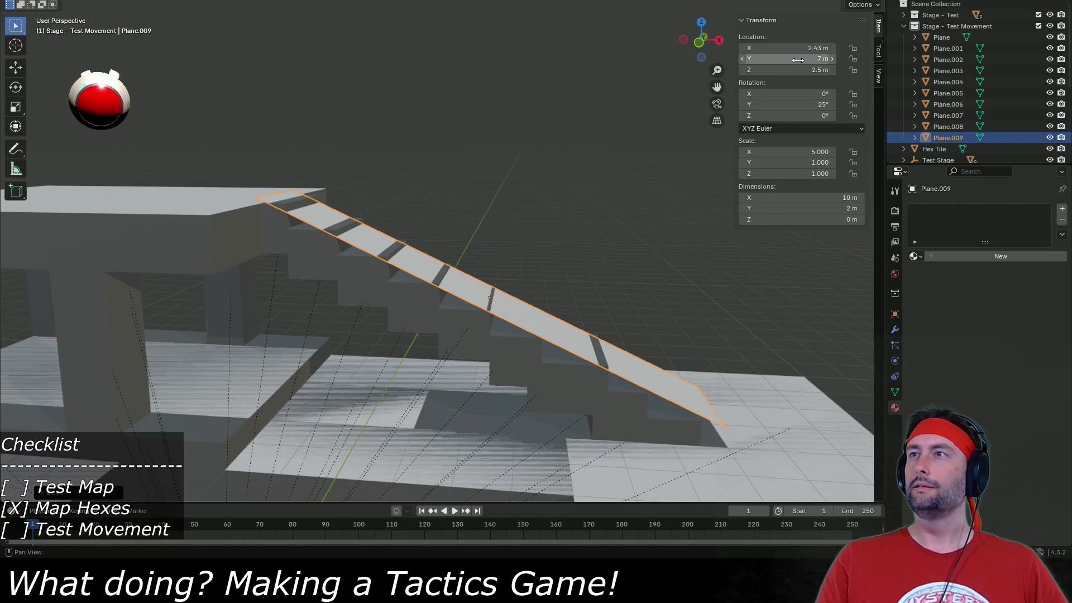
Set the ramp to 2.35 m height, steepen it to 26°, and save Test Stage.blend.
{"action": "left_click", "coordinate": [801, 71]}
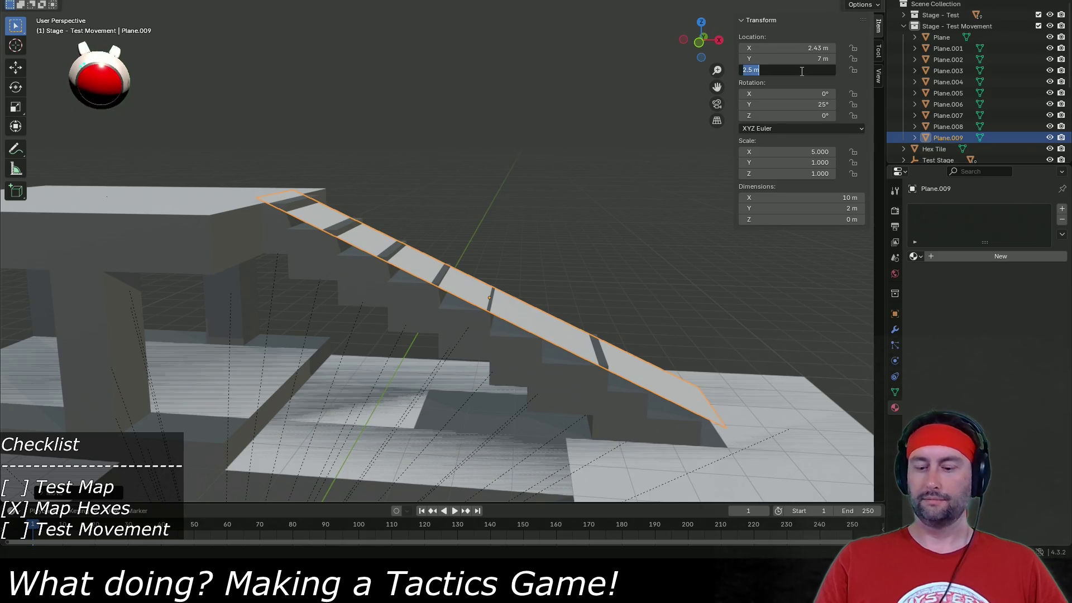
{"action": "type", "text": "2"}
{"action": "key", "text": "Return"}
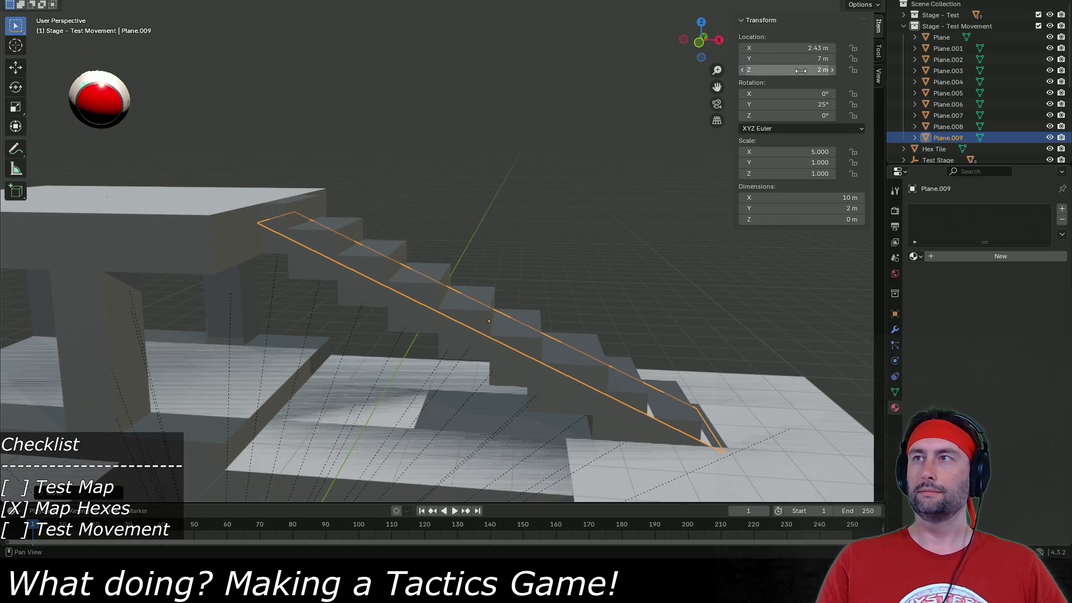
{"action": "left_click", "coordinate": [805, 70]}
{"action": "type", "text": "2.25"}
{"action": "key", "text": "Return"}
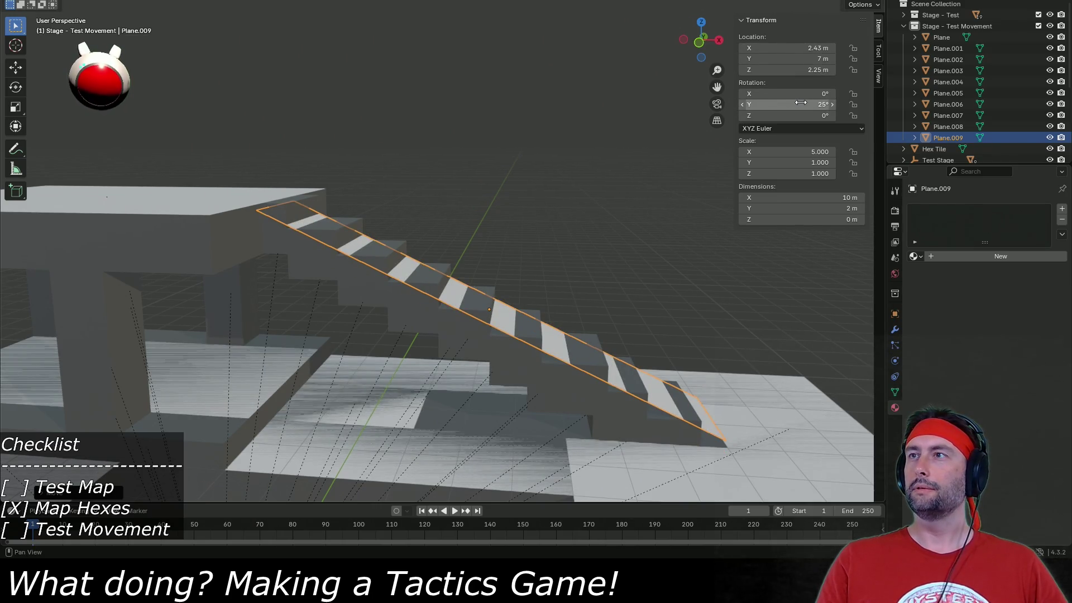
{"action": "left_click_drag", "start_coordinate": [799, 105], "coordinate": [801, 104]}
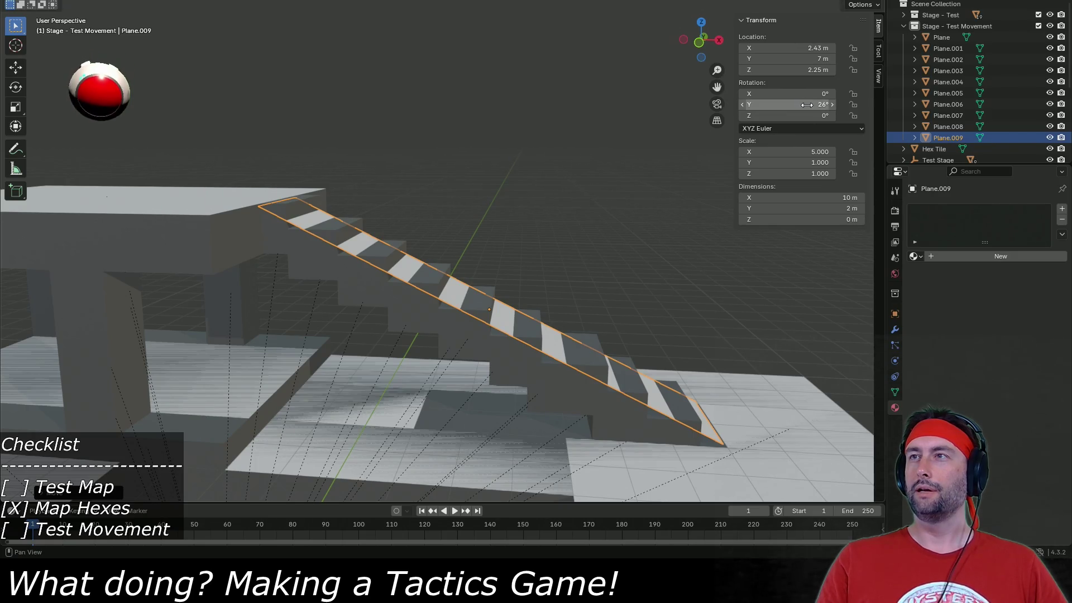
{"action": "left_click", "coordinate": [792, 70]}
{"action": "type", "text": "2.35"}
{"action": "key", "text": "Return"}
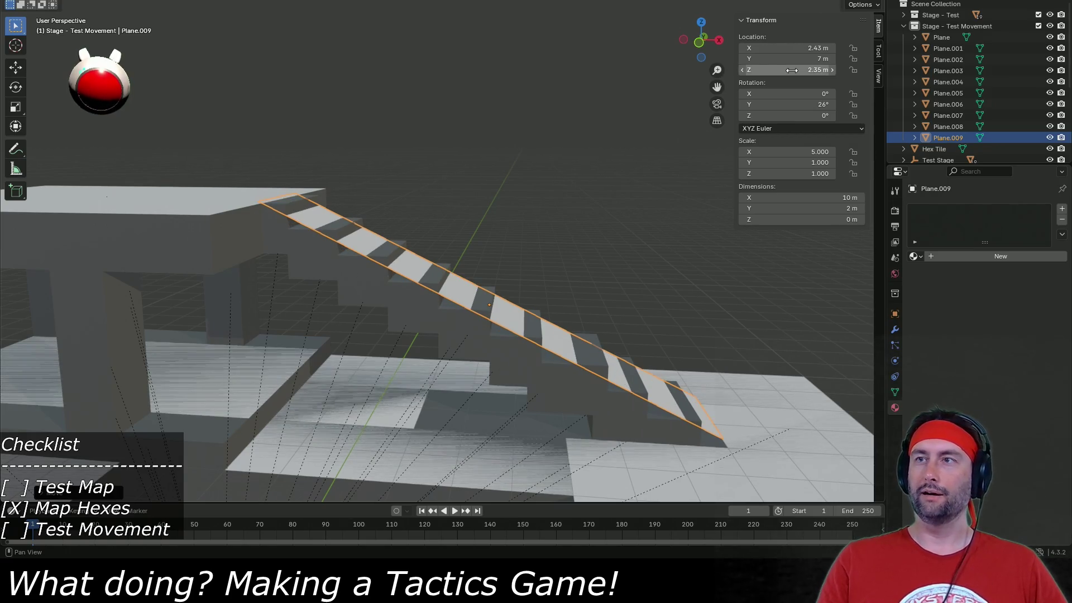
{"action": "key", "text": "ctrl+s"}
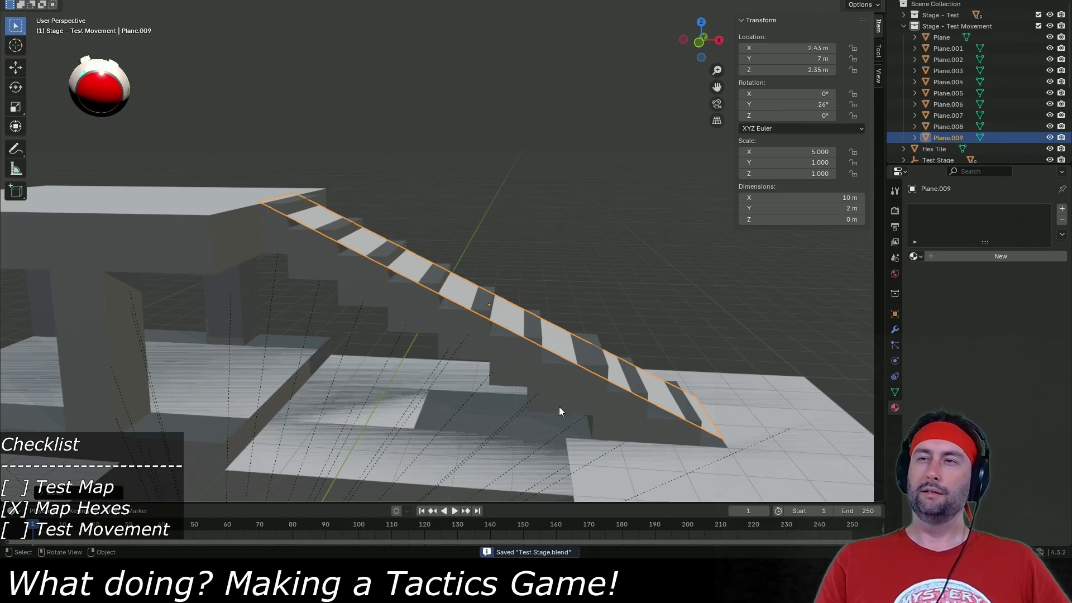
Narrow the Ground Floor North.009 box to 1 m along X and save.
{"action": "left_click", "coordinate": [563, 399]}
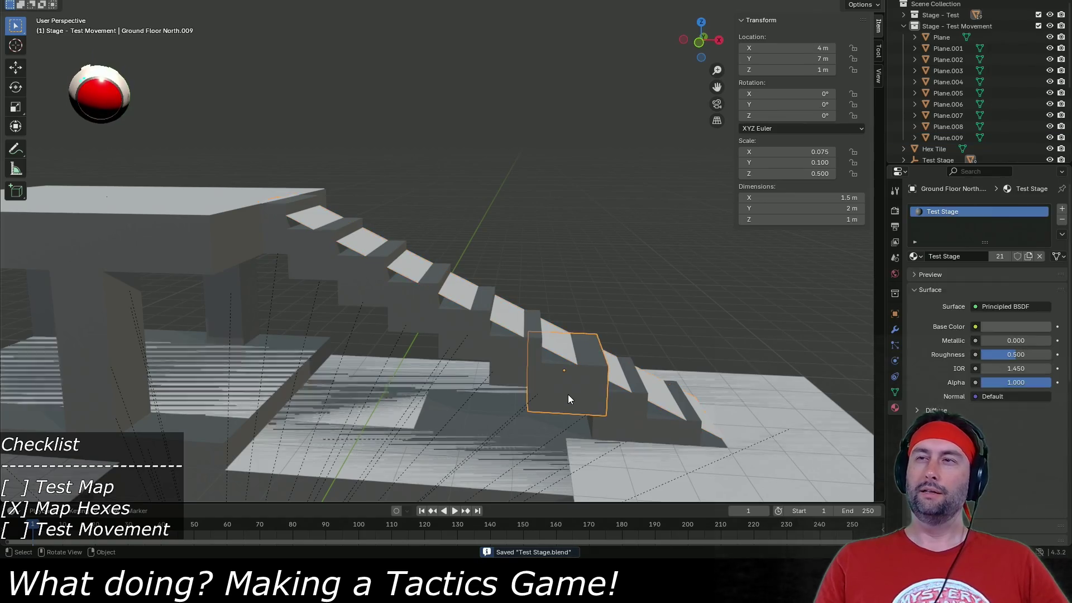
{"action": "left_click", "coordinate": [801, 197]}
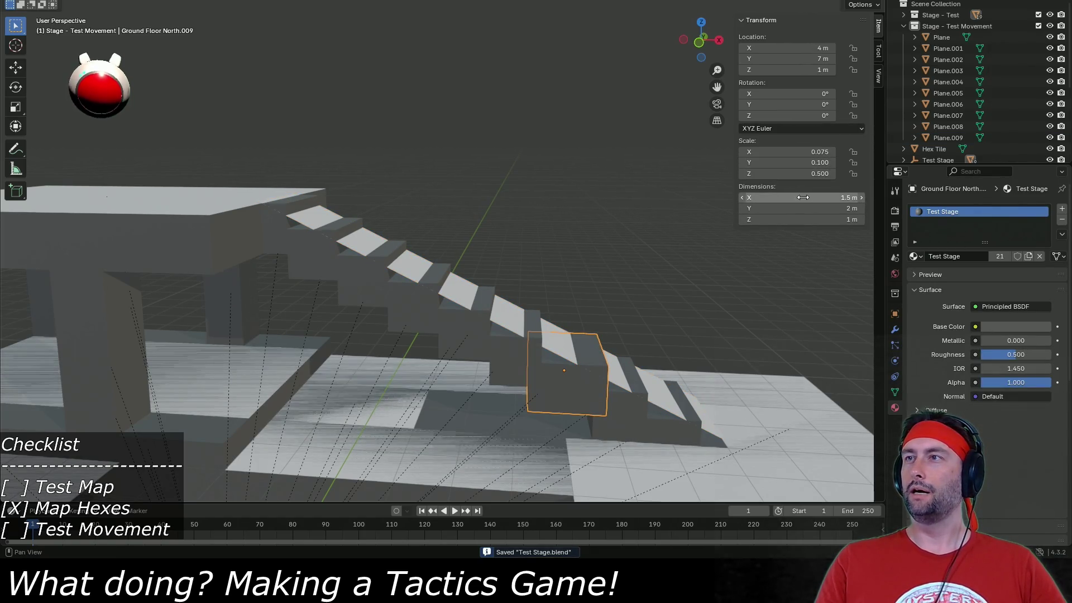
{"action": "type", "text": "1"}
{"action": "key", "text": "Return"}
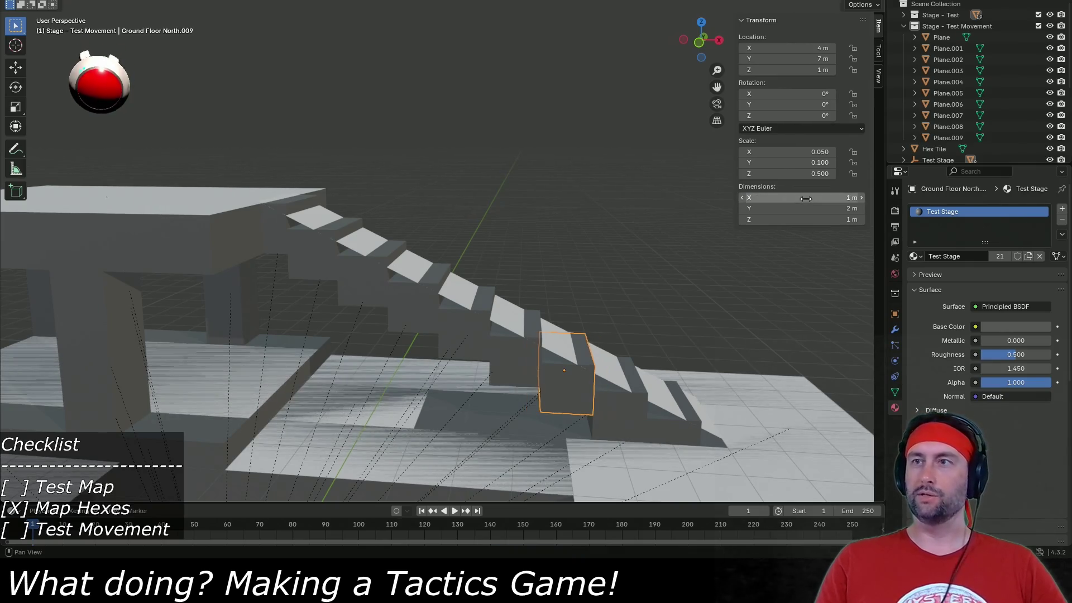
{"action": "key", "text": "ctrl+s"}
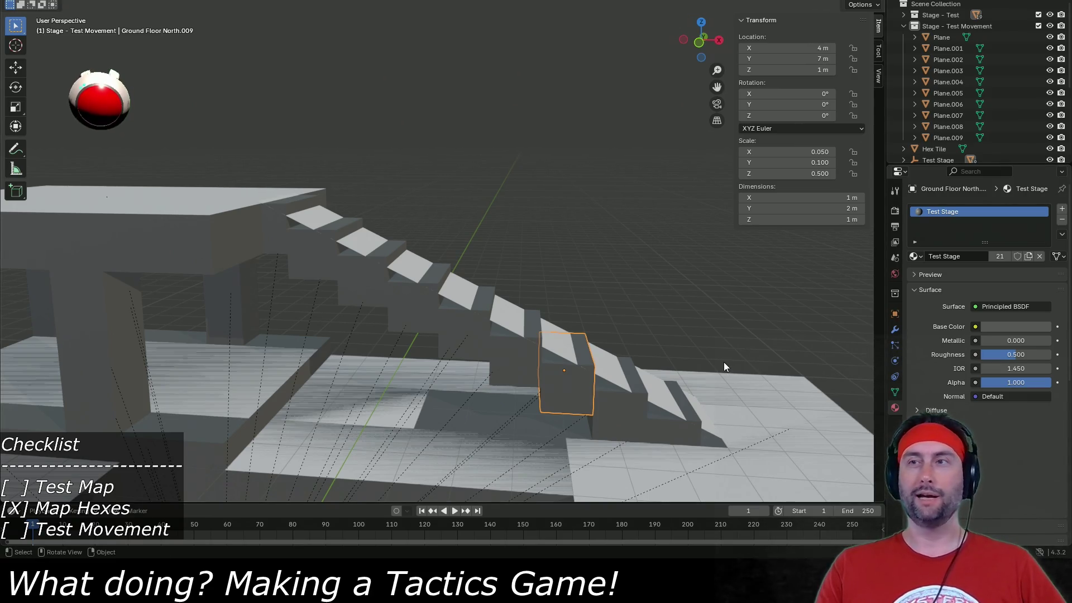
Orbit around the stairs to check the whole stage, then save Test Stage.blend again.
{"action": "left_click_drag", "start_coordinate": [769, 341], "coordinate": [720, 343]}
{"action": "left_click_drag", "start_coordinate": [702, 343], "coordinate": [514, 338]}
{"action": "left_click_drag", "start_coordinate": [334, 417], "coordinate": [470, 414]}
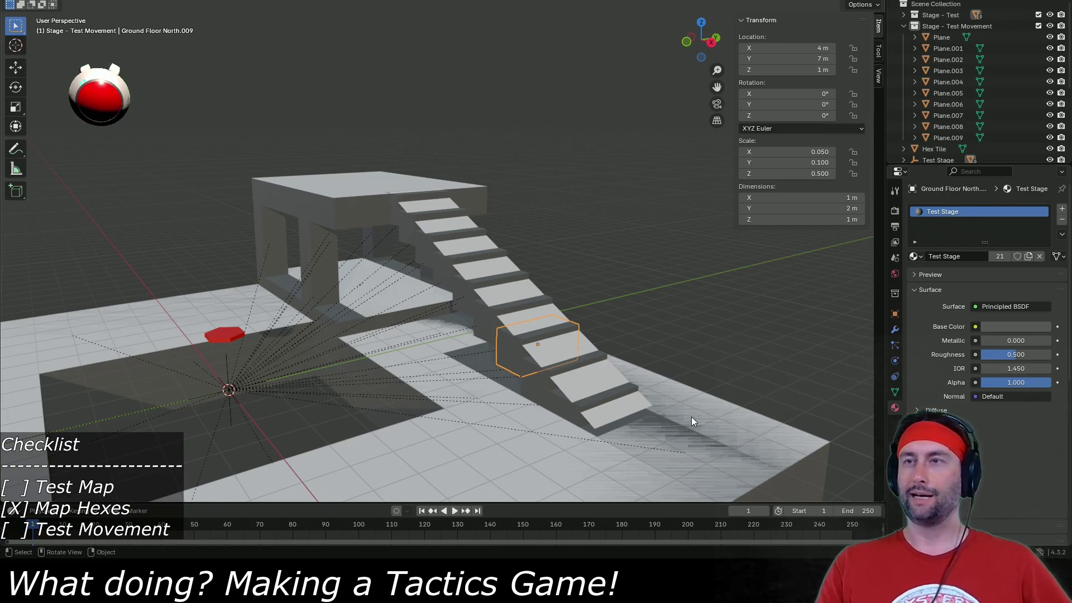
{"action": "left_click_drag", "start_coordinate": [433, 365], "coordinate": [481, 374]}
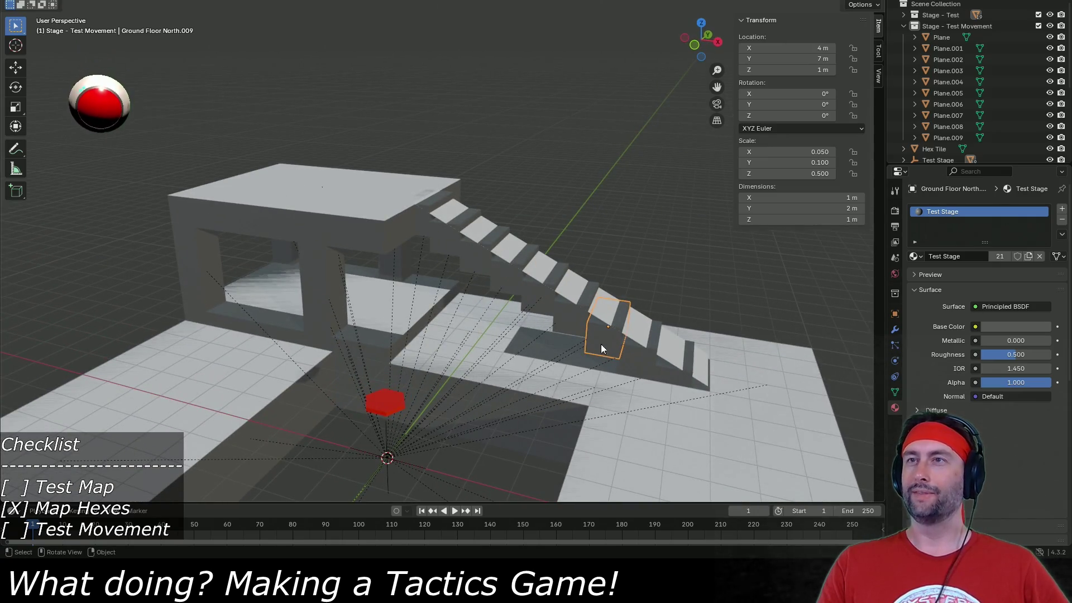
{"action": "key", "text": "ctrl+s"}
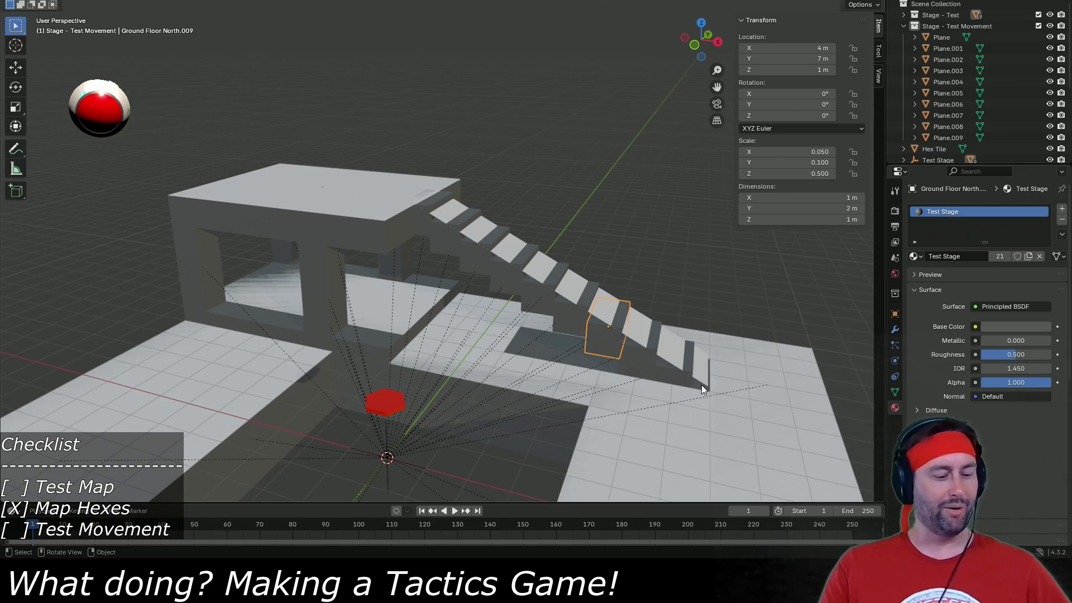
{"action": "key", "text": "ctrl+s"}
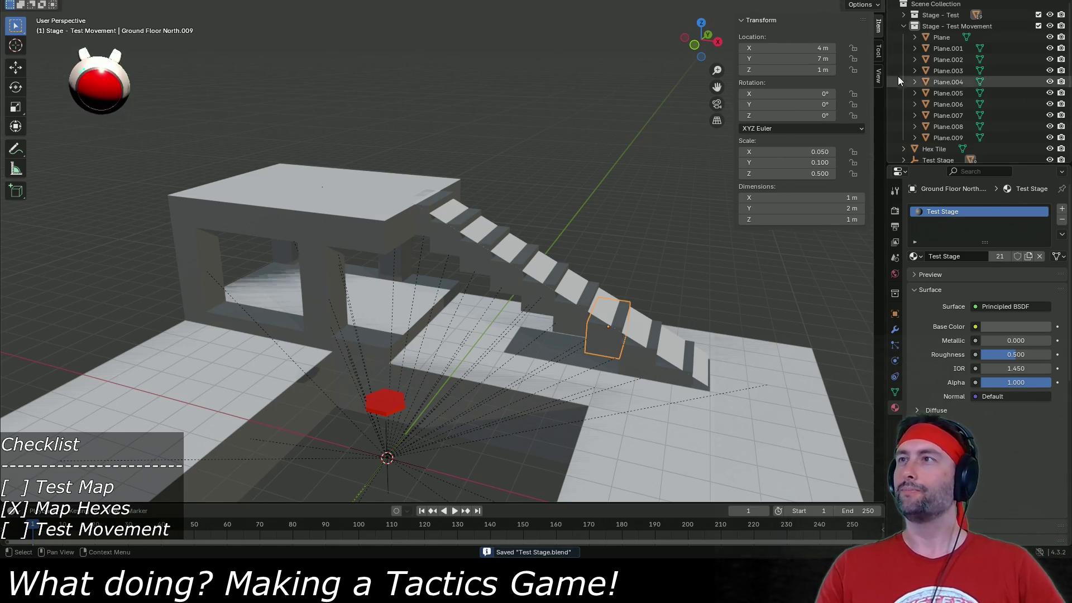
Export the Stage - Test Movement collection to FBX as Test Stage Collider.fbx.
{"action": "left_click", "coordinate": [944, 25]}
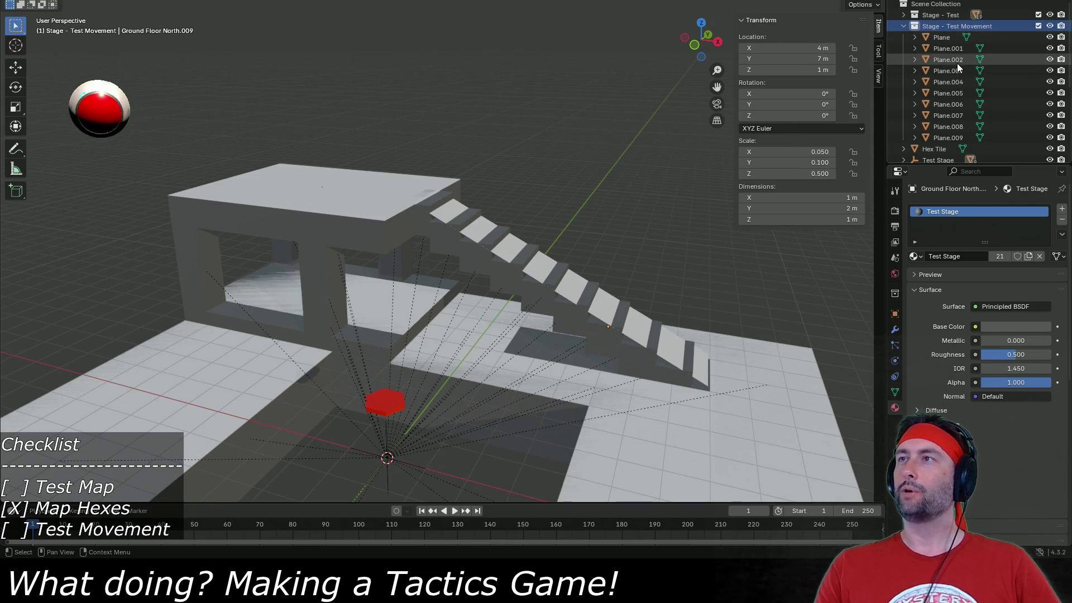
{"action": "left_click", "coordinate": [12, 1]}
{"action": "mouse_move", "coordinate": [59, 141]}
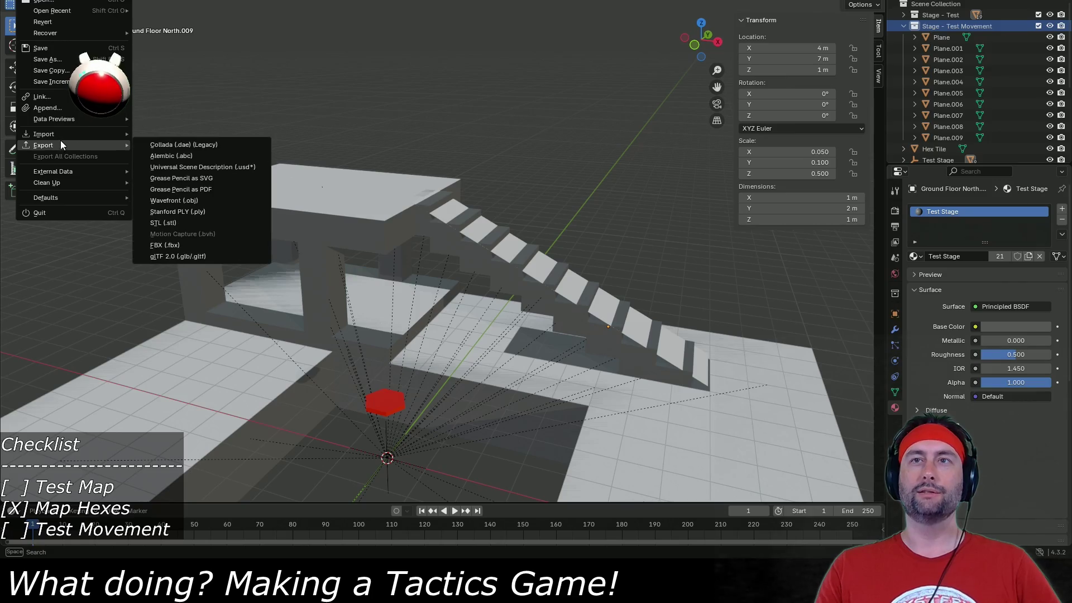
{"action": "left_click", "coordinate": [185, 246]}
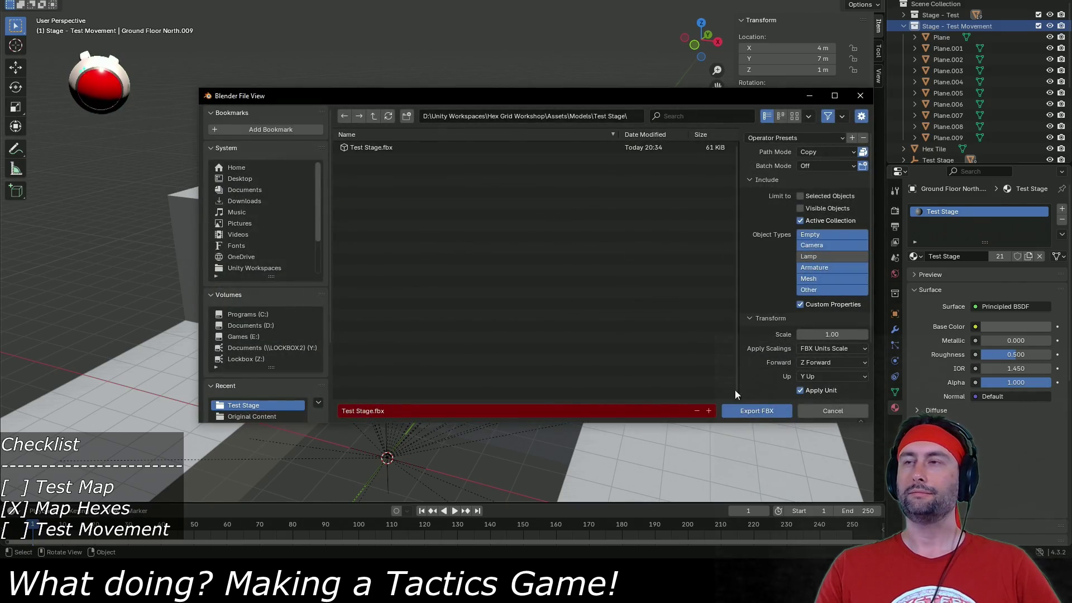
{"action": "left_click", "coordinate": [353, 411]}
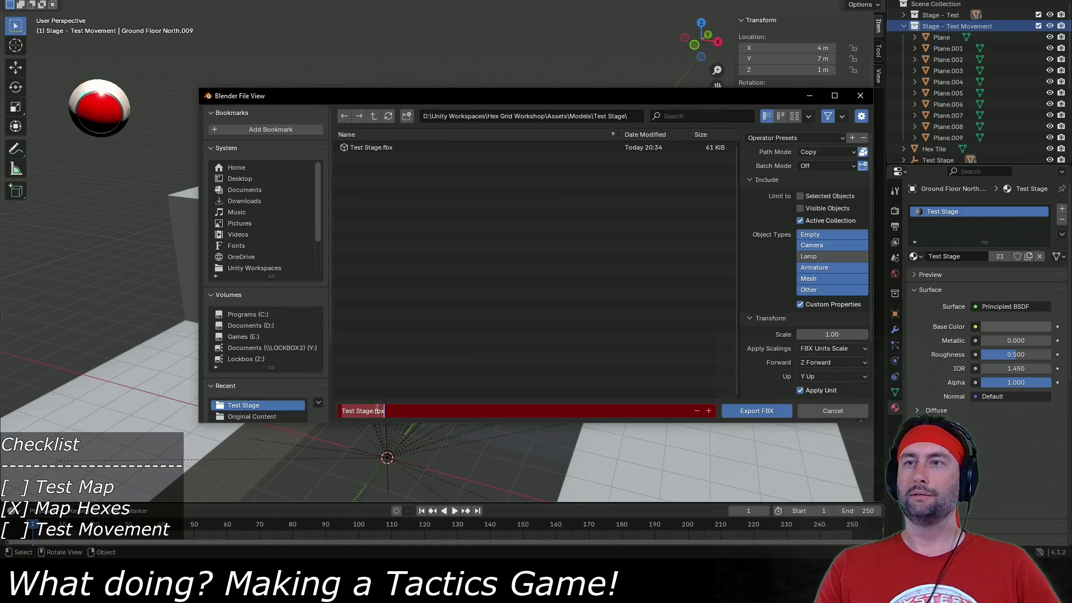
{"action": "type", "text": "Collider"}
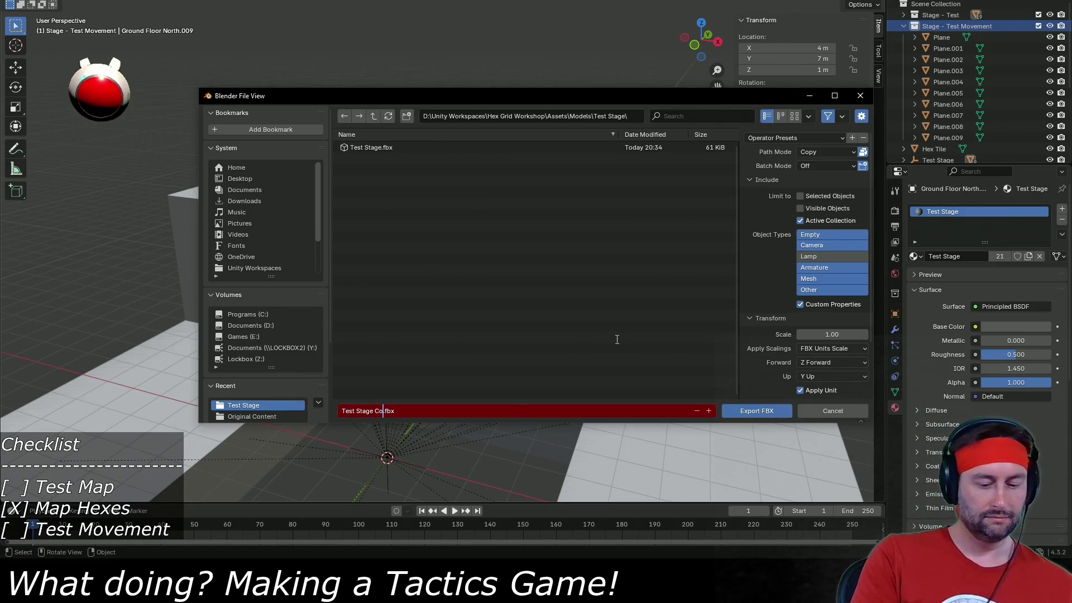
{"action": "key", "text": "Return"}
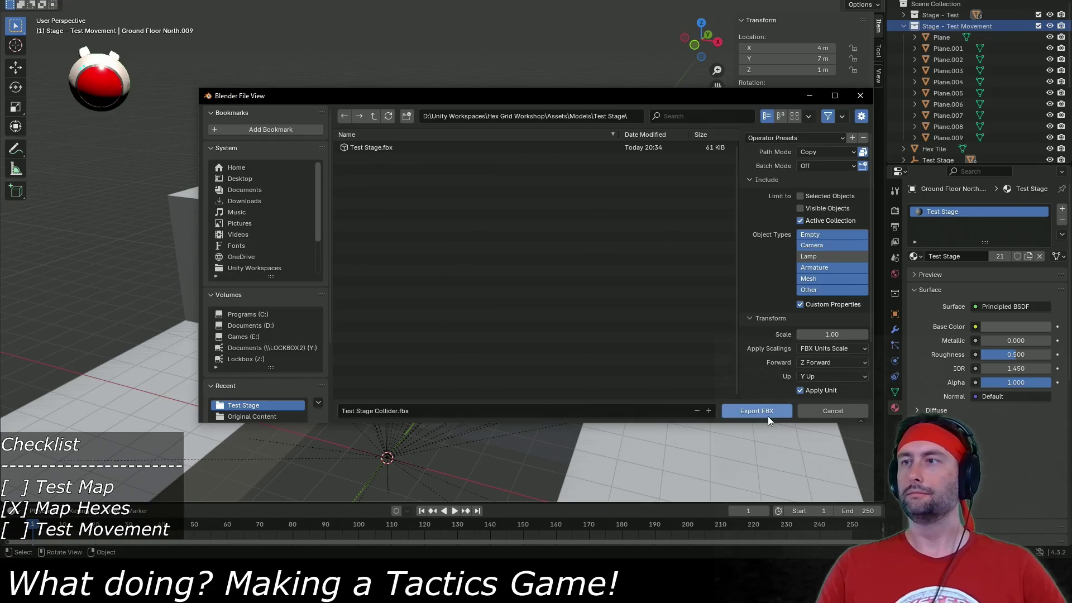
{"action": "left_click", "coordinate": [764, 411]}
{"action": "key", "text": "alt+Tab"}
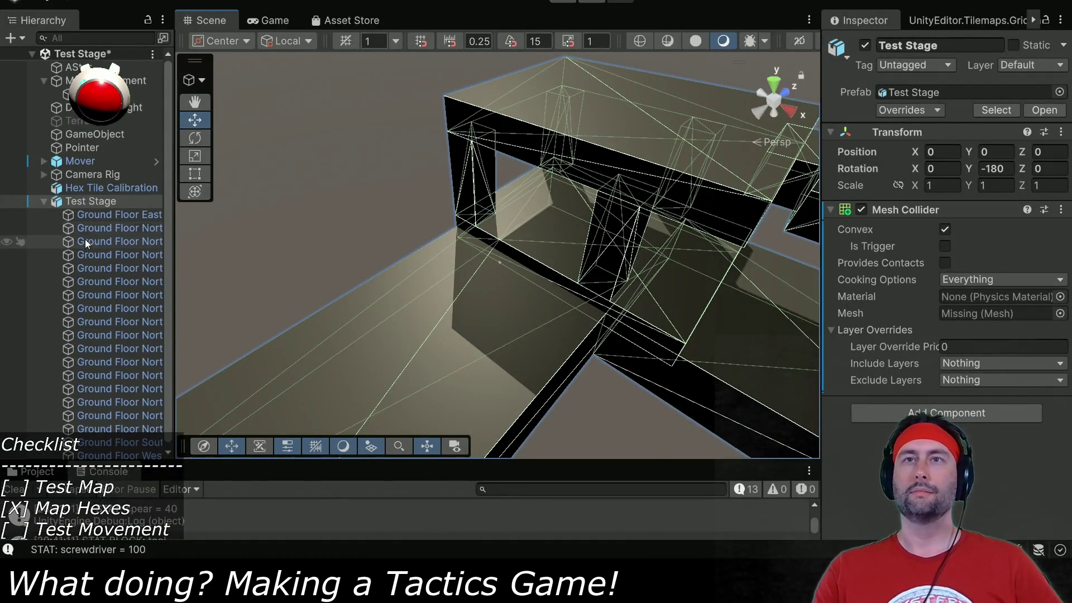
Drag the Test Stage Collider model from Assets/Models/Test Stage into the scene.
{"action": "left_click", "coordinate": [43, 201]}
{"action": "left_click", "coordinate": [33, 471]}
{"action": "mouse_move", "coordinate": [267, 460]}
{"action": "left_mouse_down"}
{"action": "mouse_move", "coordinate": [301, 228]}
{"action": "mouse_move", "coordinate": [309, 264]}
{"action": "left_mouse_up"}
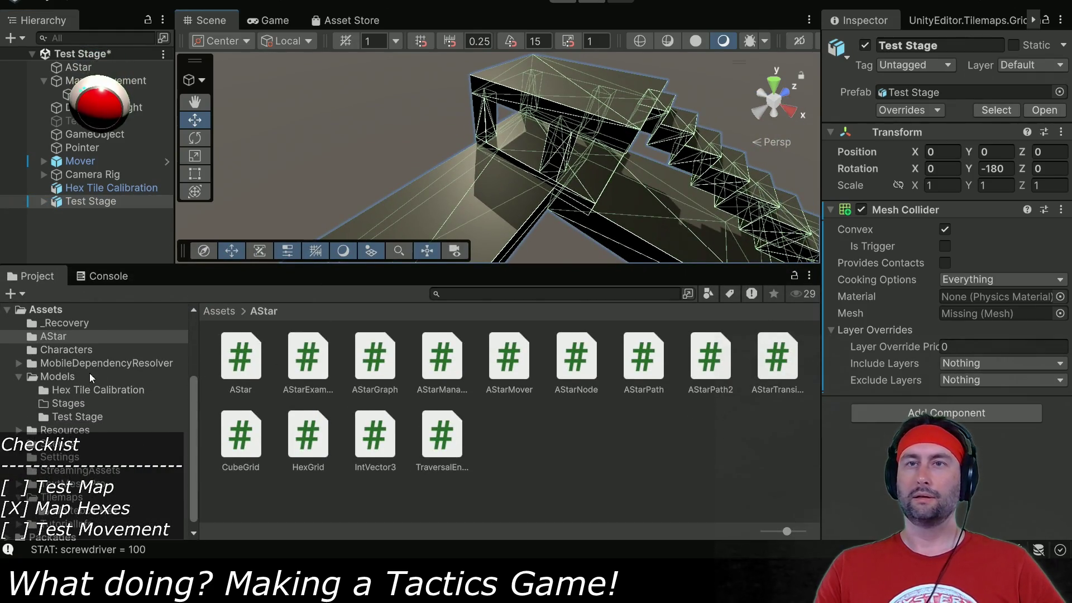
{"action": "left_click", "coordinate": [60, 402]}
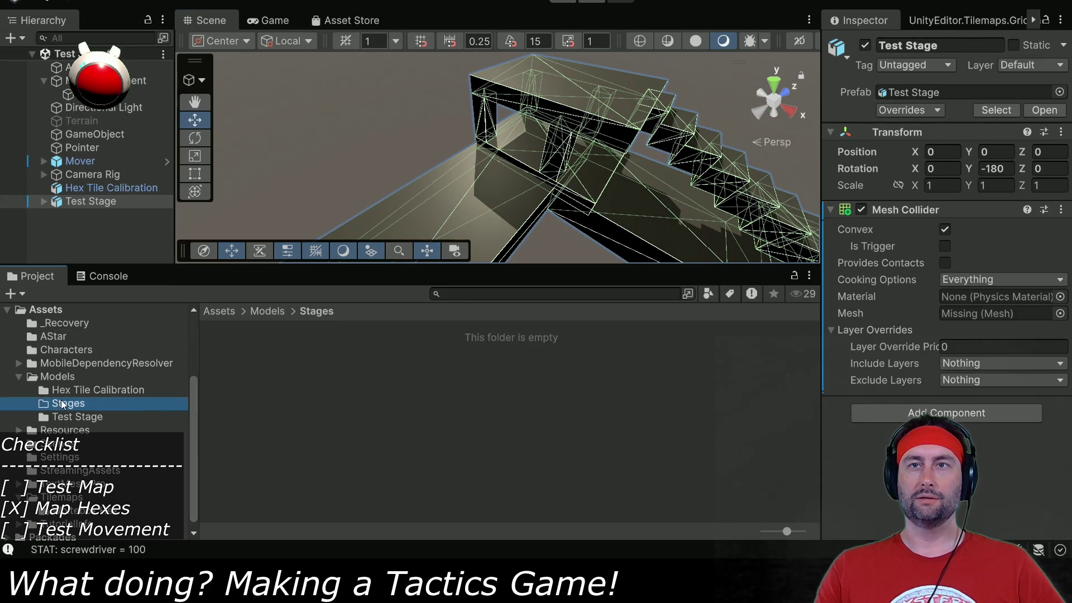
{"action": "left_click", "coordinate": [78, 418]}
{"action": "left_click", "coordinate": [309, 373]}
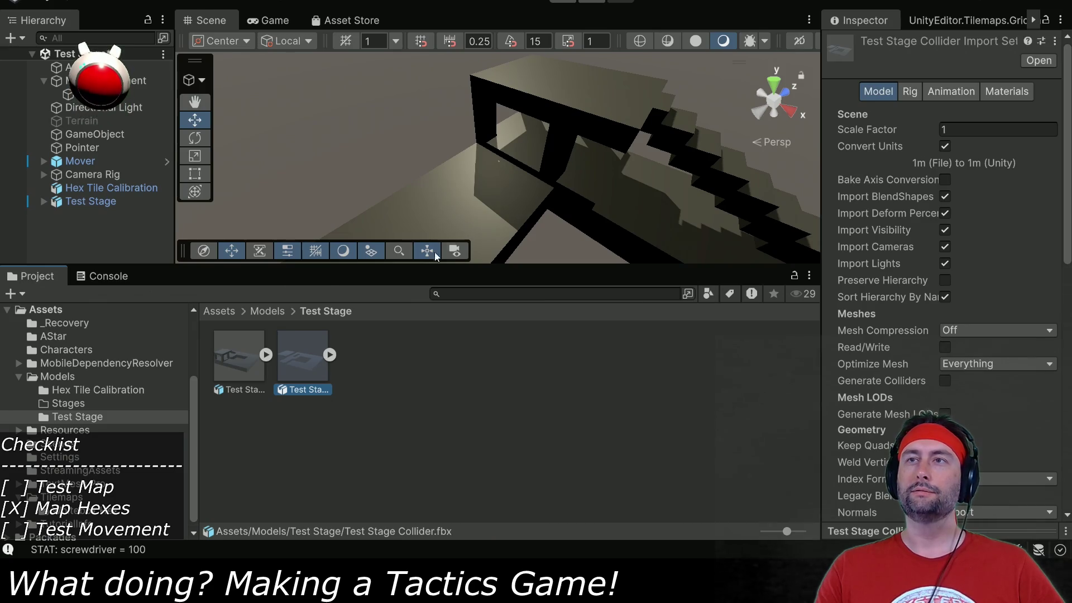
{"action": "left_click_drag", "start_coordinate": [496, 266], "coordinate": [496, 398]}
{"action": "mouse_move", "coordinate": [309, 491]}
{"action": "left_mouse_down"}
{"action": "mouse_move", "coordinate": [441, 330]}
{"action": "mouse_move", "coordinate": [536, 318]}
{"action": "left_mouse_up"}
{"action": "key", "text": "f"}
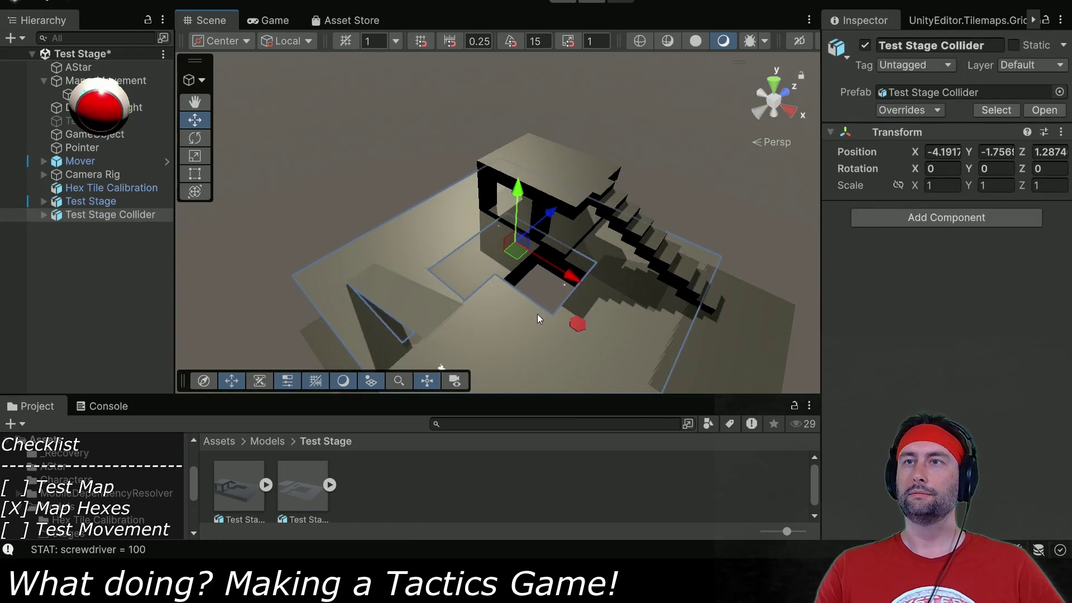
Set the Test Stage Collider's position to 0, 0, 0.
{"action": "scroll", "coordinate": [532, 326], "scroll_direction": "up", "scroll_amount": 3}
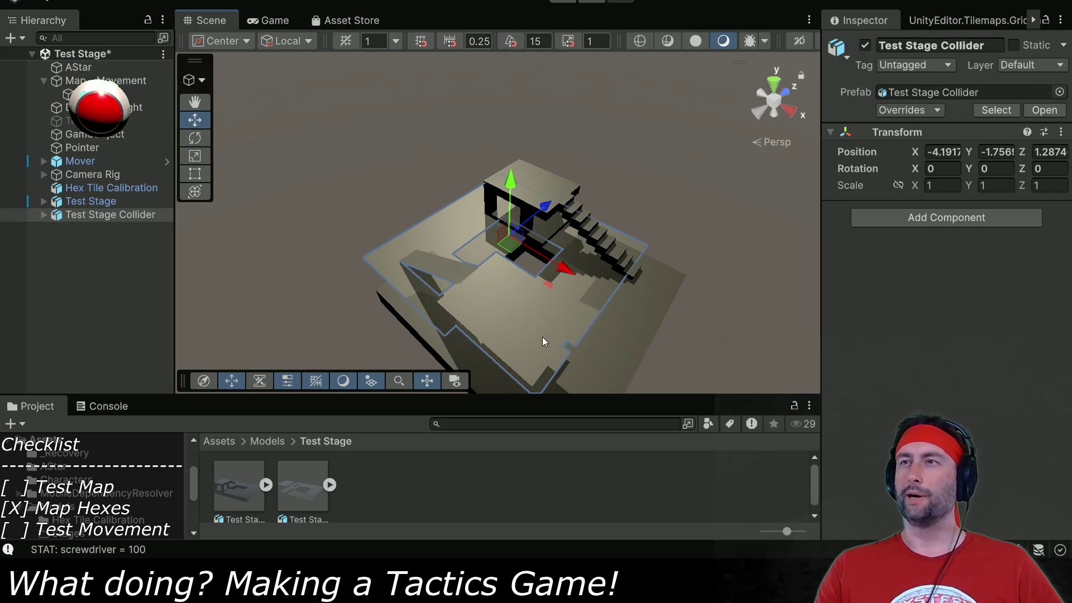
{"action": "double_click", "coordinate": [944, 152]}
{"action": "type", "text": "0"}
{"action": "key", "text": "Tab"}
{"action": "type", "text": "0"}
{"action": "key", "text": "Tab"}
{"action": "type", "text": "0"}
{"action": "mouse_move", "coordinate": [559, 362]}
{"action": "left_mouse_down"}
{"action": "mouse_move", "coordinate": [577, 330]}
{"action": "mouse_move", "coordinate": [575, 362]}
{"action": "mouse_move", "coordinate": [561, 277]}
{"action": "left_mouse_up"}
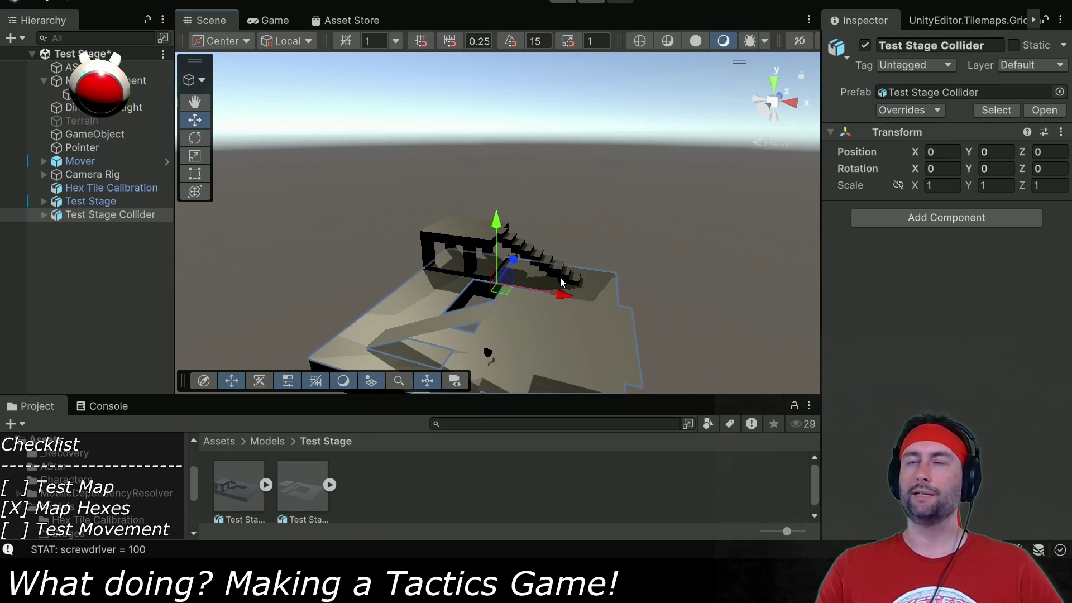
{"action": "key", "text": "alt+Tab"}
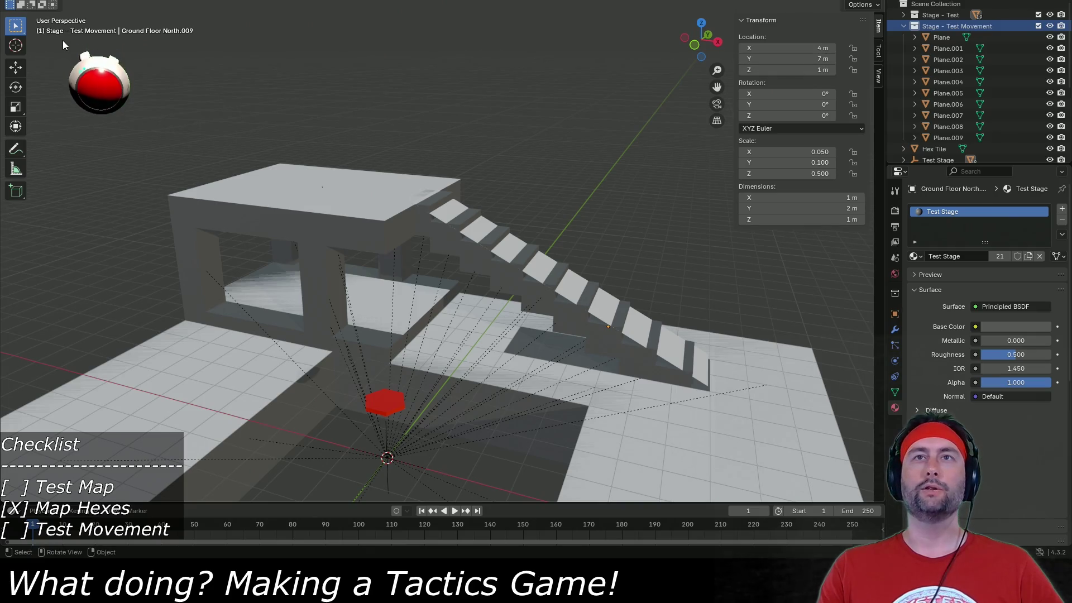
Apply the transforms of the Test Stage Movement object.
{"action": "scroll", "coordinate": [977, 67], "scroll_direction": "down", "scroll_amount": 5}
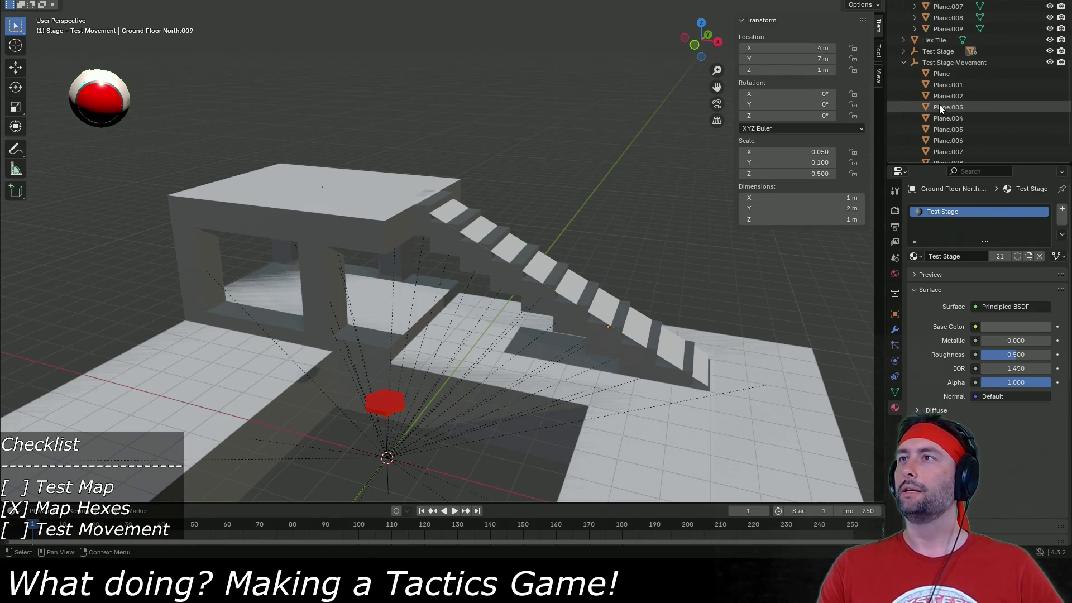
{"action": "left_click", "coordinate": [938, 55]}
{"action": "left_click", "coordinate": [943, 63]}
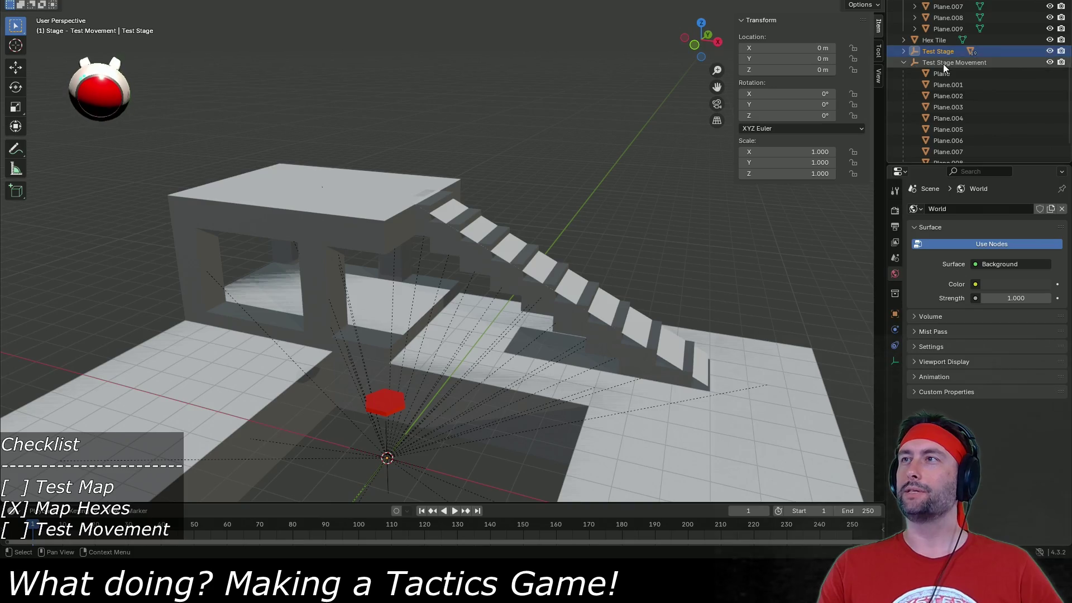
{"action": "scroll", "coordinate": [598, 287], "scroll_direction": "down", "scroll_amount": 5}
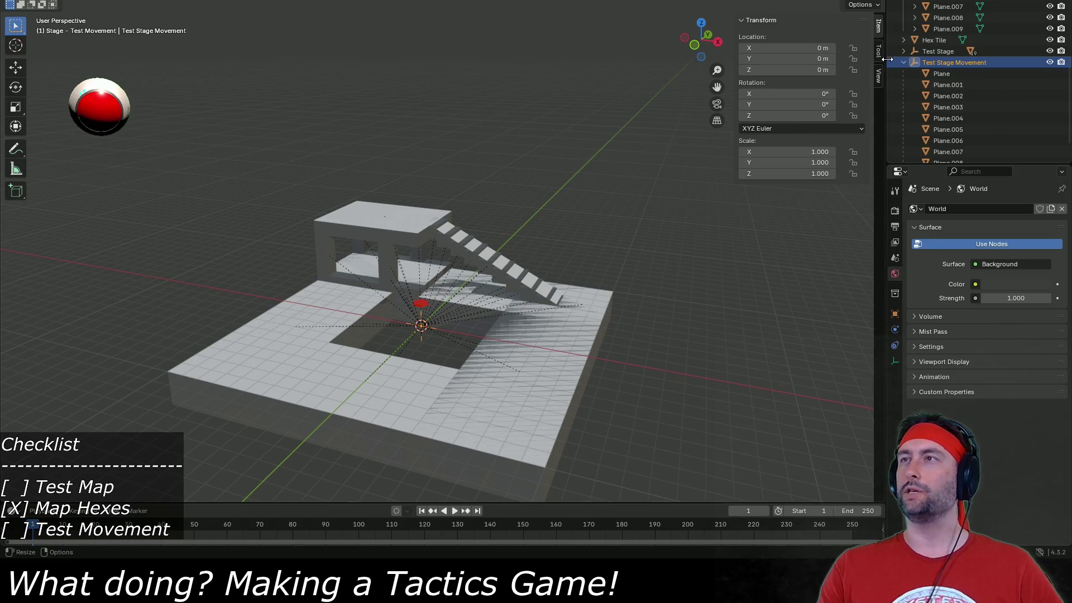
{"action": "left_click", "coordinate": [197, 2]}
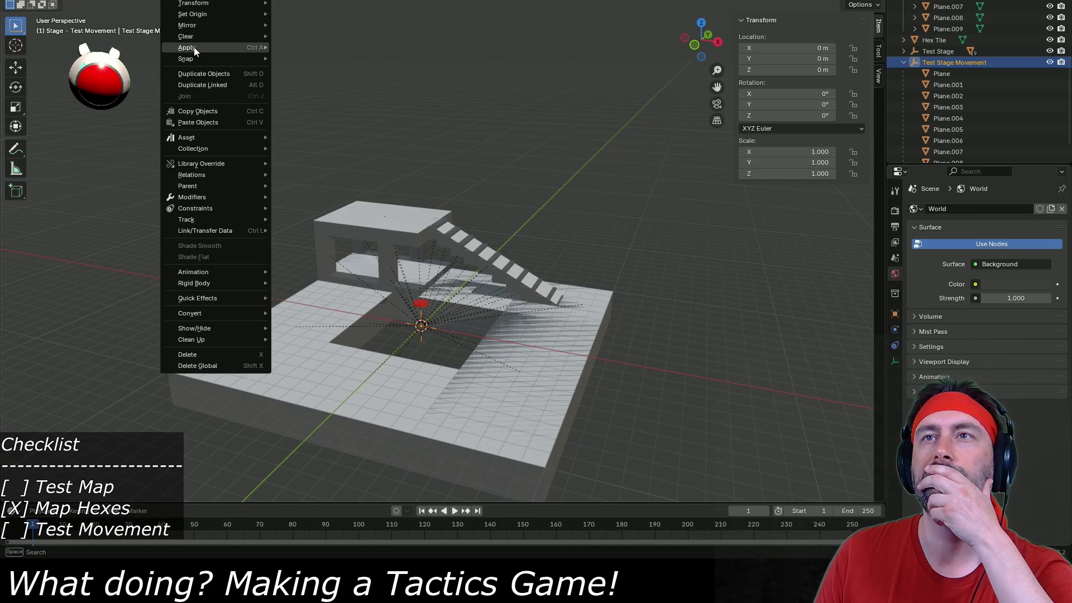
{"action": "mouse_move", "coordinate": [194, 49]}
{"action": "left_click", "coordinate": [336, 56]}
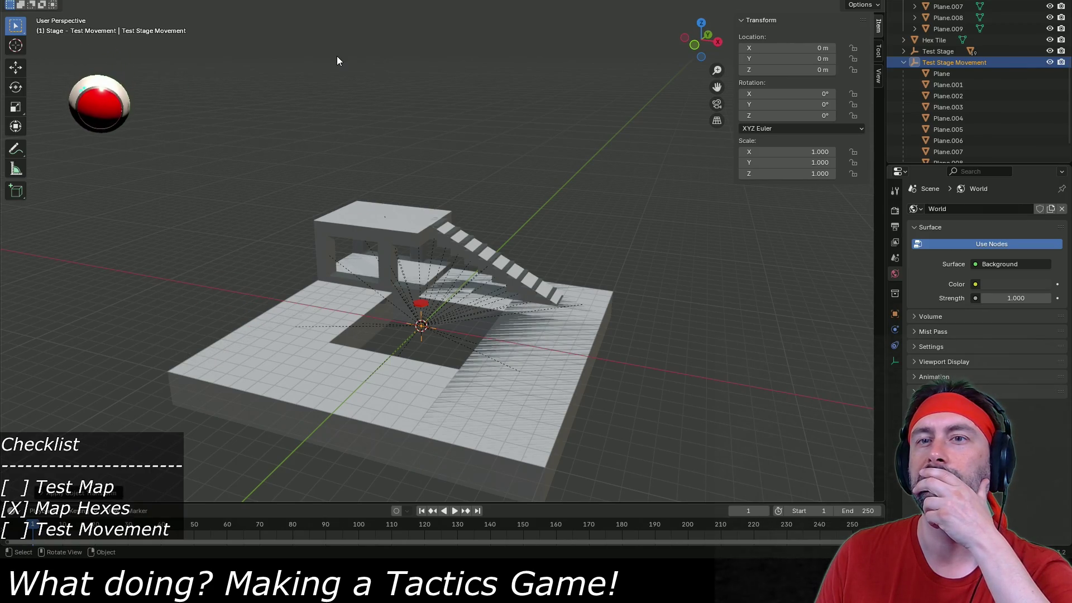
Make Stage - Test Movement the active collection and save Test Stage.blend.
{"action": "scroll", "coordinate": [981, 93], "scroll_direction": "up", "scroll_amount": 5}
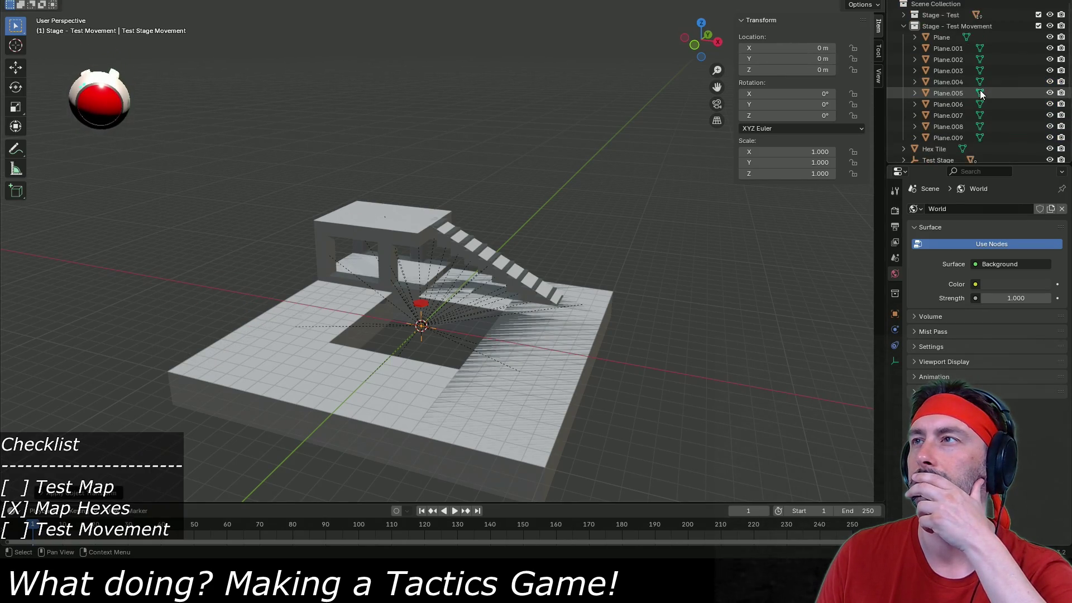
{"action": "left_click", "coordinate": [949, 26]}
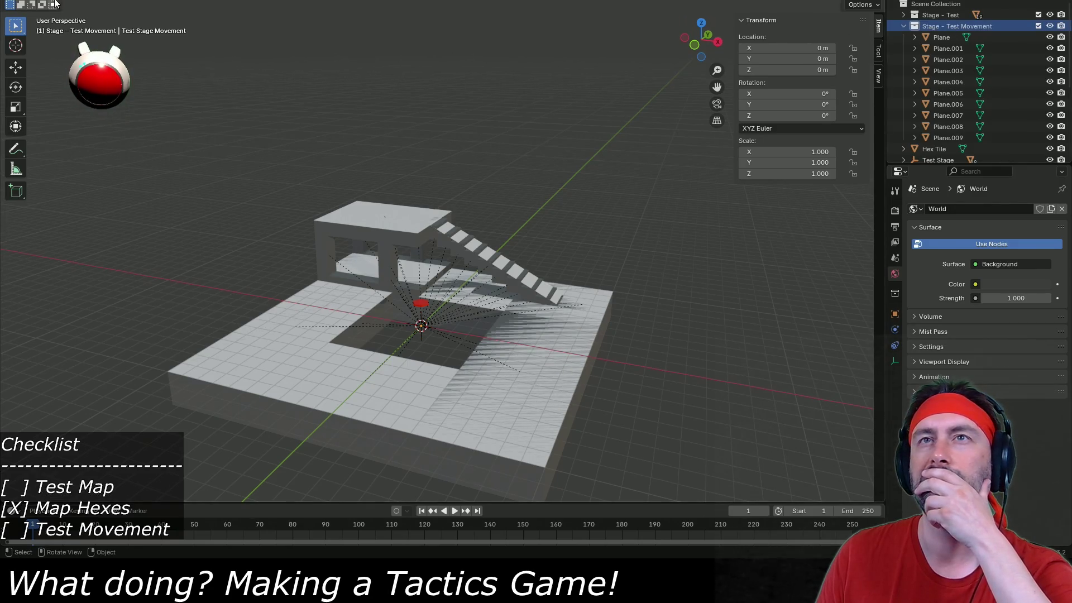
{"action": "left_click", "coordinate": [933, 16]}
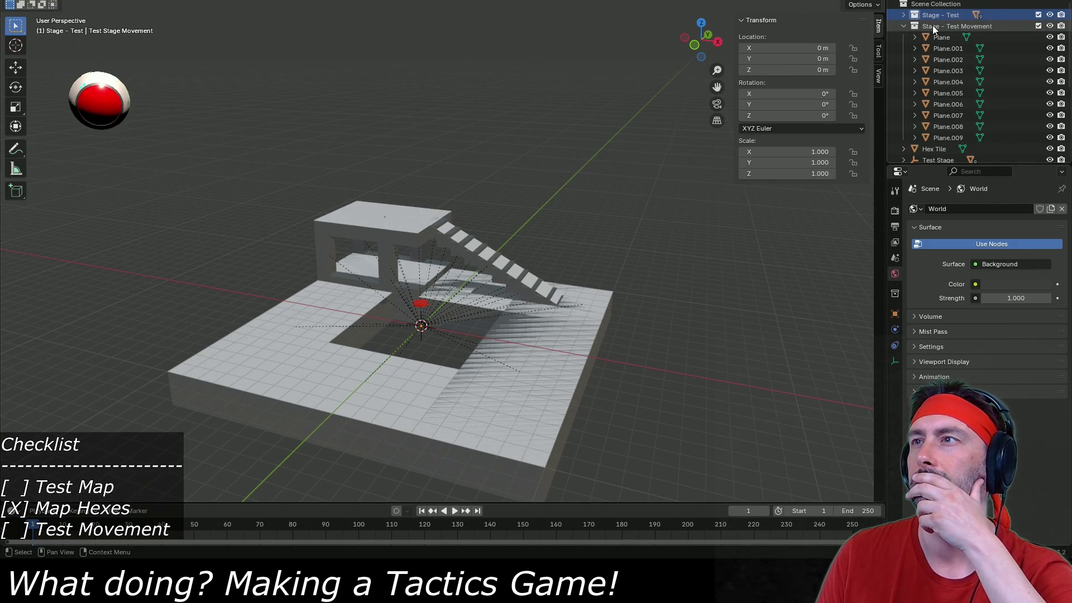
{"action": "left_click", "coordinate": [932, 27]}
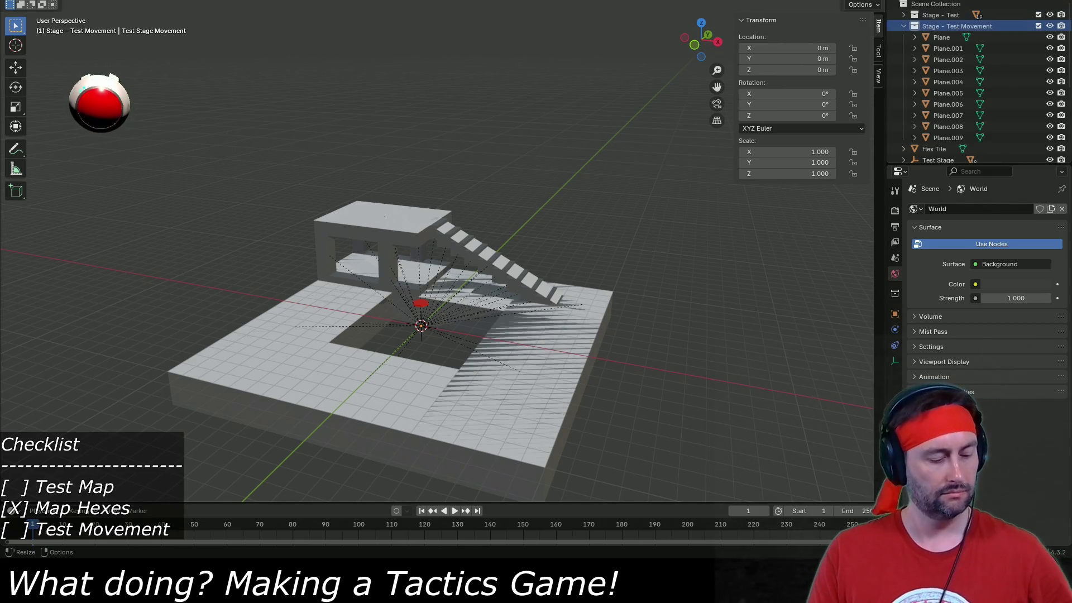
{"action": "key", "text": "ctrl+s"}
Re-export the stage as FBX, overwriting Test Stage Collider.fbx.
{"action": "left_click", "coordinate": [23, 0]}
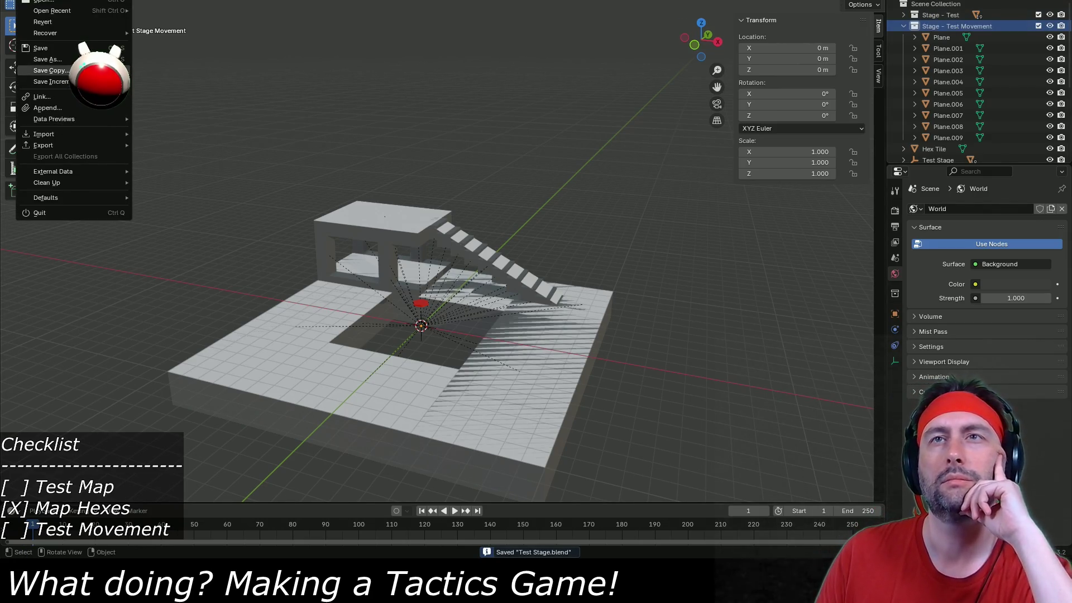
{"action": "mouse_move", "coordinate": [95, 146]}
{"action": "left_click", "coordinate": [192, 233]}
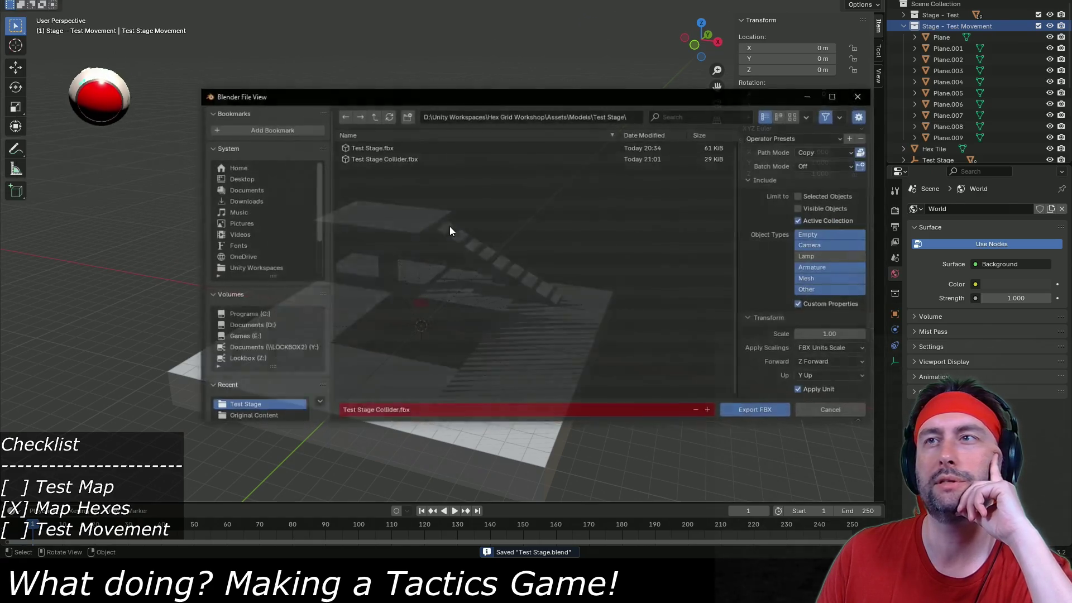
{"action": "double_click", "coordinate": [417, 159]}
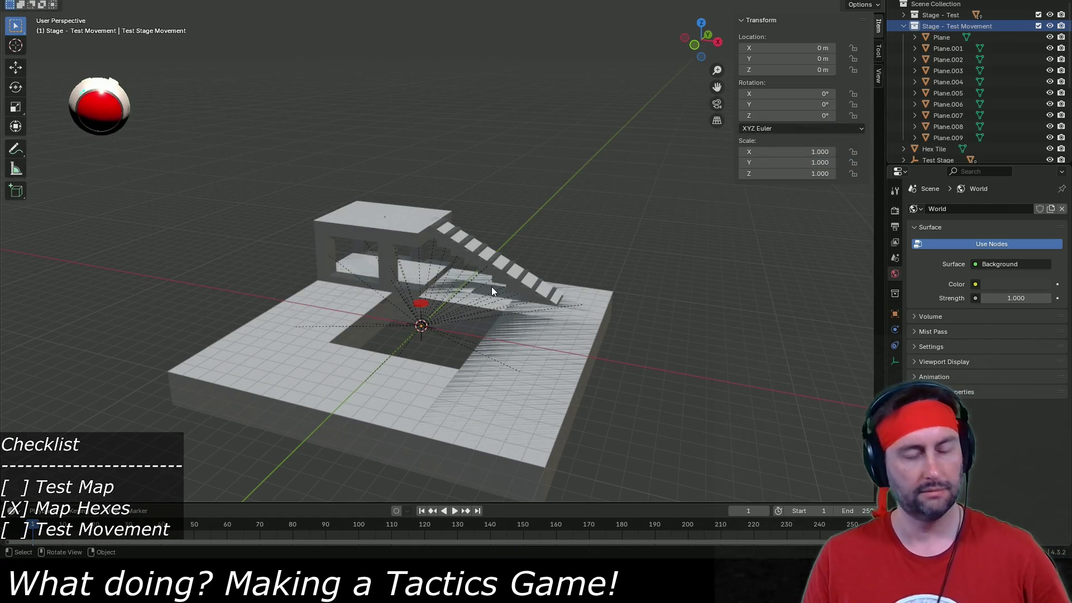
{"action": "key", "text": "alt+Tab"}
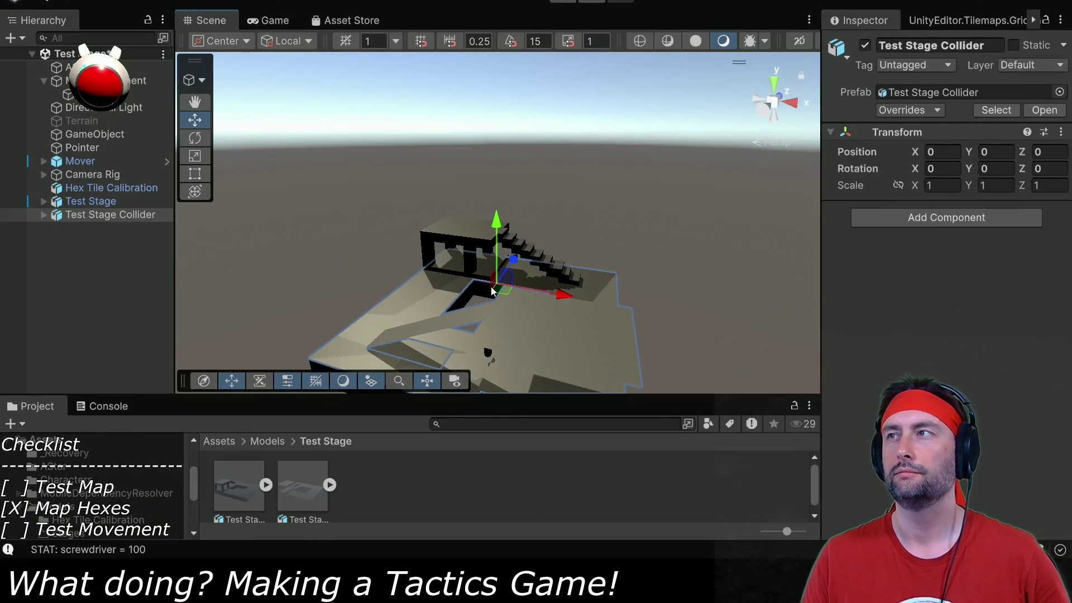
Rotate the Test Stage Collider to -180 on Y.
{"action": "left_click", "coordinate": [92, 203]}
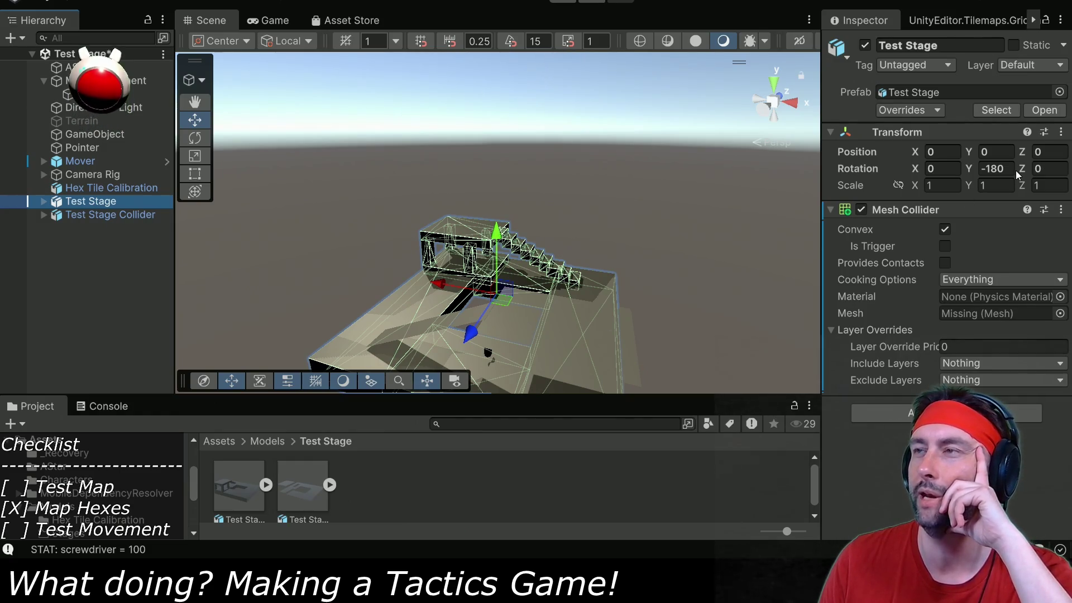
{"action": "left_click", "coordinate": [93, 216]}
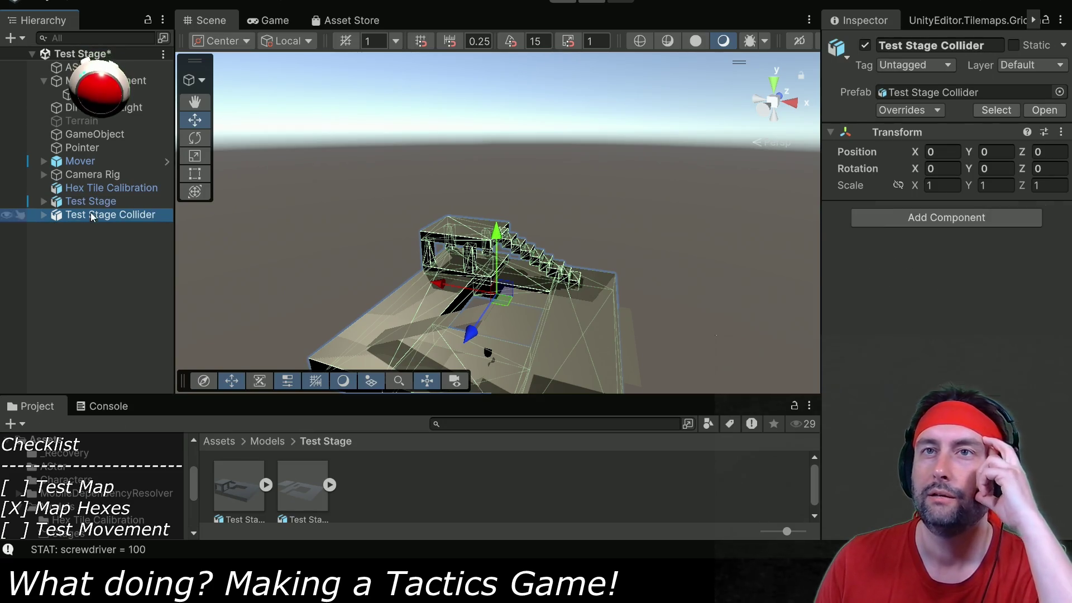
{"action": "left_click", "coordinate": [996, 168]}
{"action": "type", "text": "-180"}
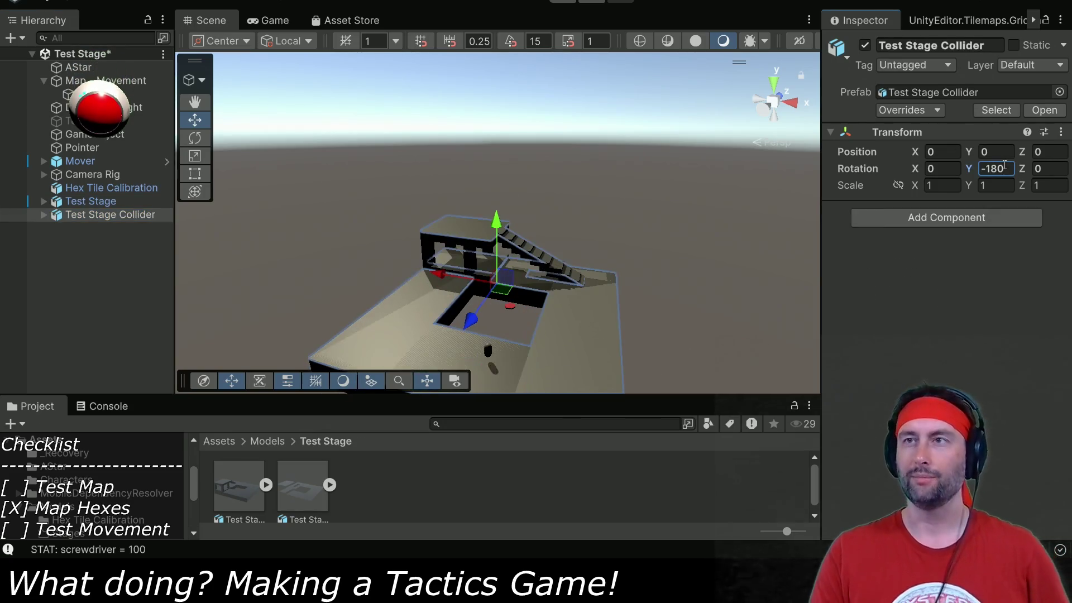
{"action": "key", "text": "Return"}
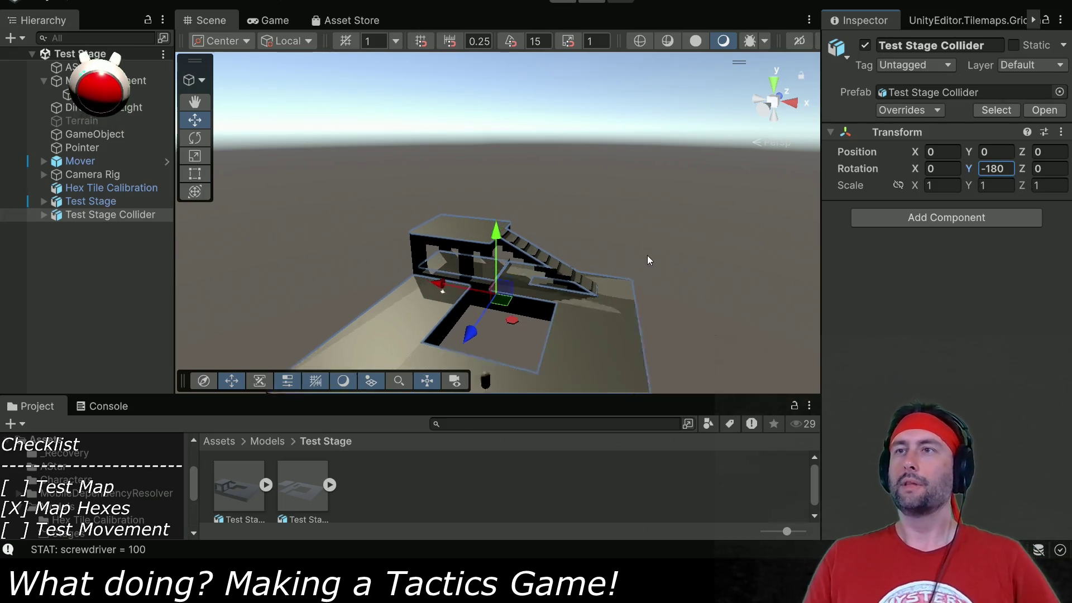
Add a Convex Mesh Collider to Plane through Plane.009.
{"action": "scroll", "coordinate": [648, 258], "scroll_direction": "up", "scroll_amount": 2}
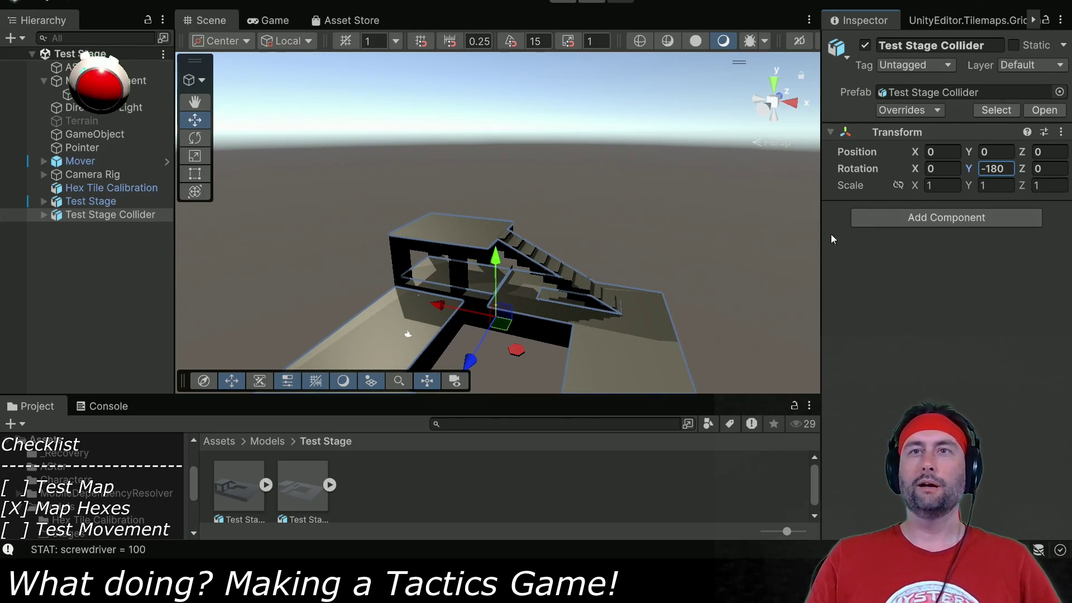
{"action": "left_click", "coordinate": [44, 216]}
{"action": "left_click", "coordinate": [92, 230]}
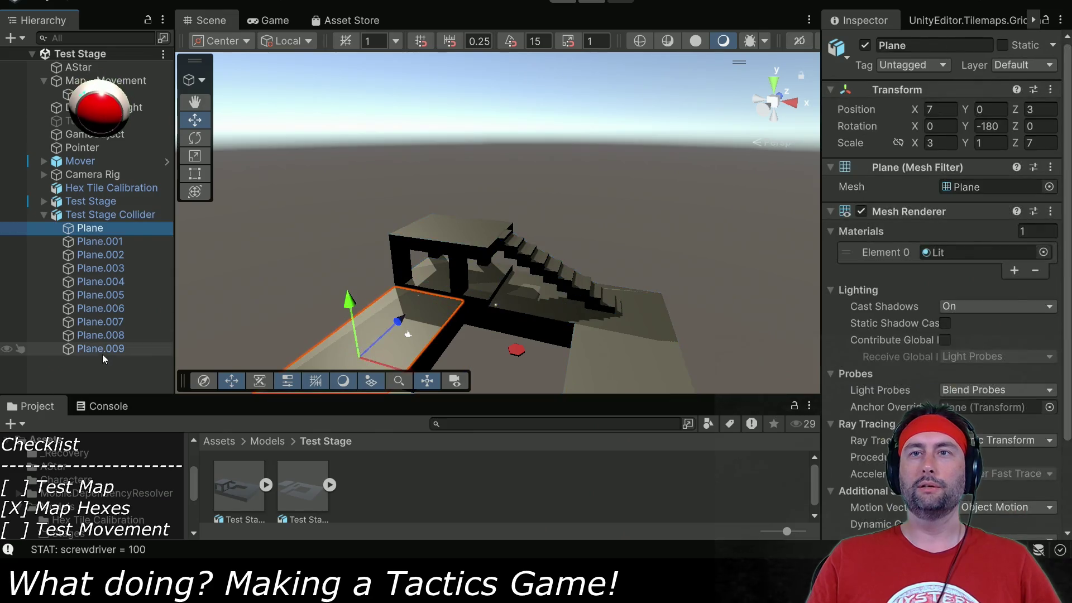
{"action": "left_click", "coordinate": [101, 335], "text": "shift"}
{"action": "left_click", "coordinate": [102, 349], "text": "shift"}
{"action": "scroll", "coordinate": [855, 239], "scroll_direction": "down", "scroll_amount": 3}
{"action": "left_click", "coordinate": [944, 514]}
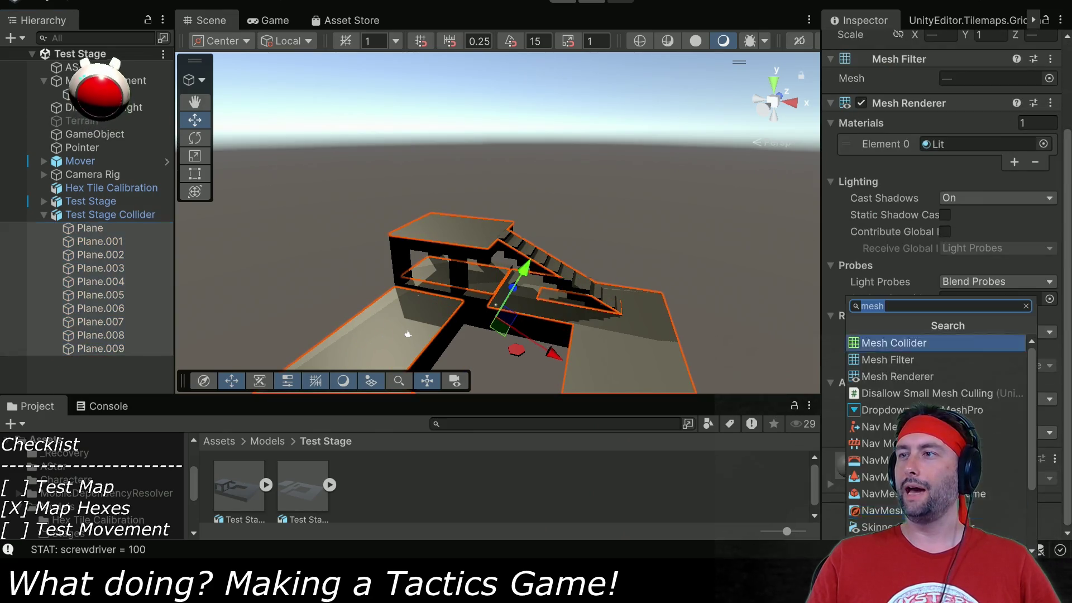
{"action": "left_click", "coordinate": [926, 344]}
{"action": "scroll", "coordinate": [922, 352], "scroll_direction": "down", "scroll_amount": 3}
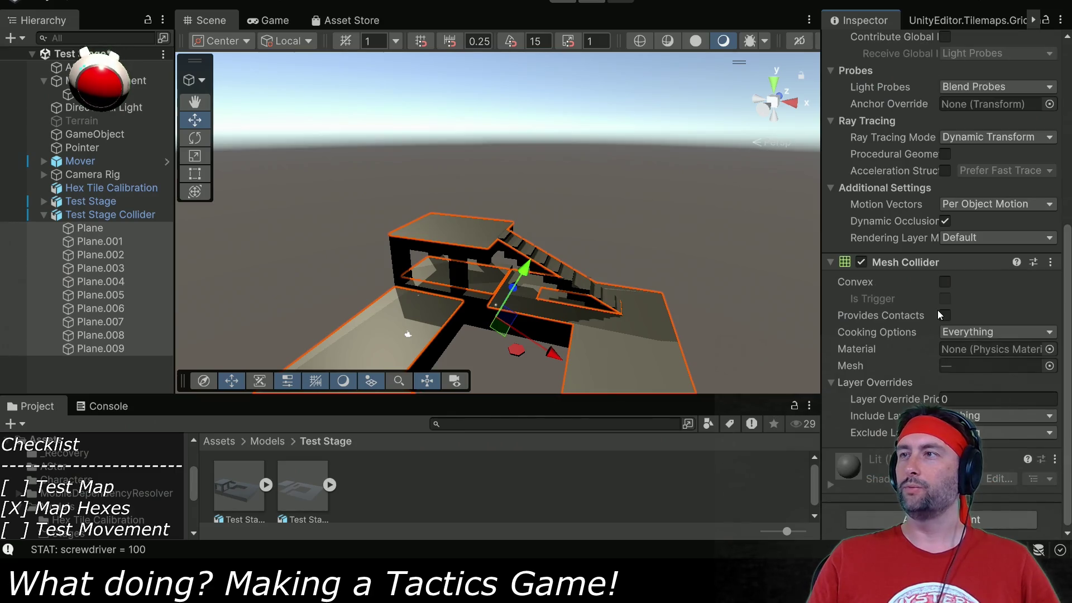
{"action": "left_click", "coordinate": [943, 283]}
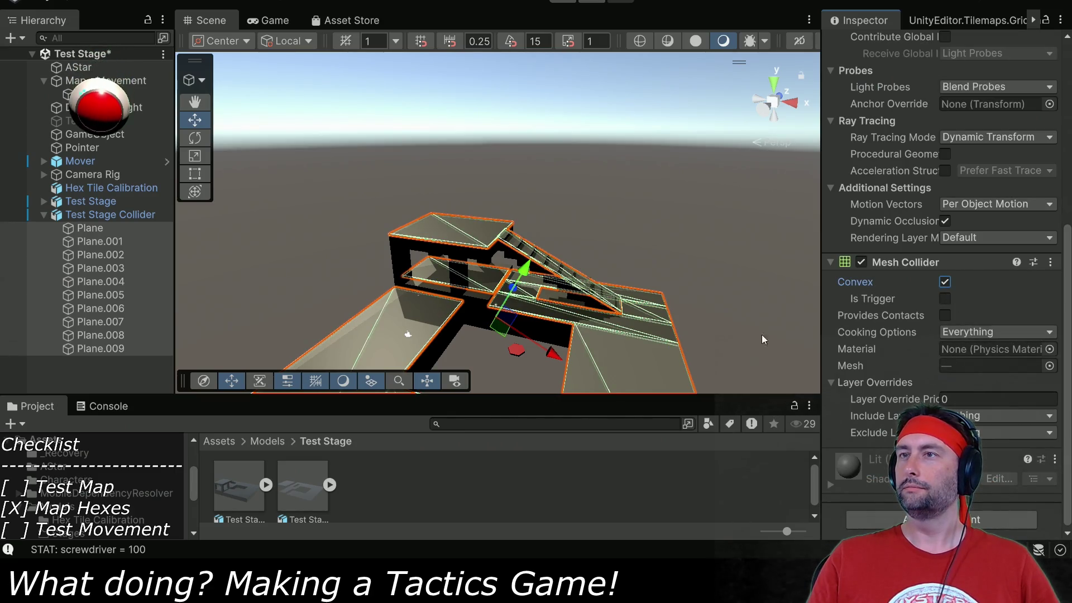
Inspect individual collider planes, then collapse Test Stage Collider in the Hierarchy.
{"action": "left_click", "coordinate": [101, 229]}
{"action": "left_click", "coordinate": [93, 292]}
{"action": "left_click", "coordinate": [89, 255]}
{"action": "left_click", "coordinate": [82, 229]}
{"action": "left_click", "coordinate": [87, 255]}
{"action": "left_click", "coordinate": [89, 282]}
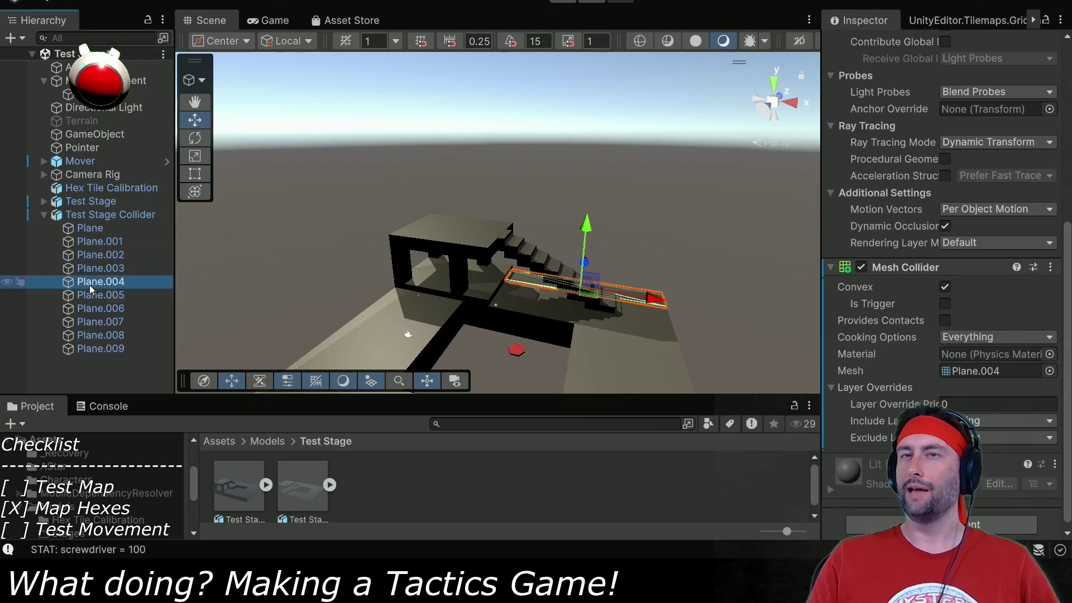
{"action": "left_click", "coordinate": [93, 255]}
{"action": "left_click", "coordinate": [79, 213]}
{"action": "left_click", "coordinate": [40, 215]}
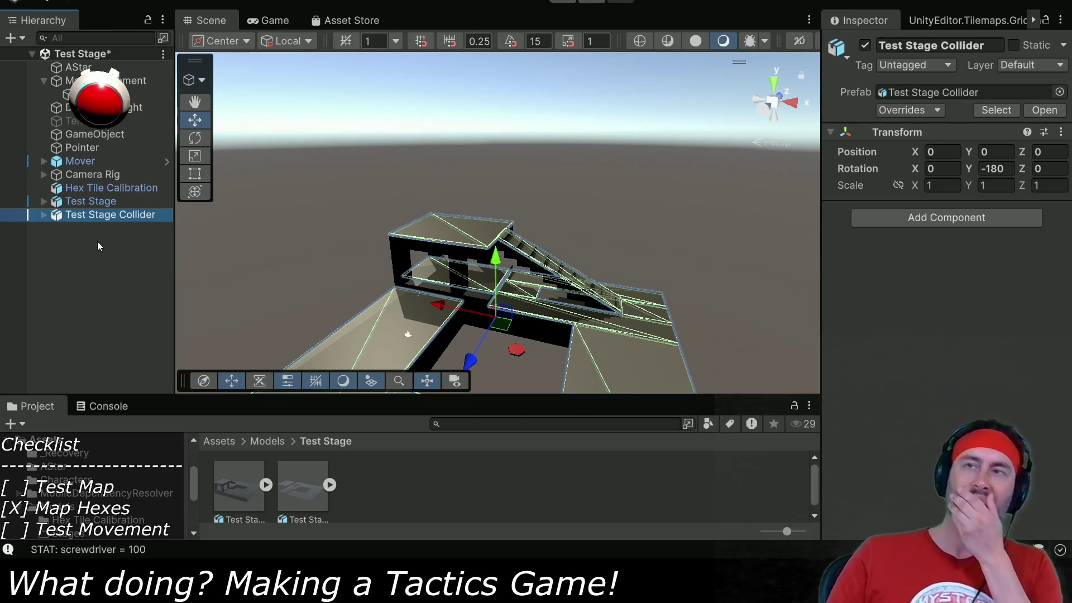
Set the Layer of Ground Floor East through the last Ground Floor object to Ignore Raycast.
{"action": "left_click", "coordinate": [44, 201]}
{"action": "left_click", "coordinate": [106, 215]}
{"action": "scroll", "coordinate": [104, 296], "scroll_direction": "down", "scroll_amount": 3}
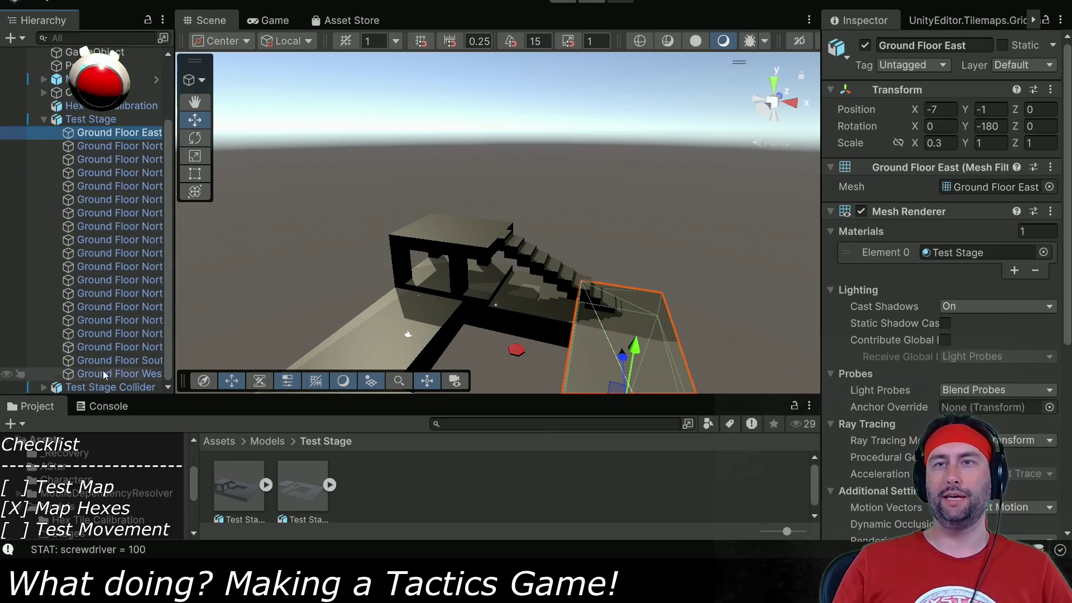
{"action": "left_click", "coordinate": [100, 373], "text": "shift"}
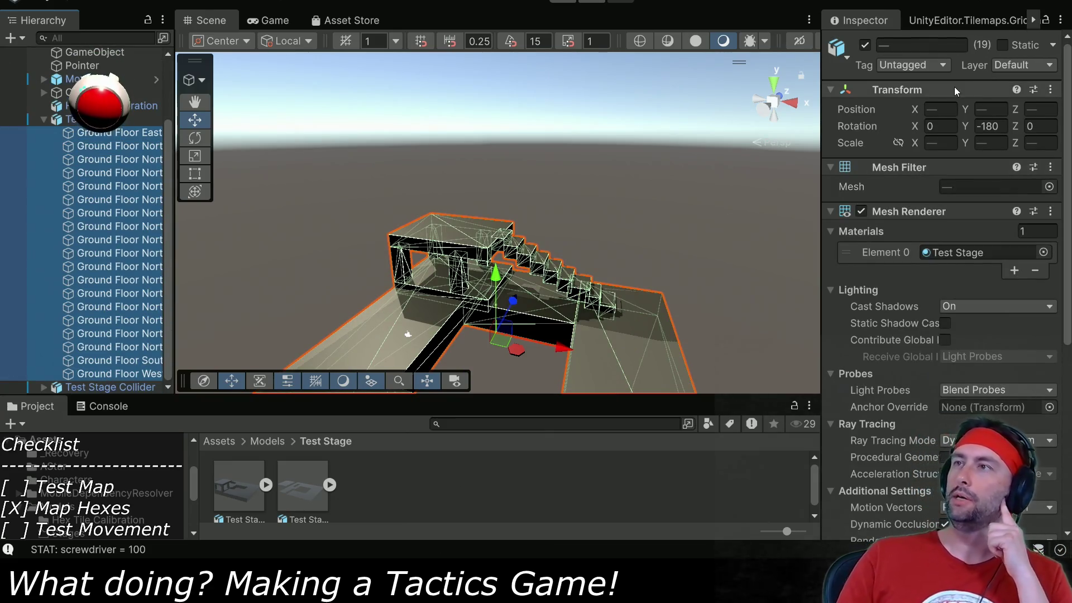
{"action": "left_click", "coordinate": [1007, 66]}
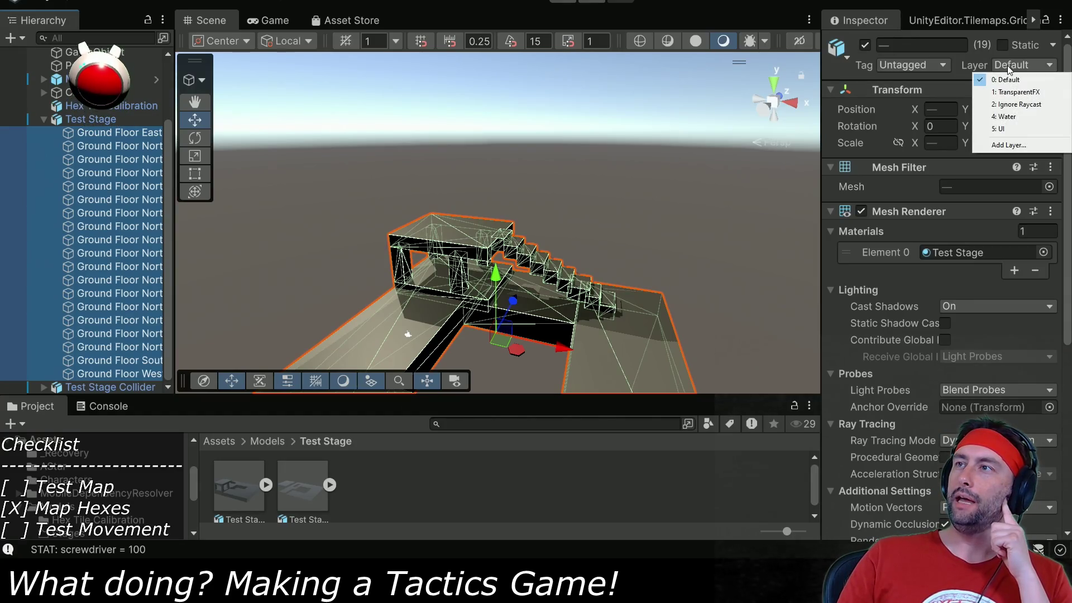
{"action": "left_click", "coordinate": [1019, 105]}
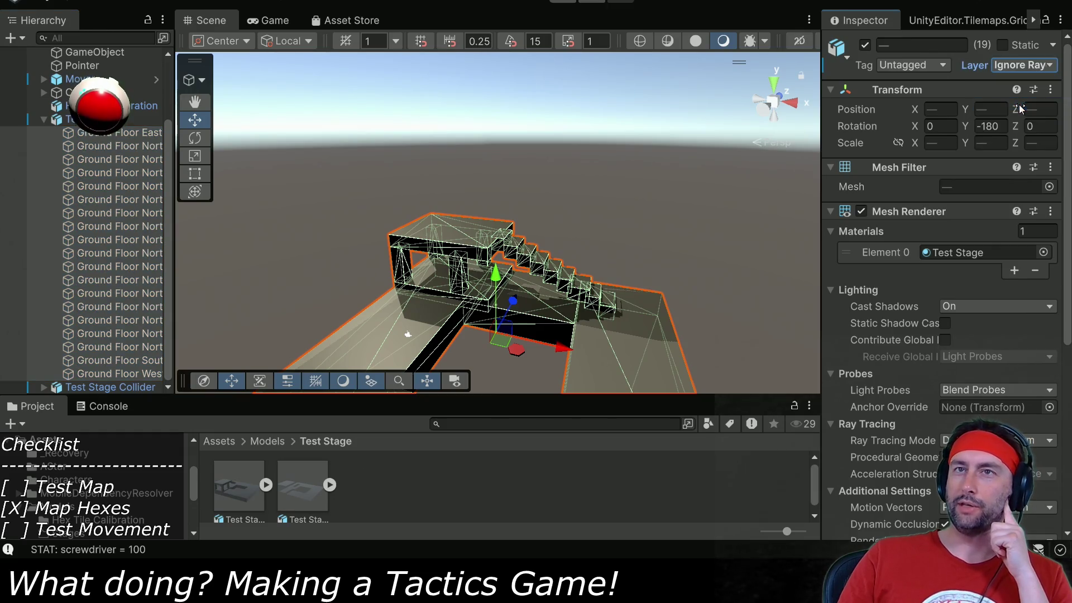
Save the scene and zoom in on the hex tiles in the Scene view.
{"action": "left_click", "coordinate": [45, 119]}
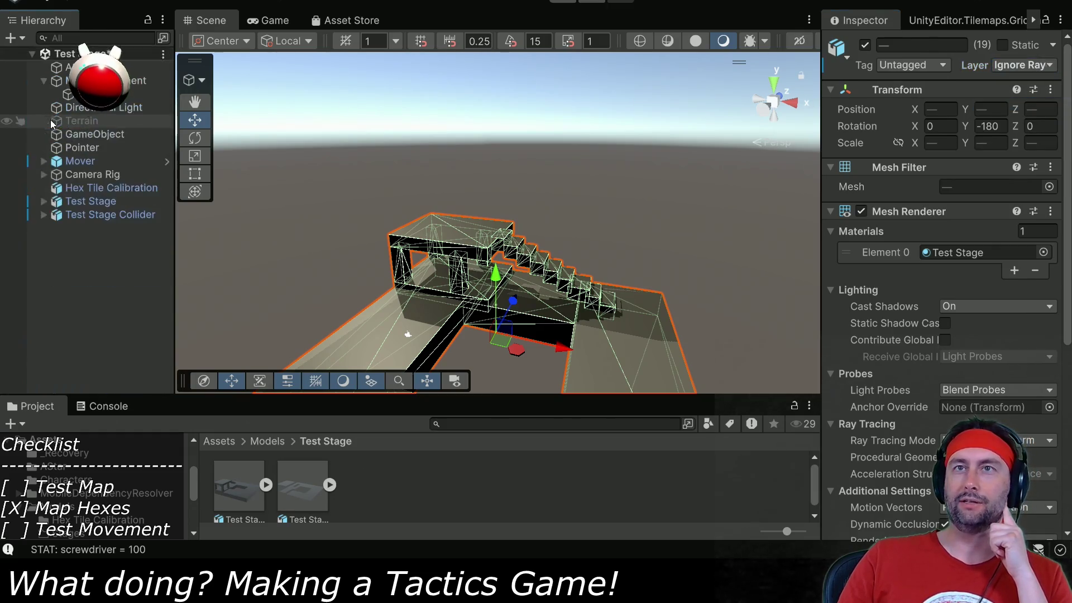
{"action": "key", "text": "ctrl+s"}
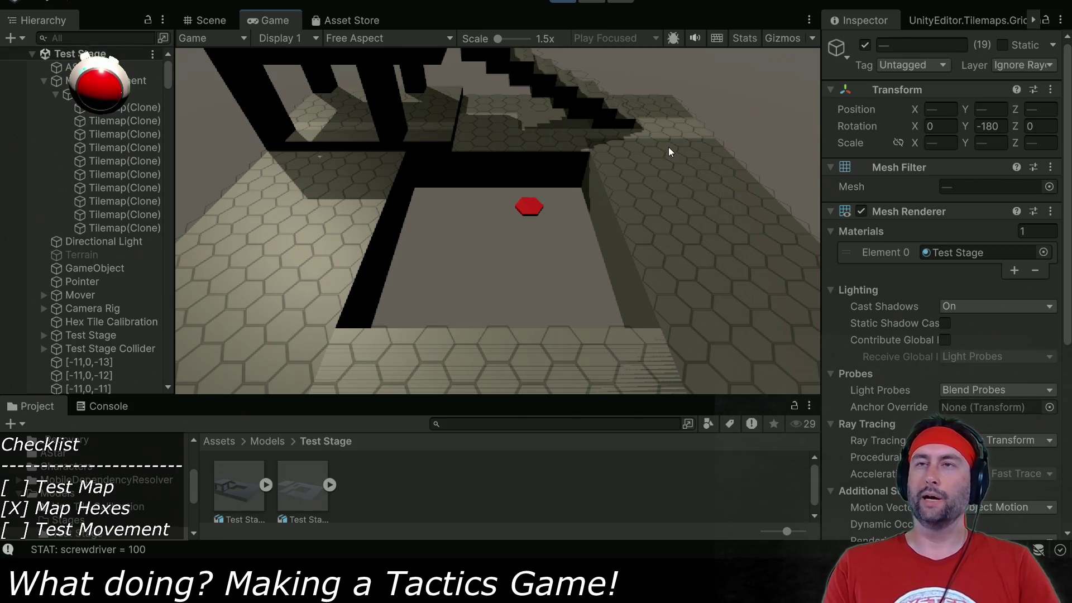
{"action": "left_click", "coordinate": [215, 20]}
{"action": "scroll", "coordinate": [443, 329], "scroll_direction": "up", "scroll_amount": 5}
{"action": "scroll", "coordinate": [444, 329], "scroll_direction": "up", "scroll_amount": 5}
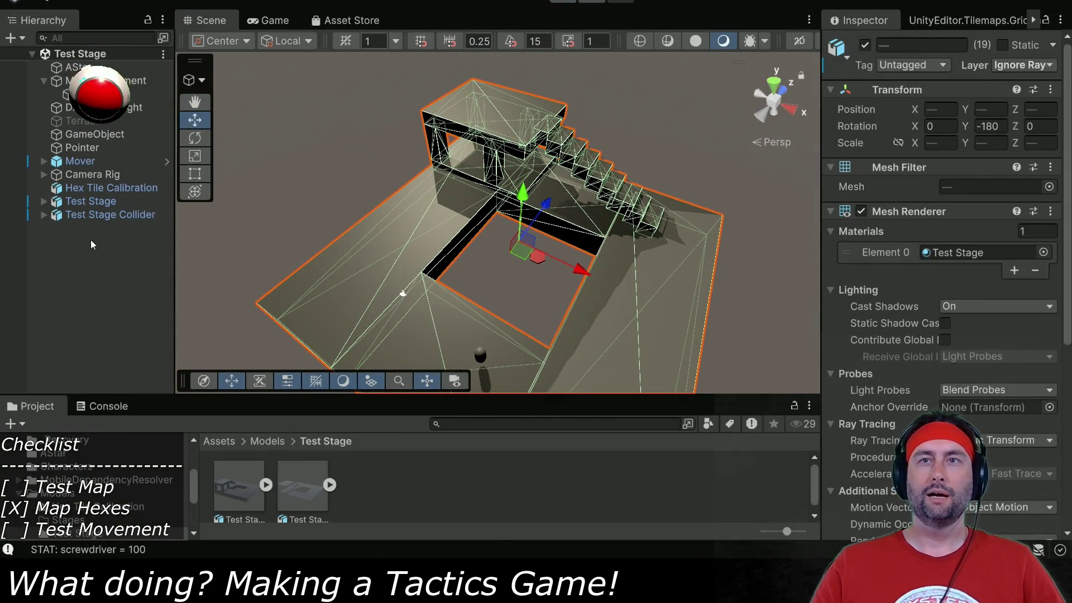
Turn off Mesh Renderer on Plane through Plane.009, then play to check the hex tiles.
{"action": "left_click", "coordinate": [66, 216]}
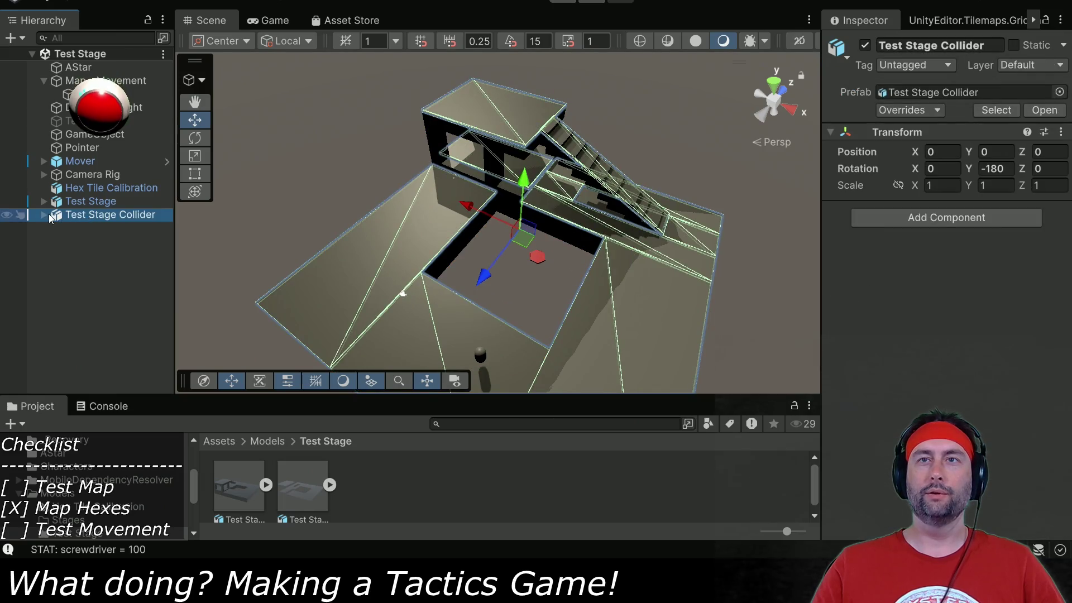
{"action": "left_click", "coordinate": [44, 215]}
{"action": "left_click", "coordinate": [89, 228]}
{"action": "left_click", "coordinate": [98, 347], "text": "shift"}
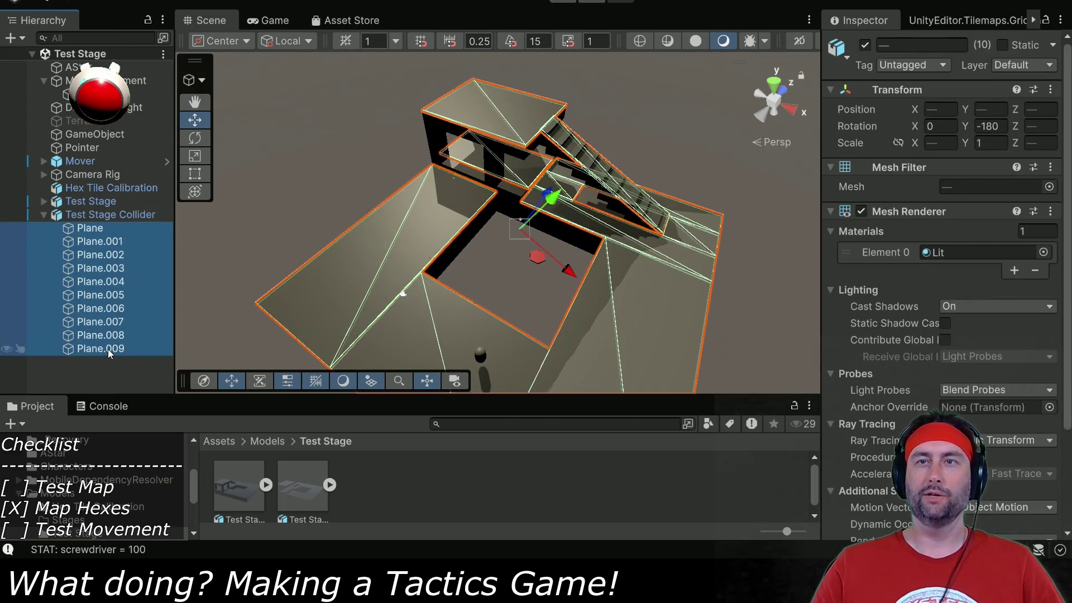
{"action": "left_click", "coordinate": [861, 211]}
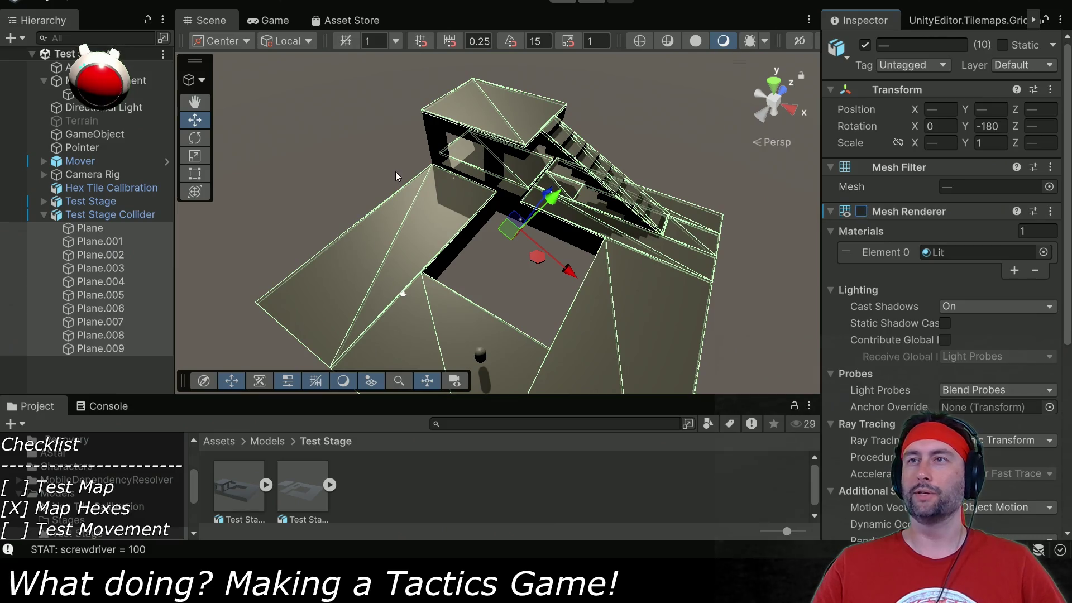
{"action": "left_click", "coordinate": [557, 4]}
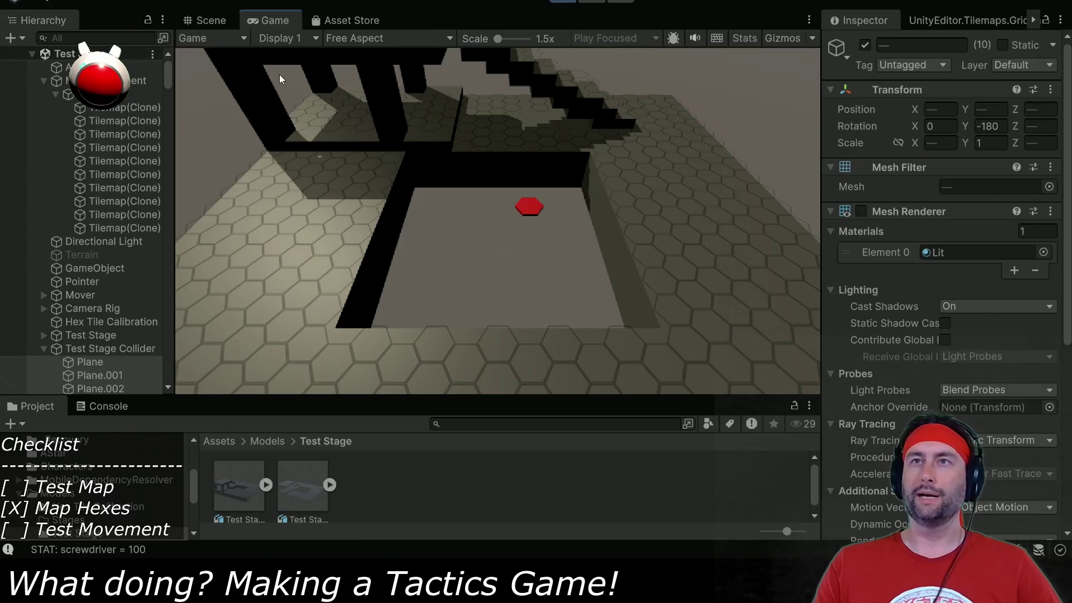
{"action": "left_click", "coordinate": [210, 16]}
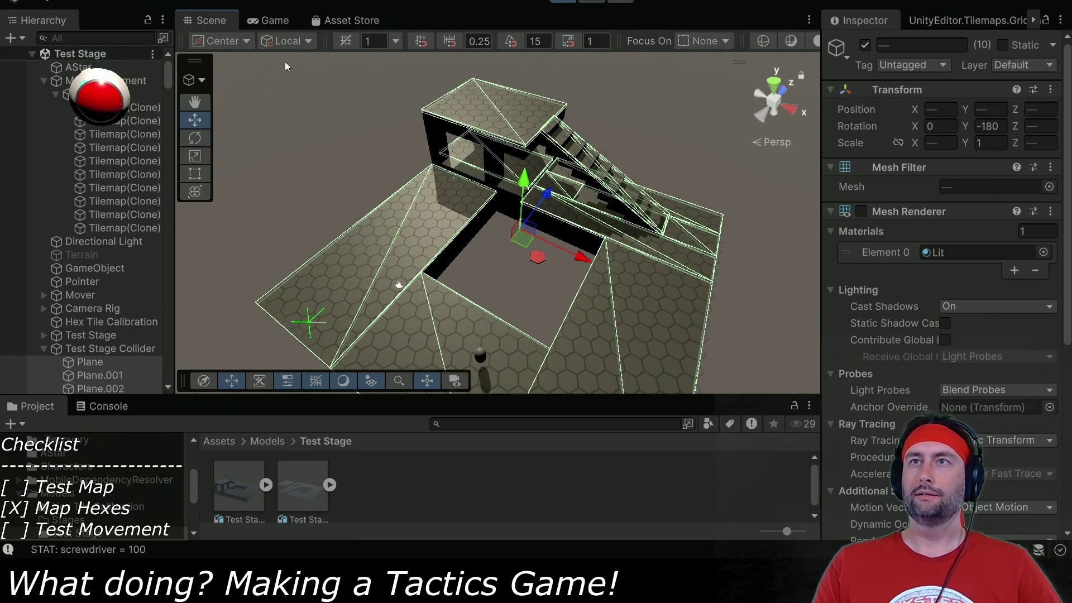
Play-test the hex map in the running Game view, then select the Mover character.
{"action": "left_click", "coordinate": [271, 20]}
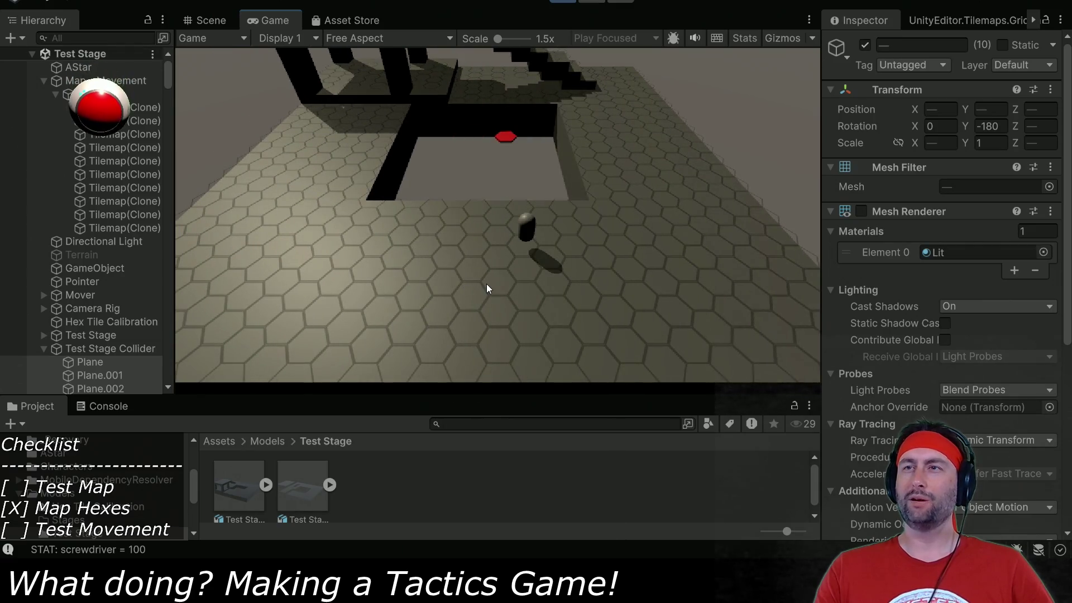
{"action": "scroll", "coordinate": [131, 298], "scroll_direction": "down", "scroll_amount": 5}
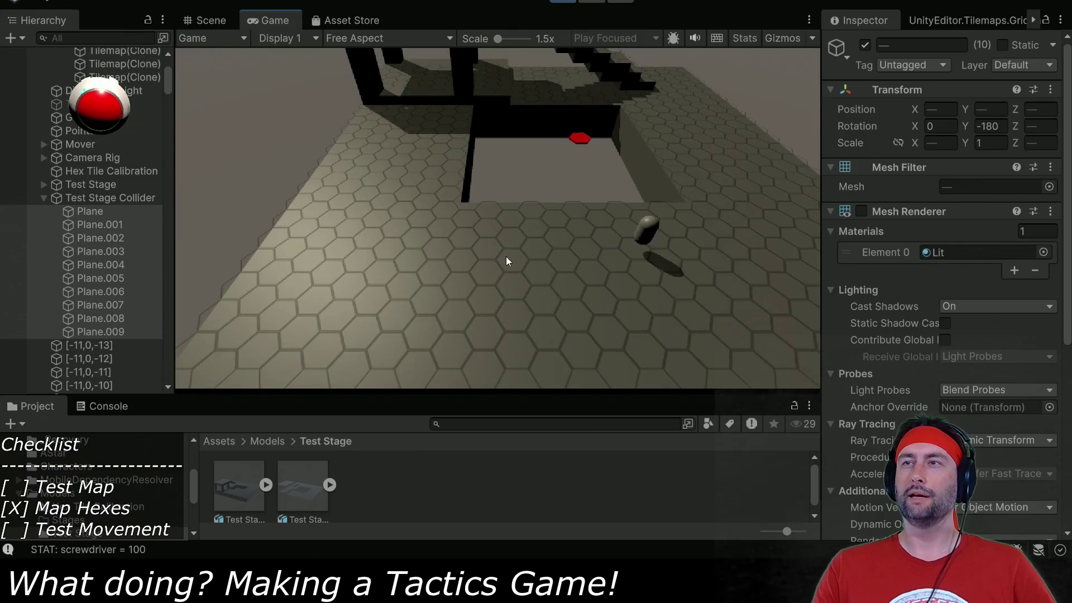
{"action": "left_click", "coordinate": [69, 145]}
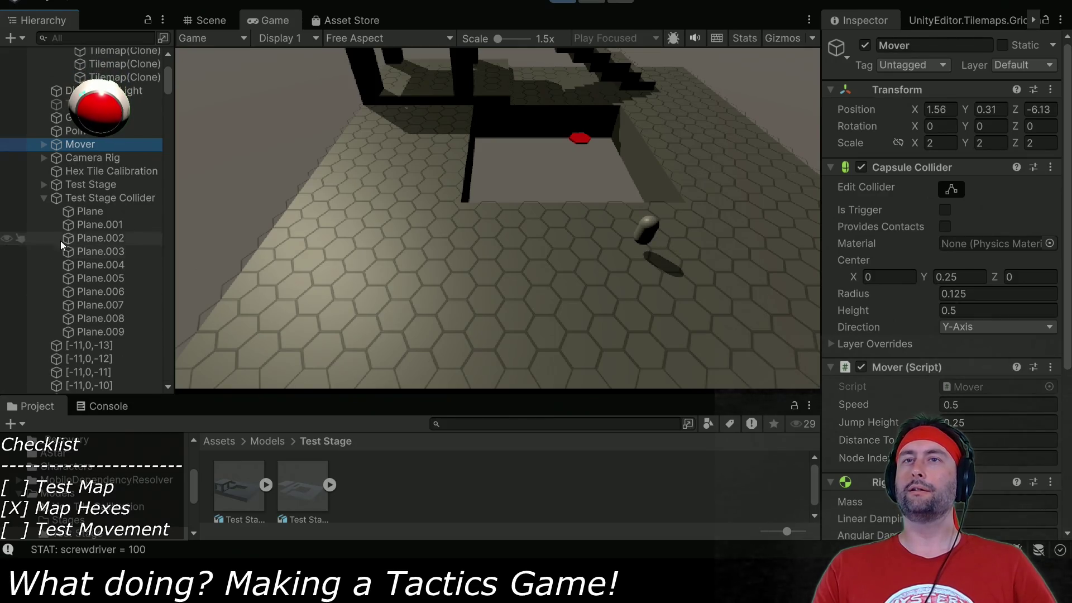
Exit Play mode and select the ten Test Stage Collider planes, Plane through Plane.009, in the Scene view.
{"action": "scroll", "coordinate": [101, 287], "scroll_direction": "down", "scroll_amount": 5}
{"action": "key", "text": "ctrl+p"}
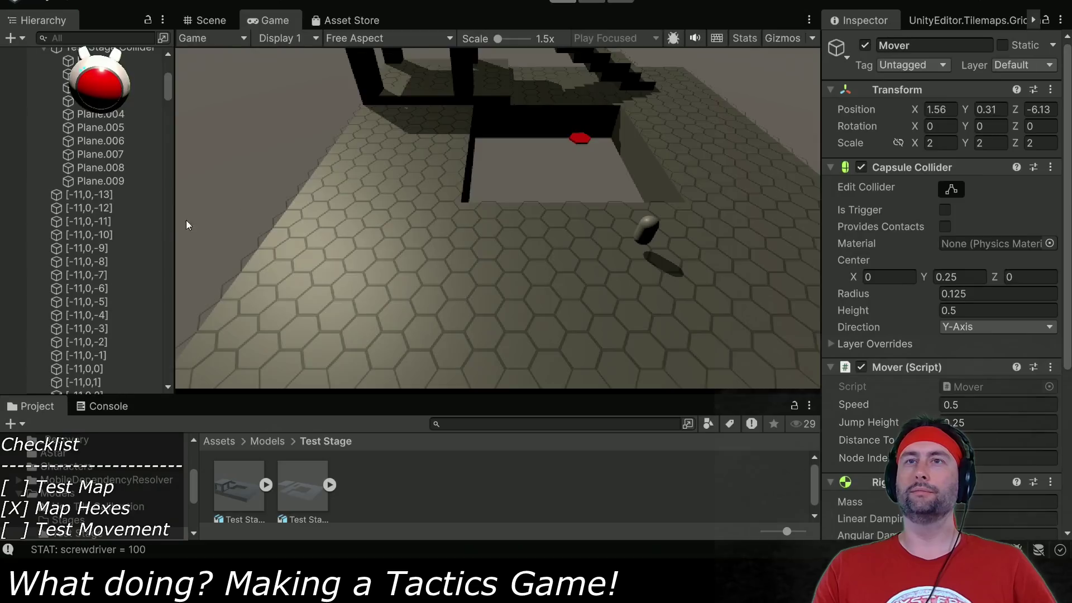
{"action": "left_click", "coordinate": [107, 215]}
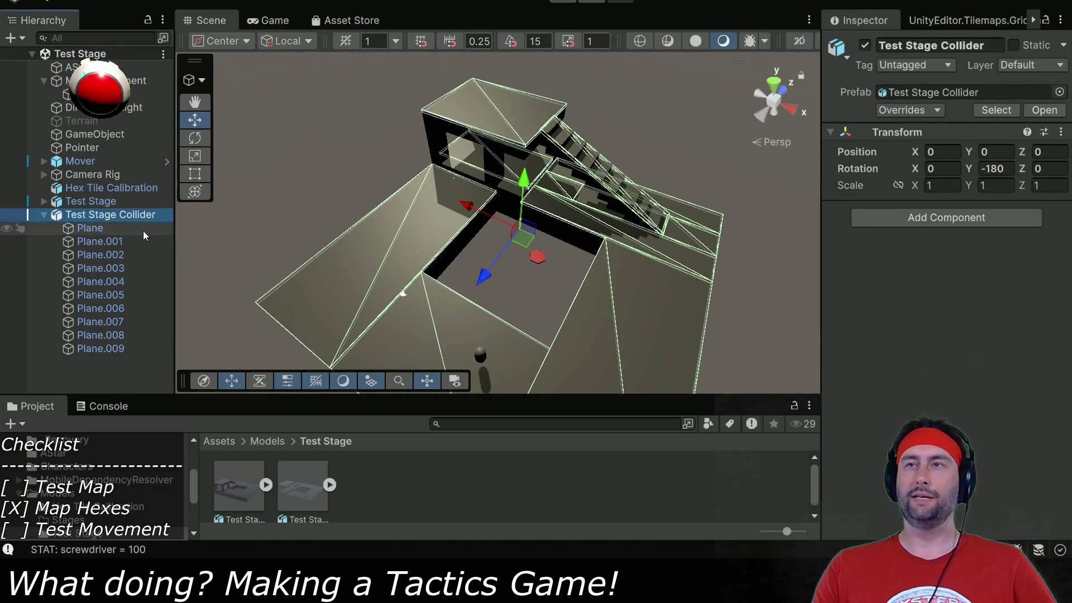
{"action": "left_click", "coordinate": [128, 229]}
{"action": "left_click", "coordinate": [115, 348], "text": "shift"}
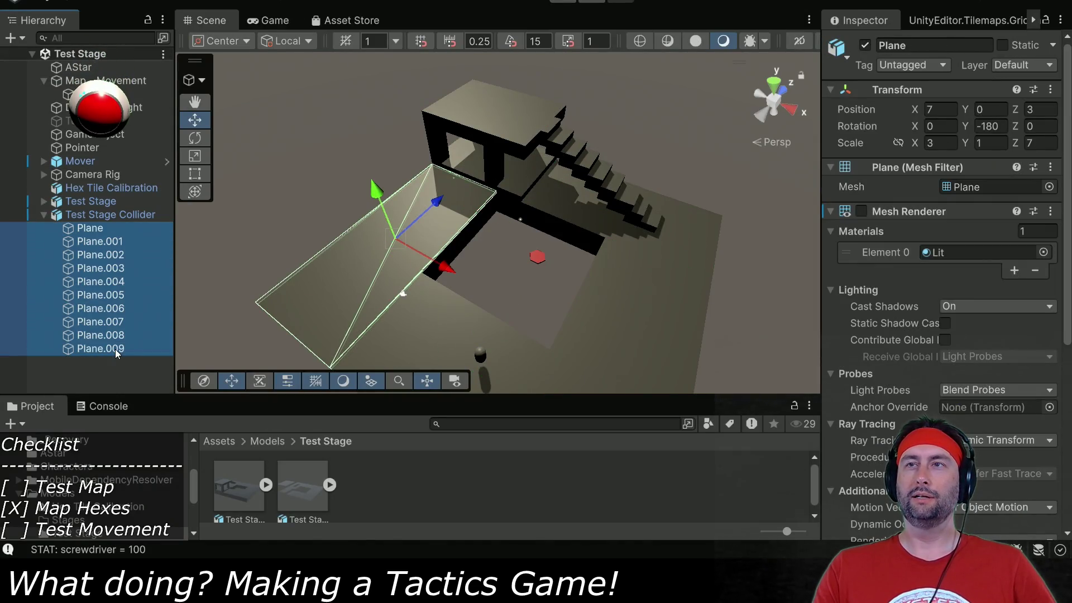
{"action": "mouse_move", "coordinate": [528, 304]}
{"action": "left_mouse_down"}
{"action": "mouse_move", "coordinate": [531, 173]}
{"action": "mouse_move", "coordinate": [524, 215]}
{"action": "mouse_move", "coordinate": [595, 316]}
{"action": "mouse_move", "coordinate": [591, 267]}
{"action": "mouse_move", "coordinate": [586, 291]}
{"action": "left_mouse_up"}
{"action": "scroll", "coordinate": [587, 254], "scroll_direction": "up", "scroll_amount": 5}
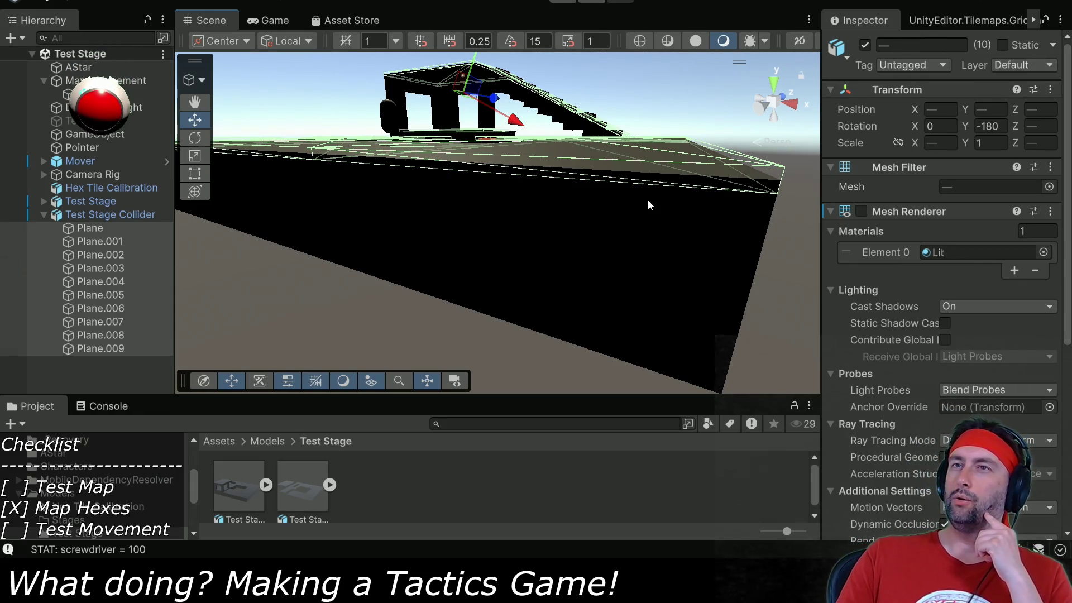
Rename User Layer 3 from MovementPath to Pathing in Tags and Layers.
{"action": "key", "text": "f"}
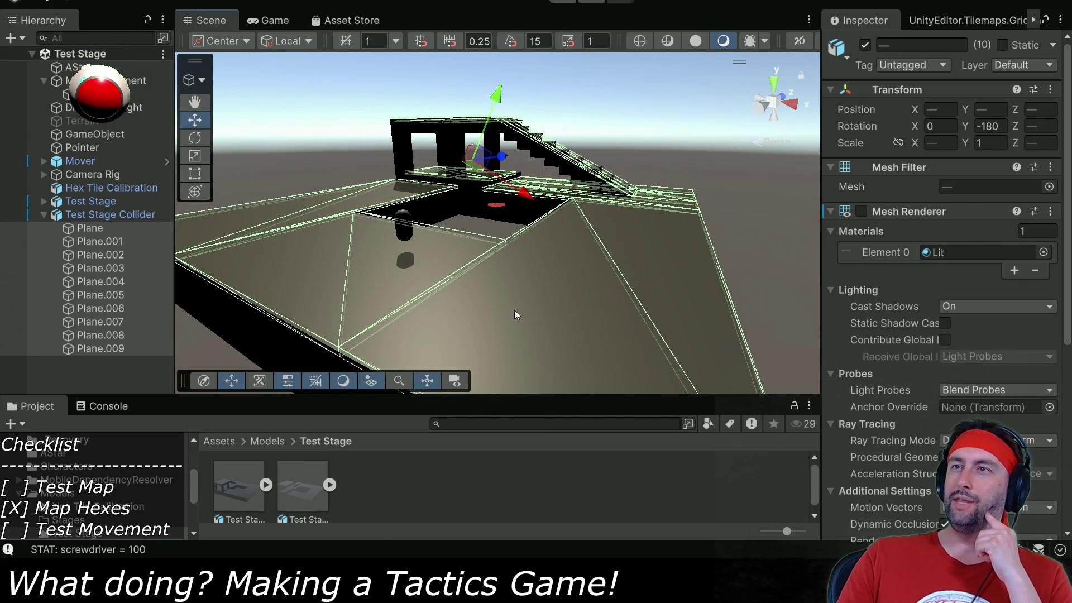
{"action": "left_click", "coordinate": [1033, 65]}
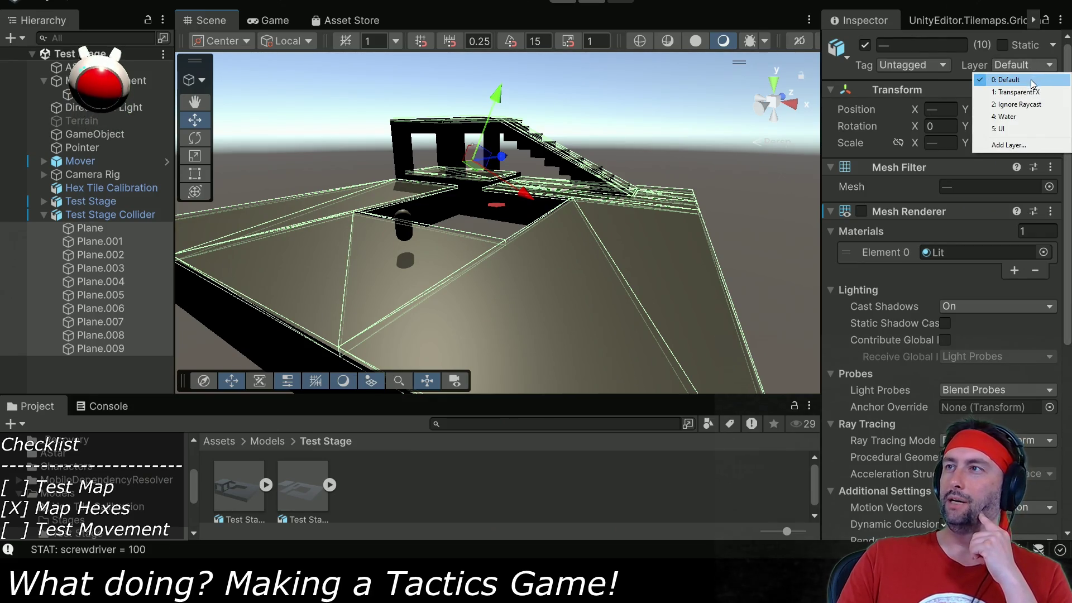
{"action": "left_click", "coordinate": [1011, 145]}
{"action": "left_click", "coordinate": [981, 261]}
{"action": "left_click", "coordinate": [1005, 207]}
{"action": "type", "text": "MovementPat"}
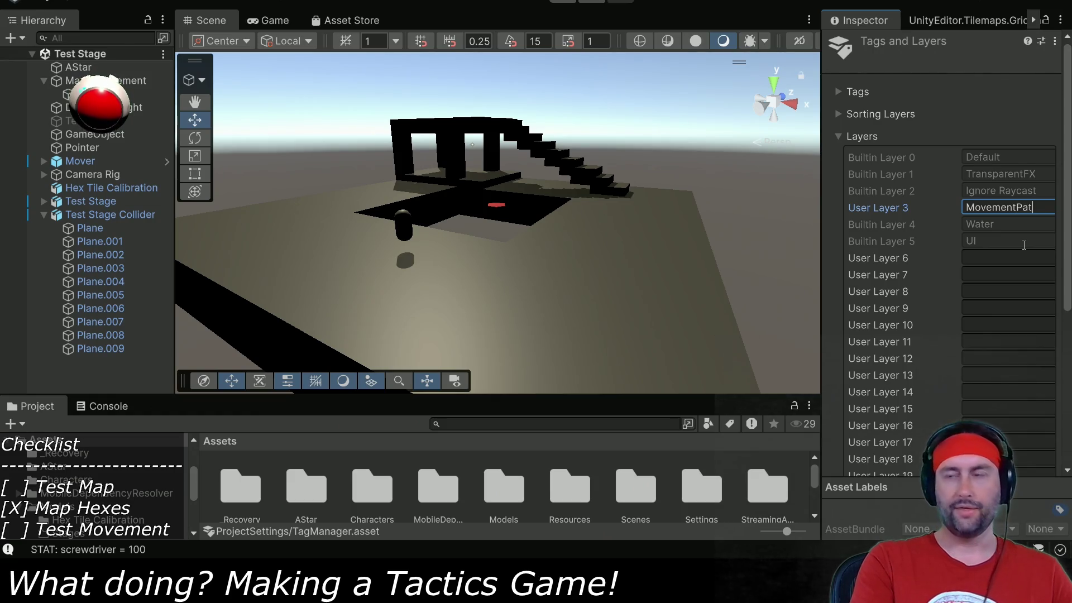
{"action": "type", "text": "h"}
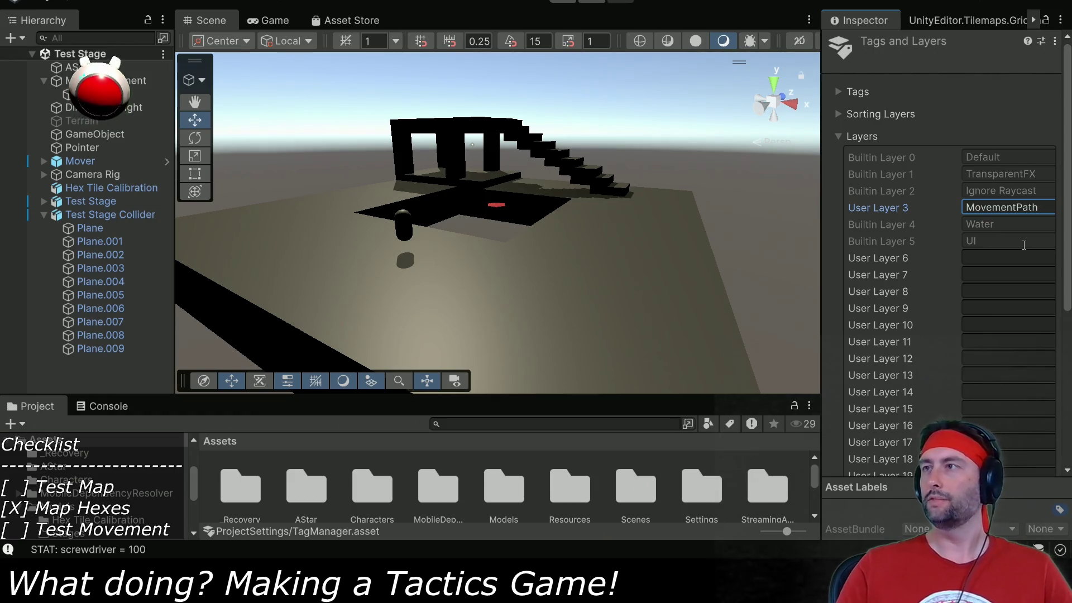
{"action": "double_click", "coordinate": [1019, 207]}
{"action": "type", "text": "Pathing"}
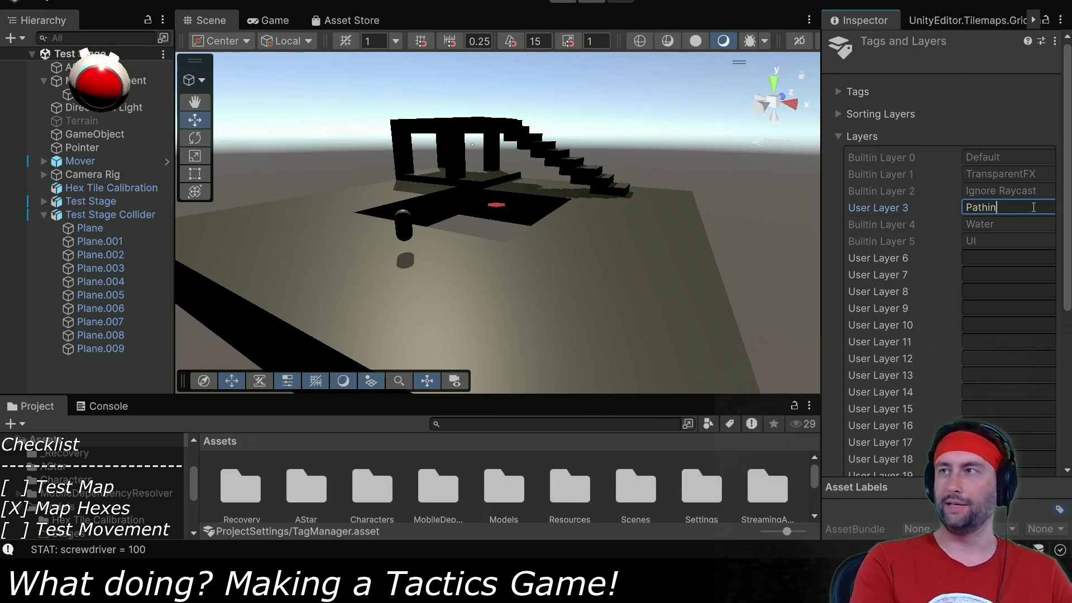
Put Test Stage Collider and all its child planes on the 3: Pathing layer.
{"action": "left_click", "coordinate": [79, 233]}
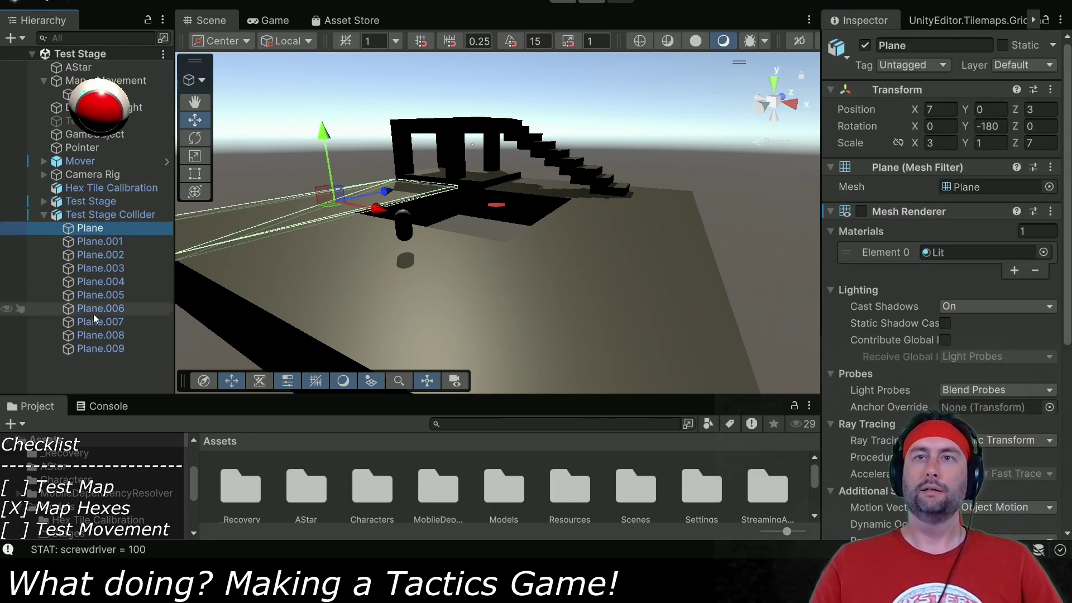
{"action": "left_click", "coordinate": [97, 348], "text": "shift"}
{"action": "left_click", "coordinate": [110, 214]}
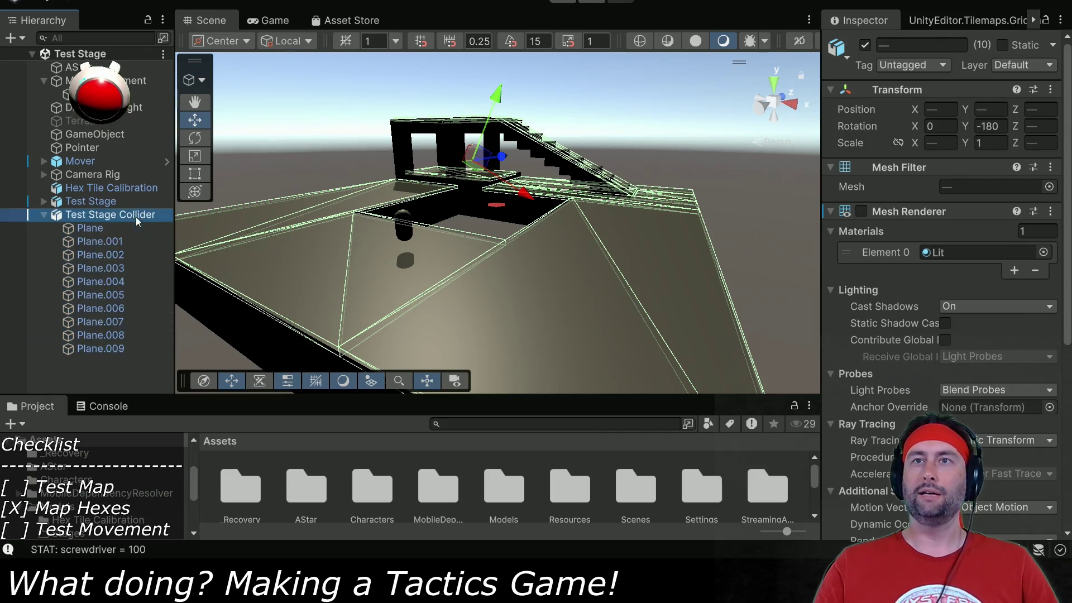
{"action": "left_click", "coordinate": [1030, 65]}
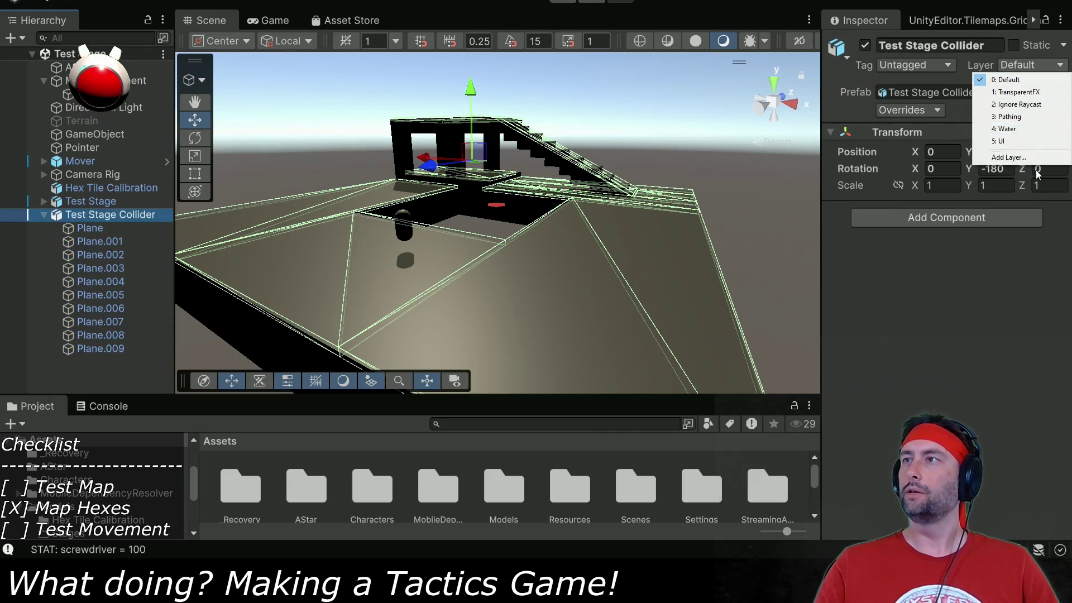
{"action": "left_click", "coordinate": [1009, 116]}
{"action": "left_click", "coordinate": [481, 279]}
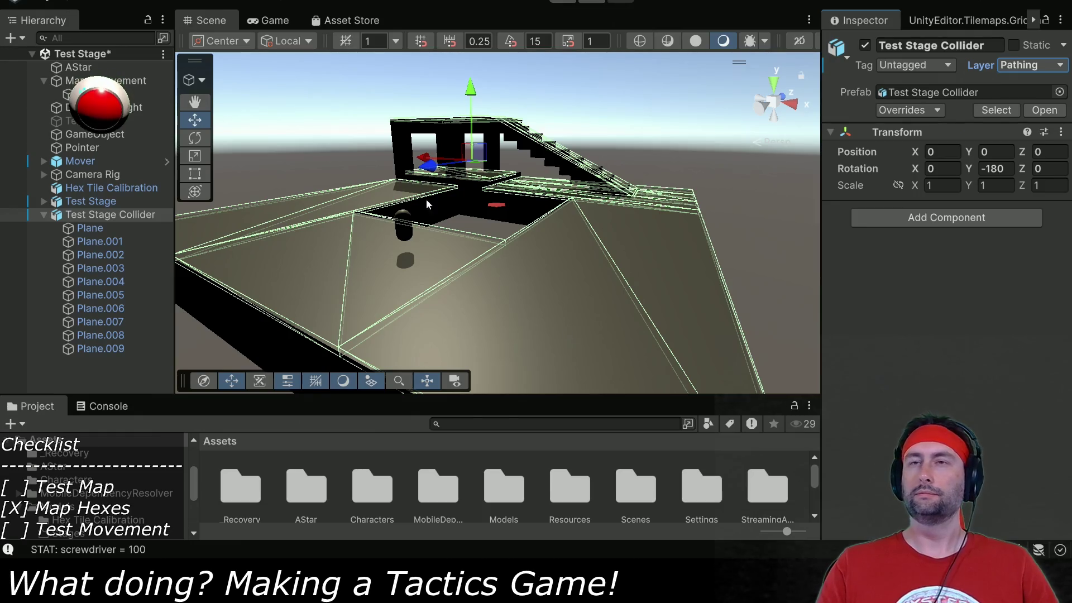
{"action": "left_click", "coordinate": [110, 229]}
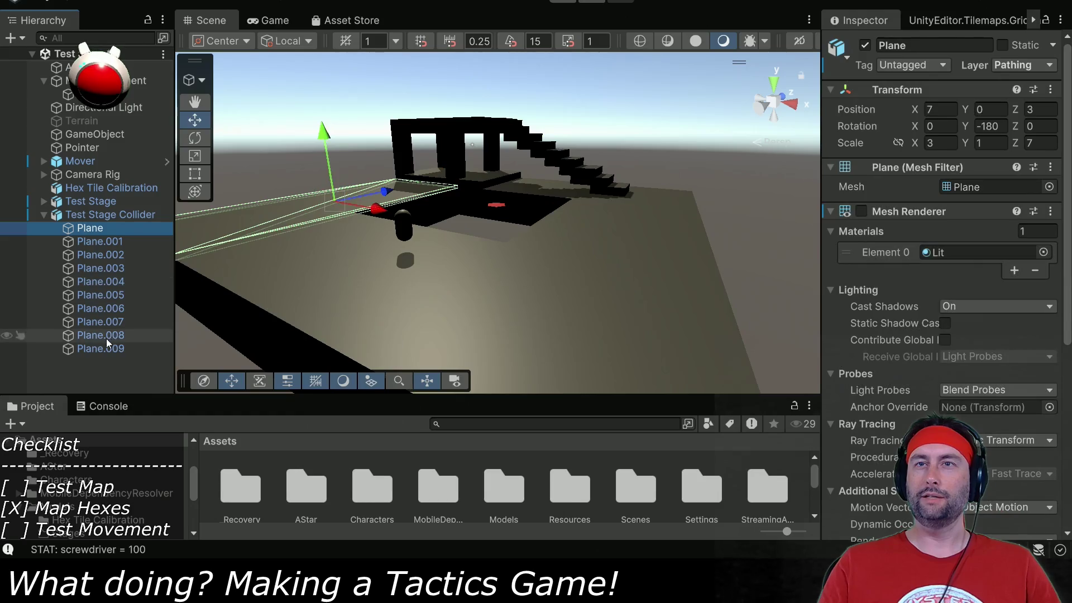
Review the Mesh Collider settings of Plane through Plane.009, then open the Edit menu.
{"action": "left_click", "coordinate": [131, 346], "text": "shift"}
{"action": "scroll", "coordinate": [918, 277], "scroll_direction": "down", "scroll_amount": 5}
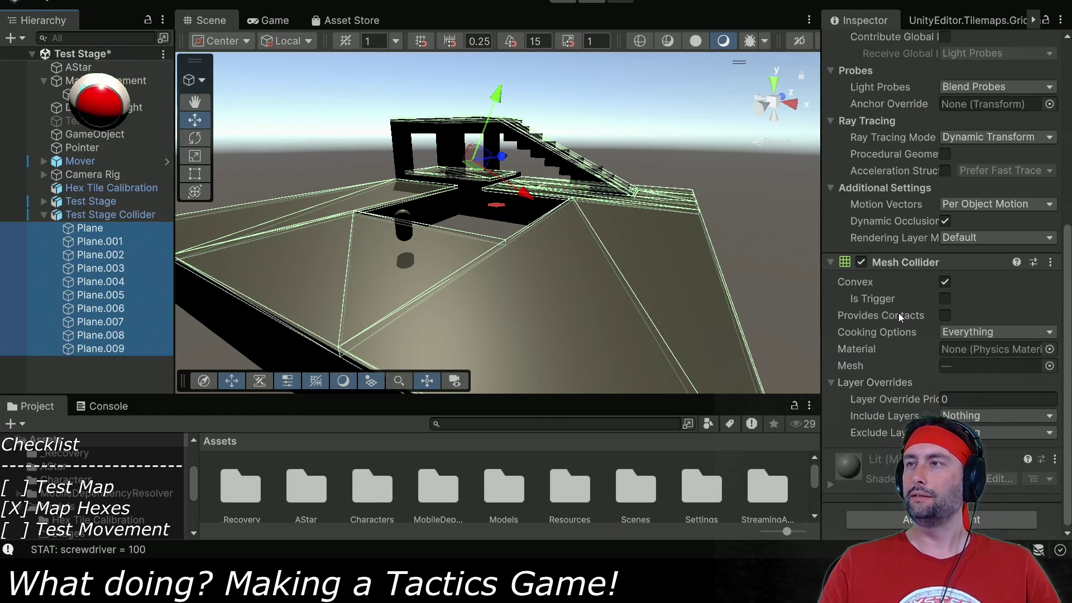
{"action": "scroll", "coordinate": [900, 369], "scroll_direction": "up", "scroll_amount": 3}
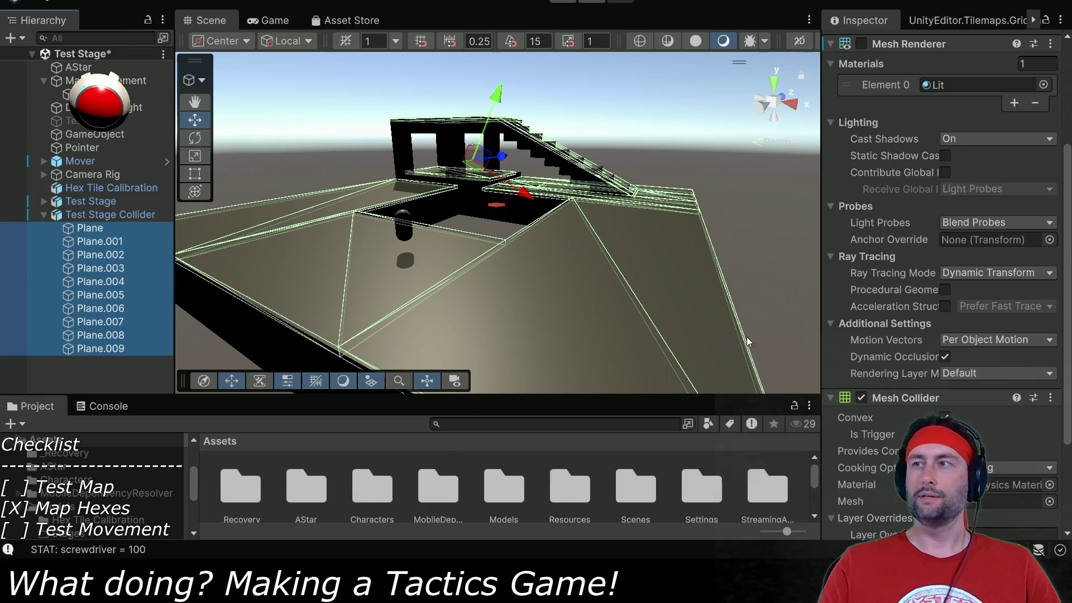
{"action": "scroll", "coordinate": [853, 346], "scroll_direction": "down", "scroll_amount": 3}
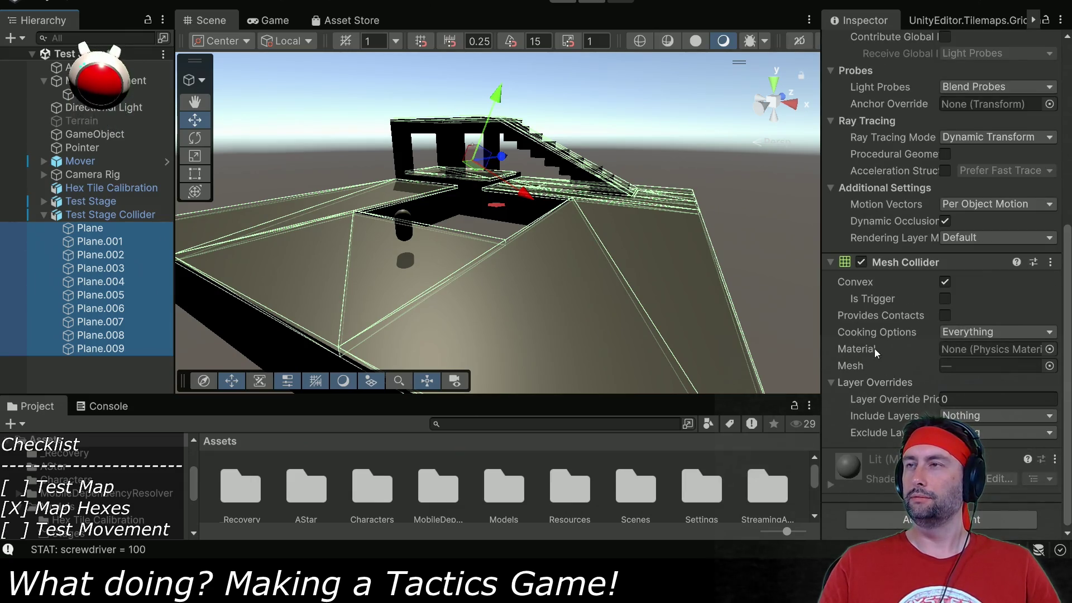
{"action": "scroll", "coordinate": [874, 346], "scroll_direction": "up", "scroll_amount": 2}
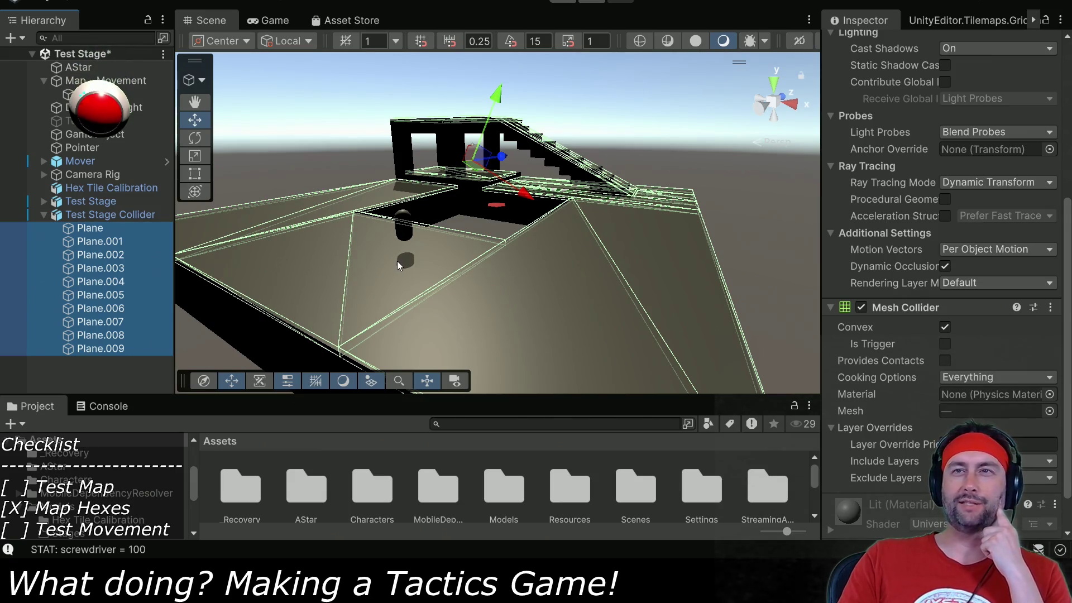
{"action": "left_click_drag", "start_coordinate": [397, 262], "coordinate": [390, 306]}
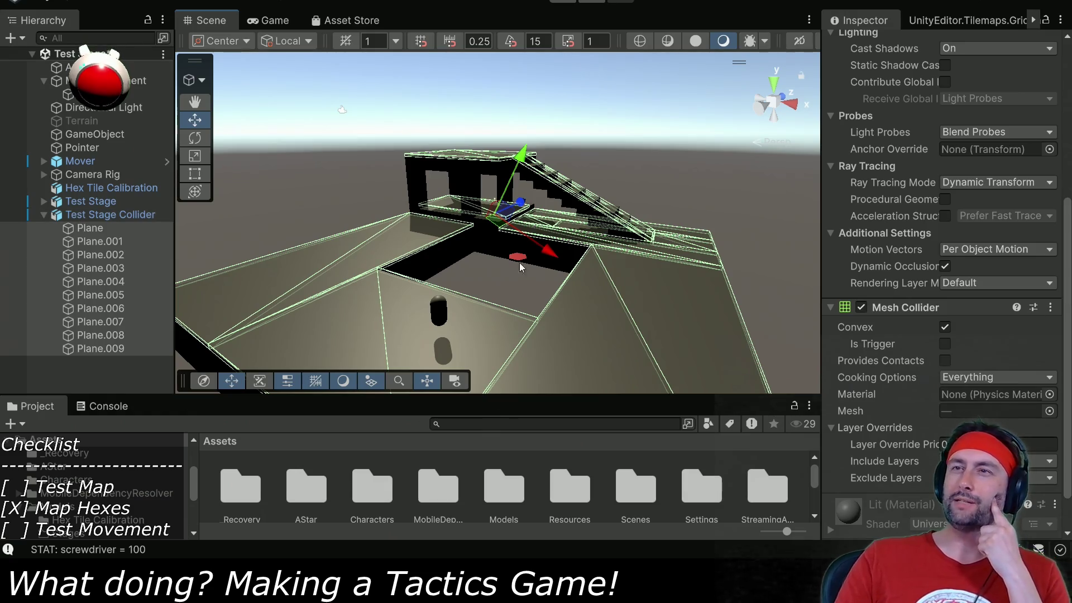
{"action": "left_click", "coordinate": [33, 0]}
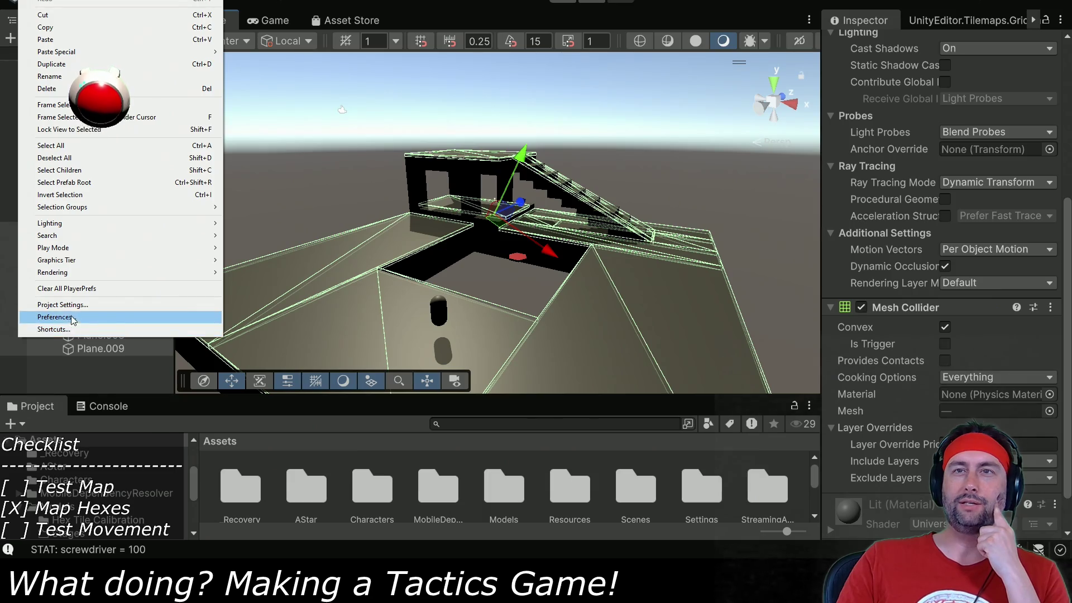
Browse the Physics pages and GameObject options, then open the Physics 2D Layer Collision Matrix.
{"action": "key", "text": "Escape"}
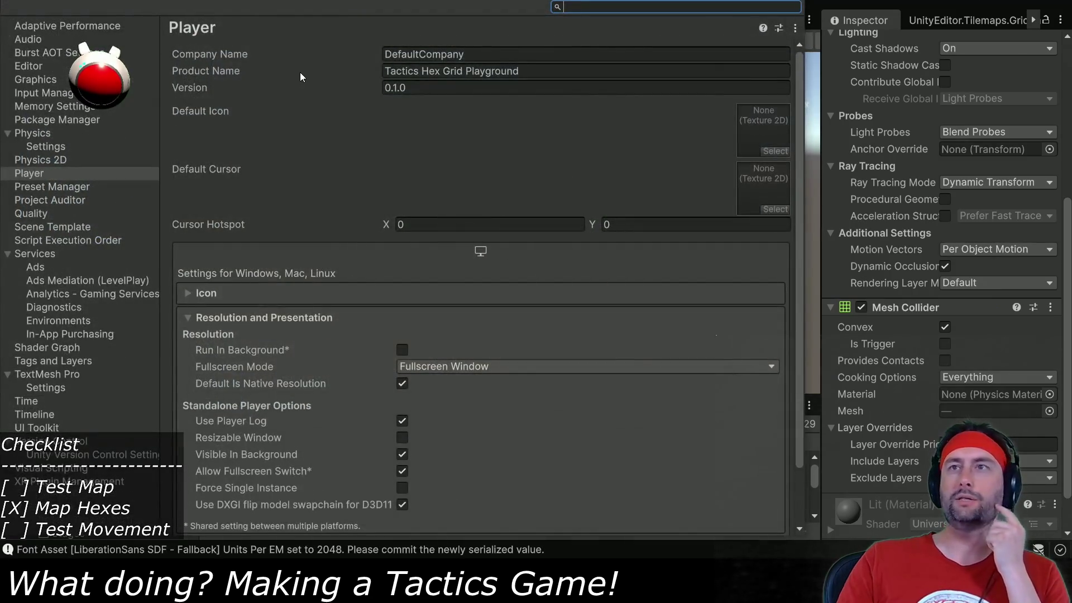
{"action": "left_click", "coordinate": [42, 133]}
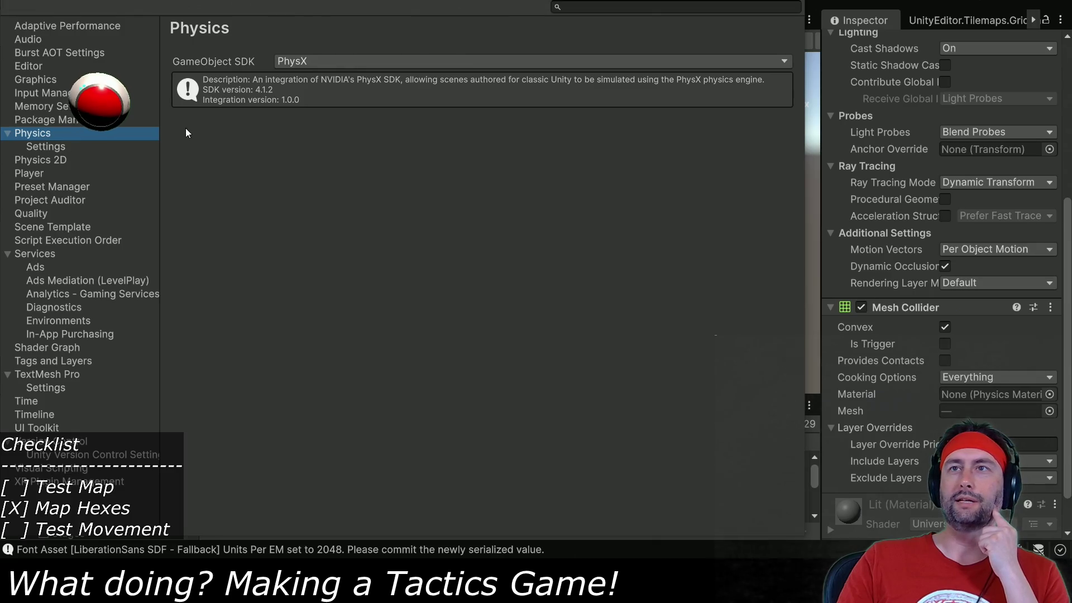
{"action": "left_click", "coordinate": [45, 144]}
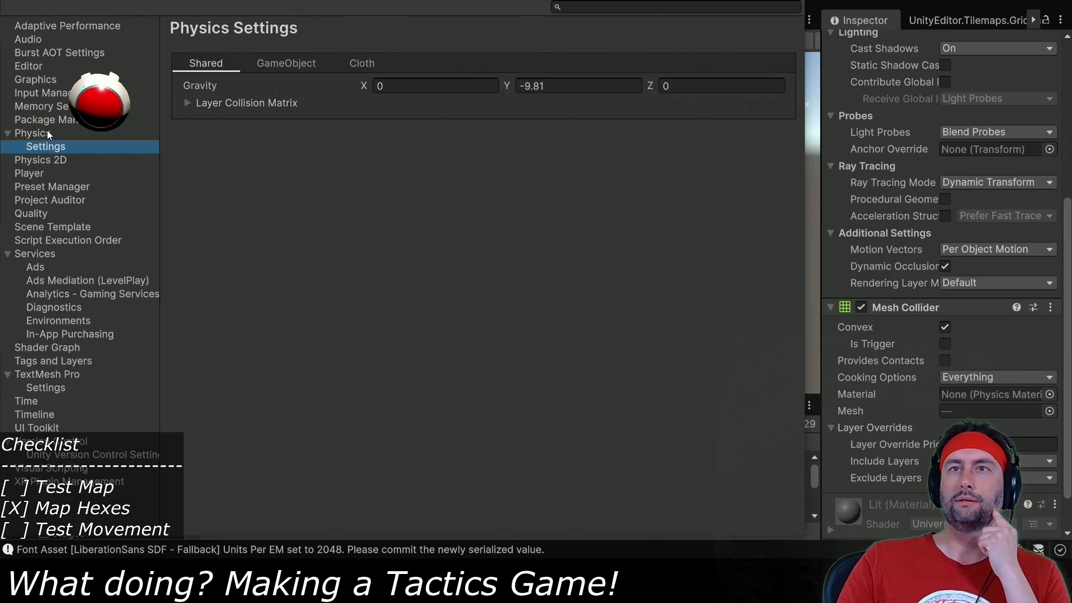
{"action": "left_click", "coordinate": [47, 131]}
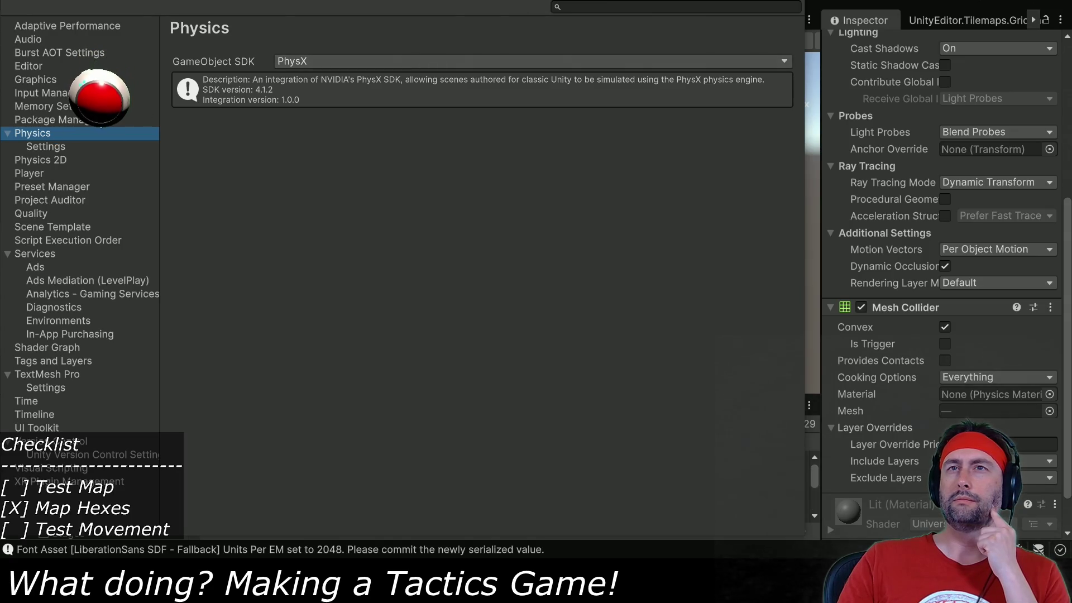
{"action": "left_click", "coordinate": [39, 145]}
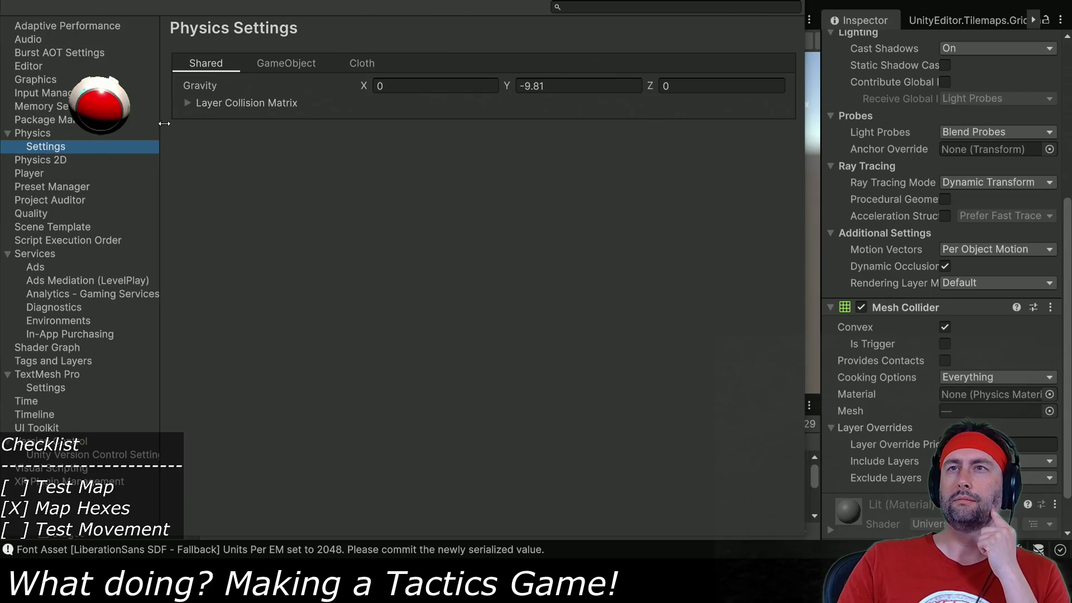
{"action": "left_click", "coordinate": [283, 63]}
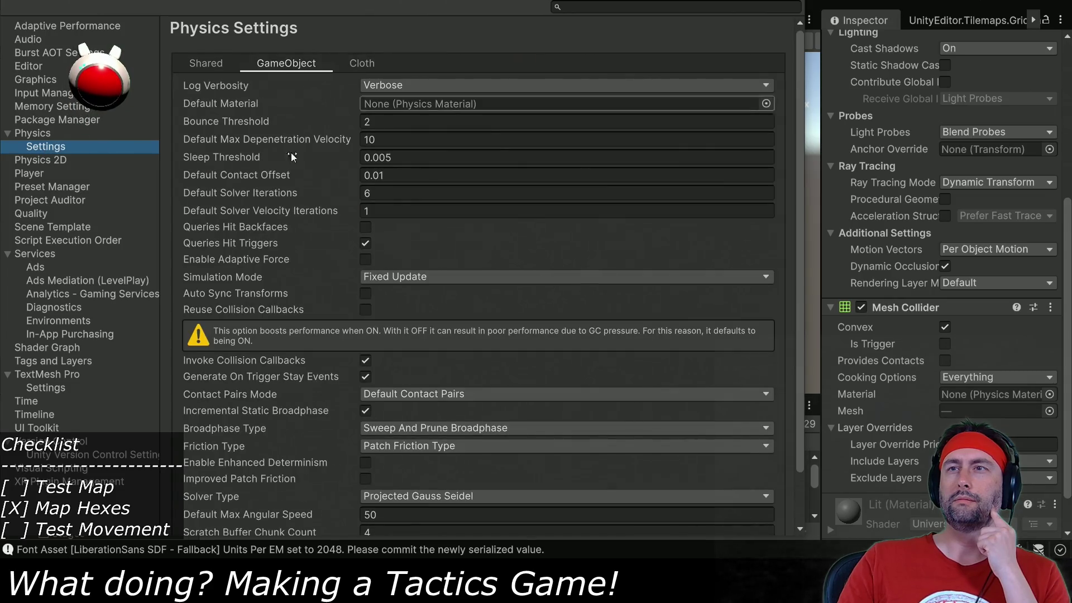
{"action": "scroll", "coordinate": [284, 168], "scroll_direction": "down", "scroll_amount": 3}
{"action": "scroll", "coordinate": [263, 239], "scroll_direction": "up", "scroll_amount": 3}
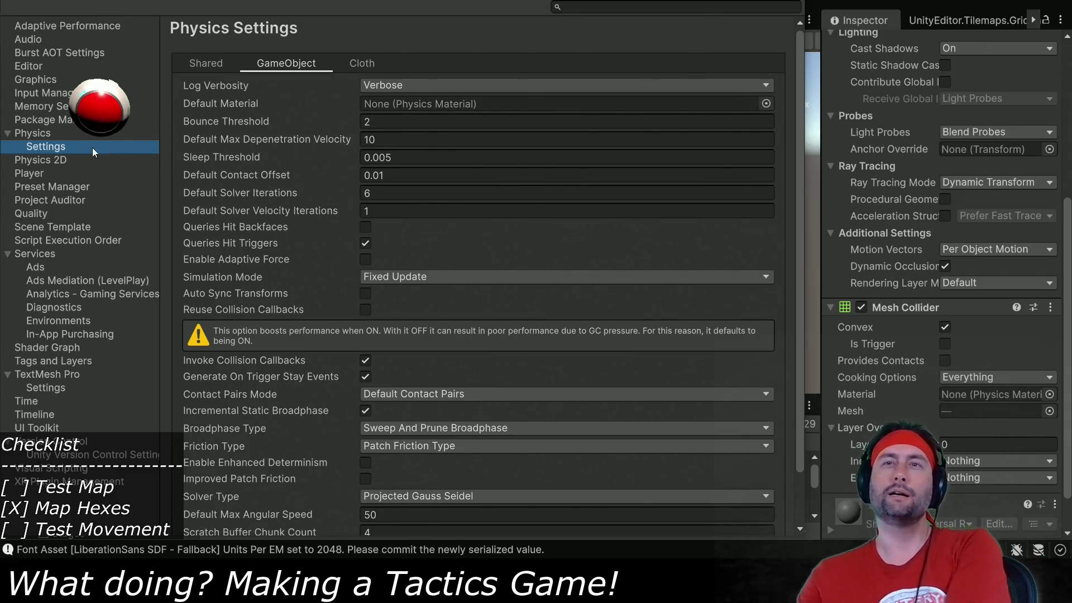
{"action": "left_click", "coordinate": [46, 160]}
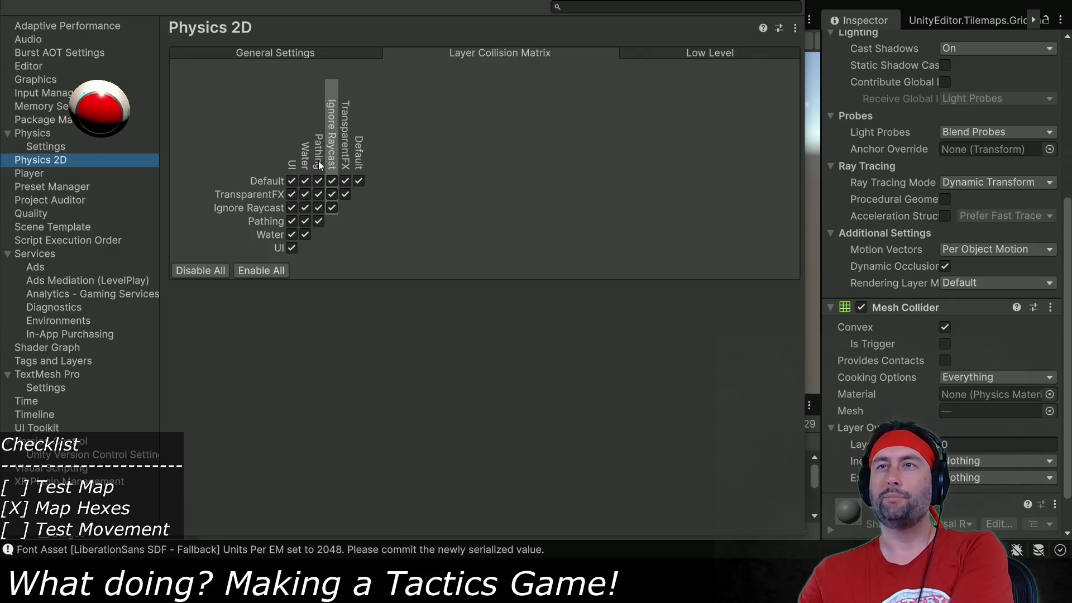
Make Pathing collide only with Ignore Raycast in the 2D matrix, and dock Project Settings as an editor tab.
{"action": "left_click", "coordinate": [319, 185]}
{"action": "left_click", "coordinate": [317, 194]}
{"action": "left_click", "coordinate": [317, 208]}
{"action": "left_click", "coordinate": [319, 222]}
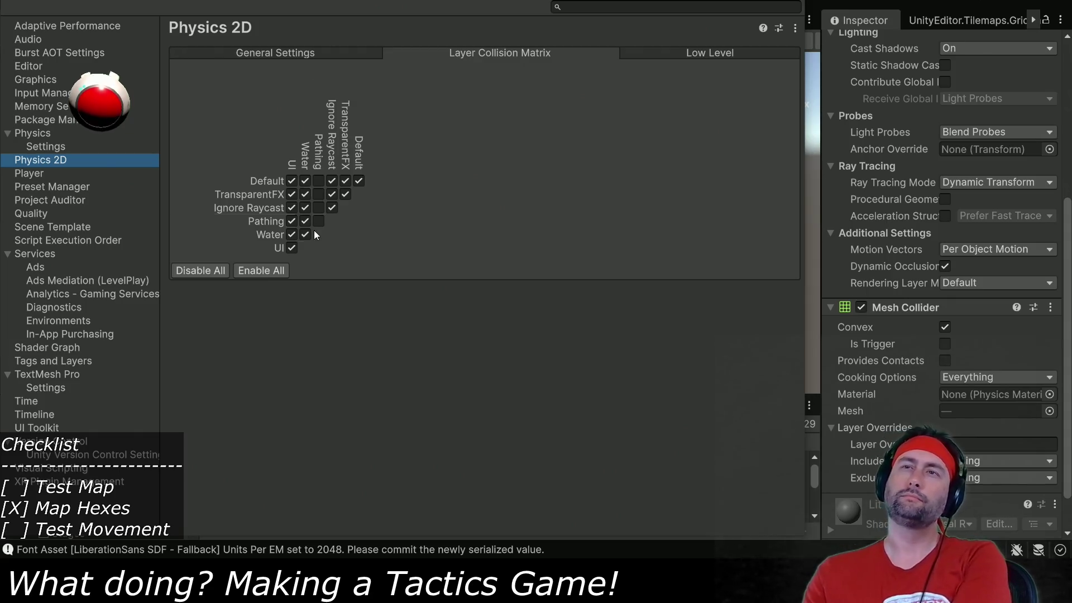
{"action": "left_click", "coordinate": [291, 221]}
{"action": "left_click", "coordinate": [304, 221]}
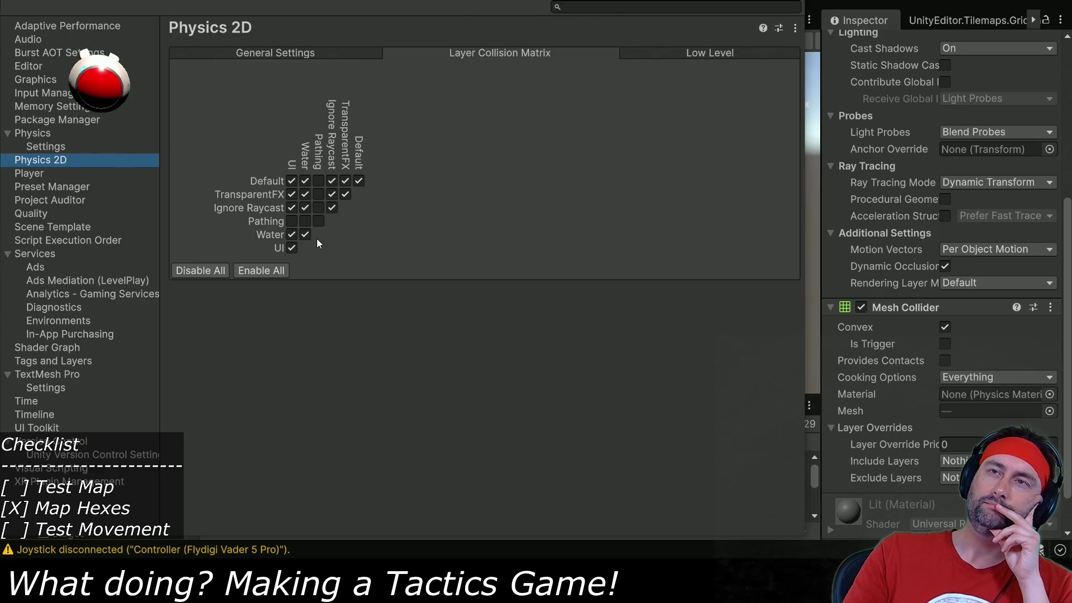
{"action": "left_click", "coordinate": [320, 211]}
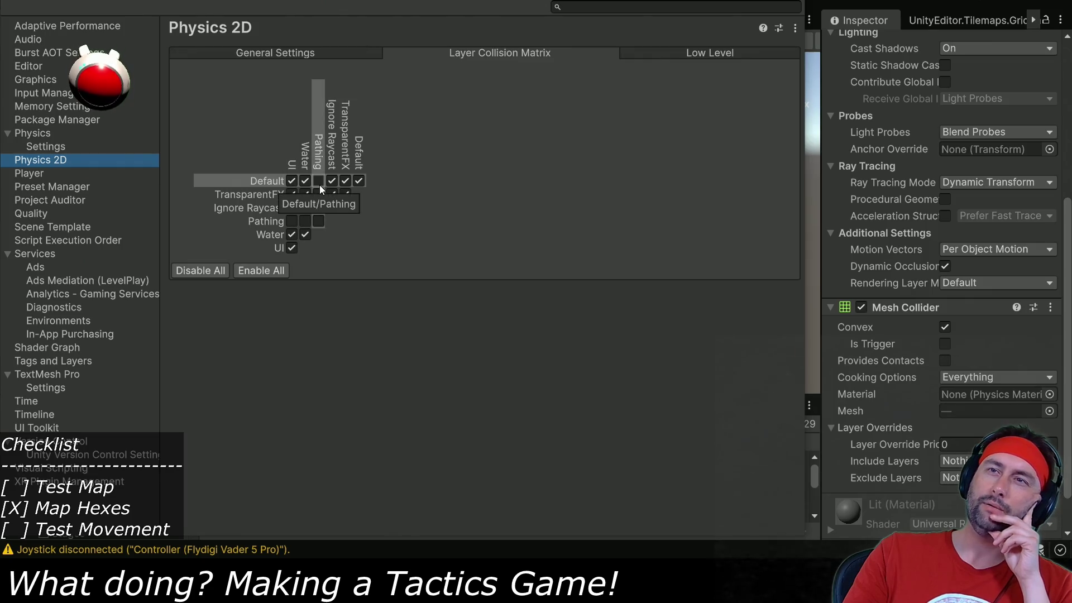
{"action": "left_click", "coordinate": [318, 194]}
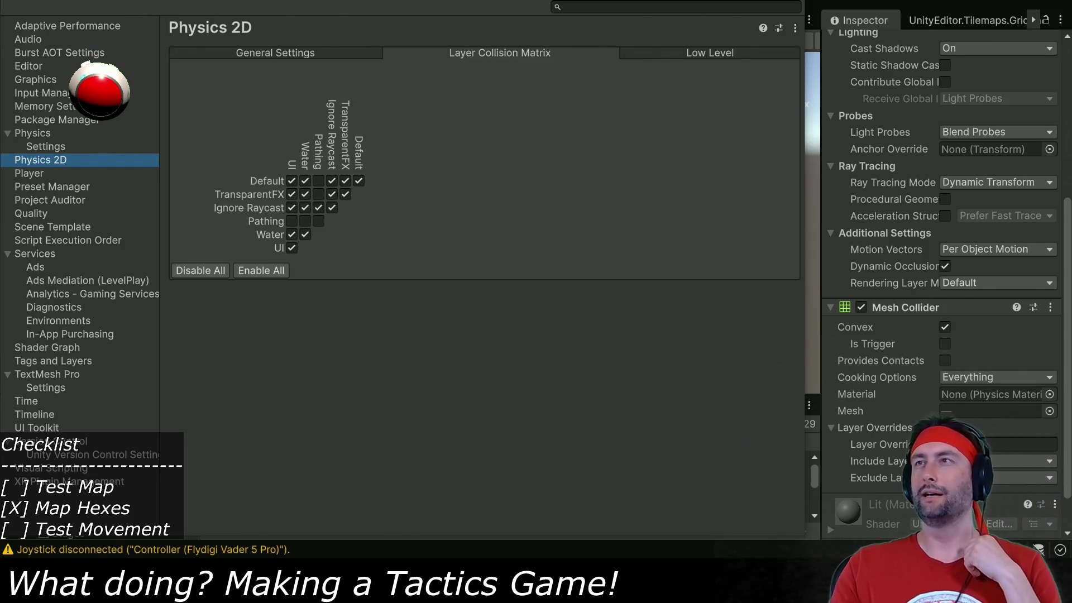
{"action": "left_click", "coordinate": [342, 110]}
{"action": "mouse_move", "coordinate": [342, 110]}
{"action": "left_mouse_down"}
{"action": "mouse_move", "coordinate": [235, 20]}
{"action": "mouse_move", "coordinate": [474, 20]}
{"action": "mouse_move", "coordinate": [379, 24]}
{"action": "left_mouse_up"}
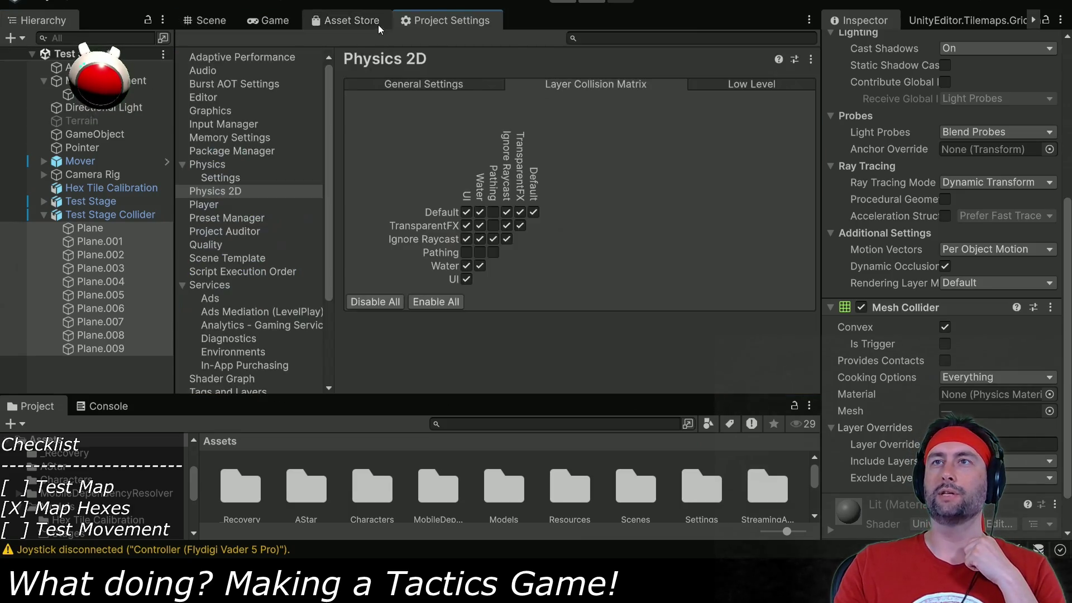
Close the Asset Store panel and start the game to test pathing clicks.
{"action": "left_click", "coordinate": [366, 20]}
{"action": "right_click", "coordinate": [367, 20]}
{"action": "left_click", "coordinate": [393, 40]}
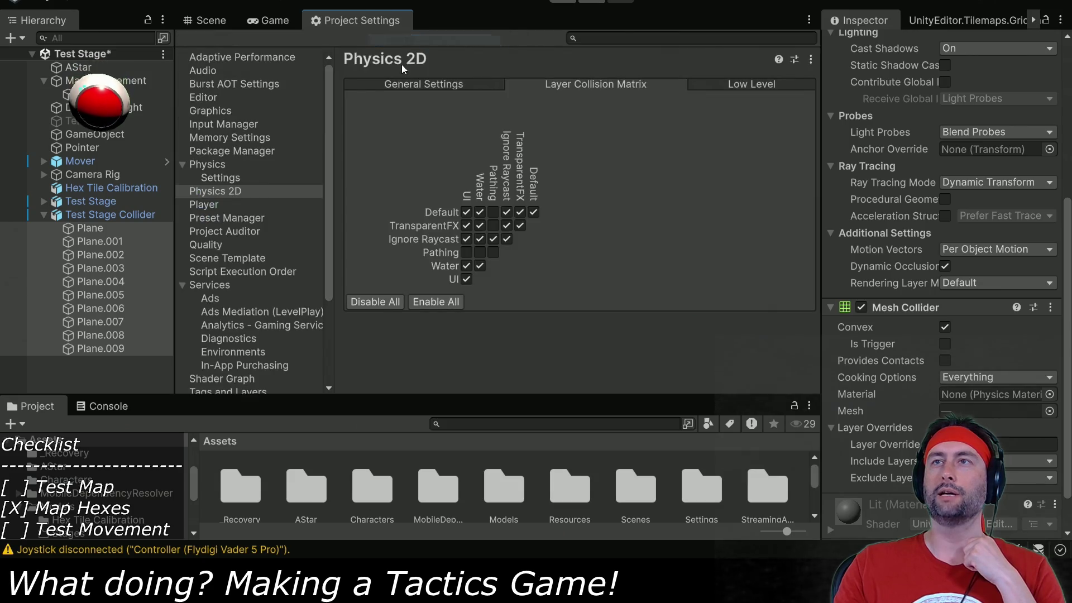
{"action": "left_click", "coordinate": [267, 20]}
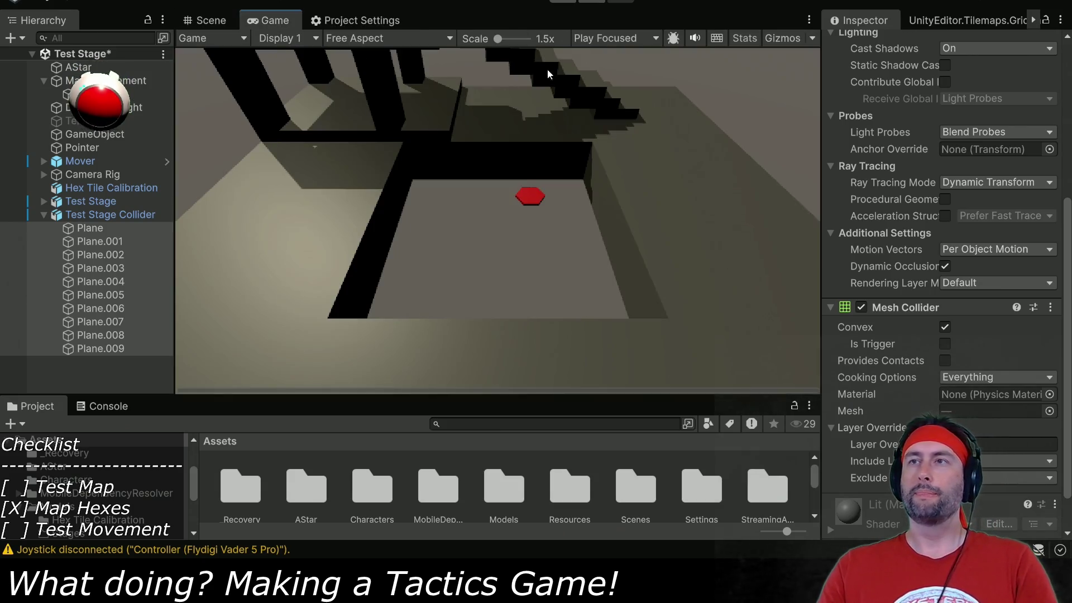
{"action": "left_click", "coordinate": [571, 2]}
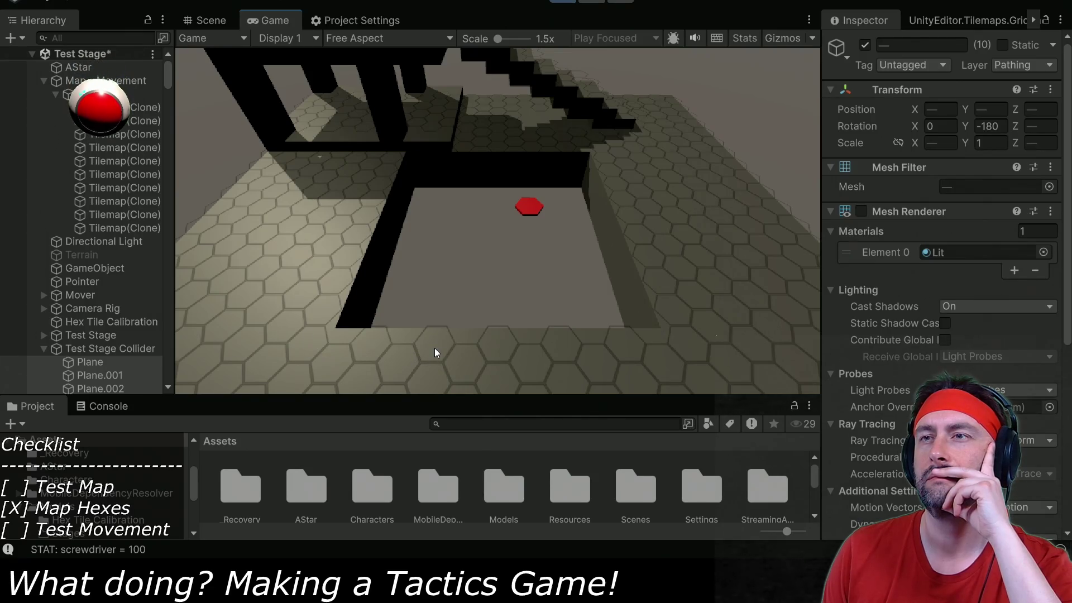
{"action": "left_click", "coordinate": [211, 22]}
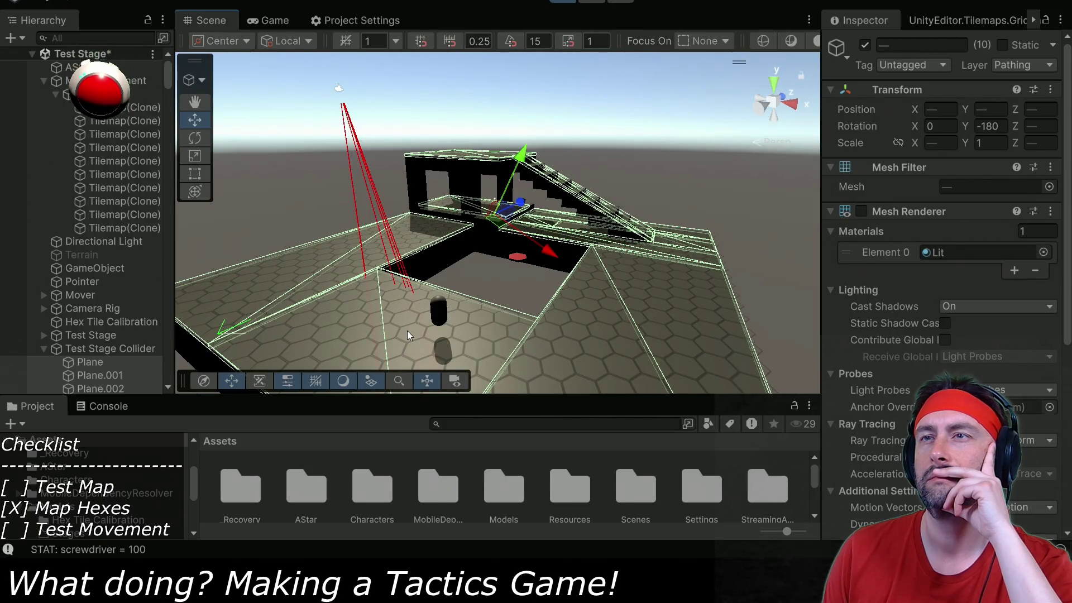
{"action": "left_click", "coordinate": [349, 20]}
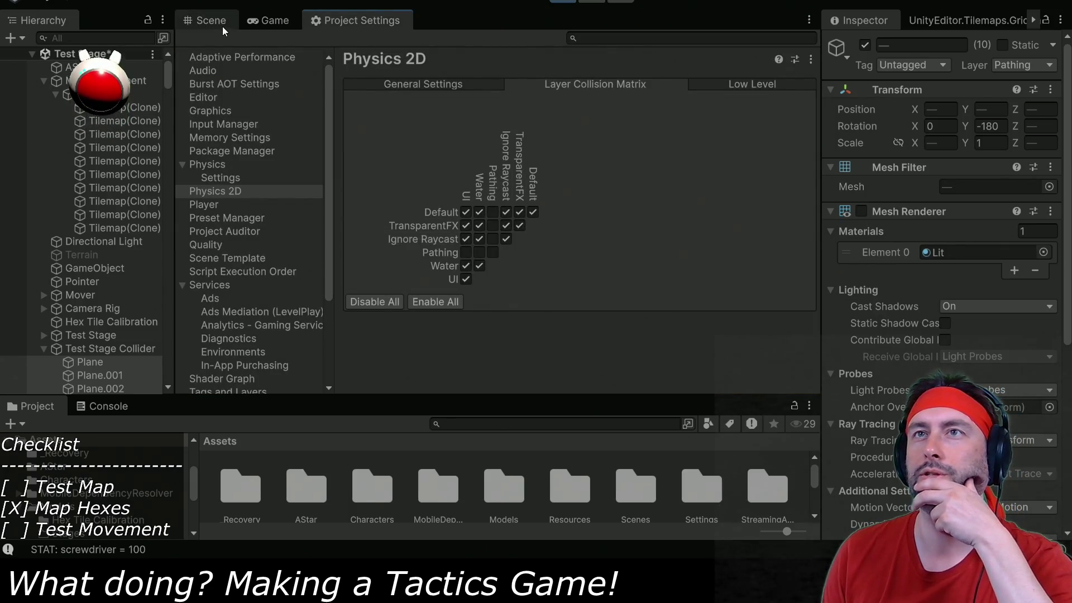
{"action": "left_click", "coordinate": [222, 26]}
{"action": "left_click", "coordinate": [267, 20]}
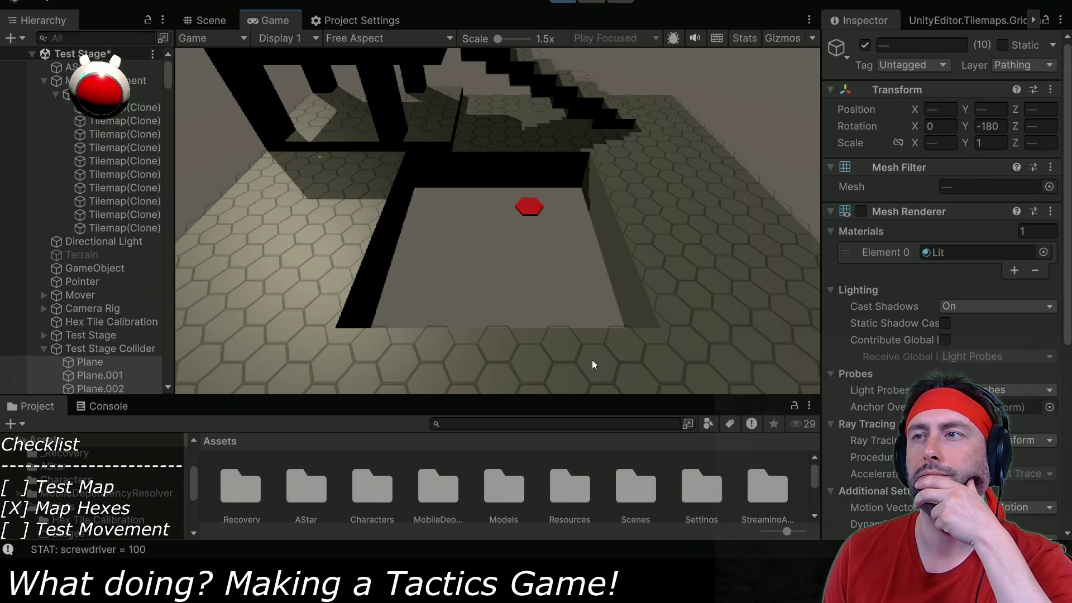
Tick Pathing×UI in the Physics 2D matrix, then stop the game and return to the Scene view.
{"action": "left_click", "coordinate": [357, 20]}
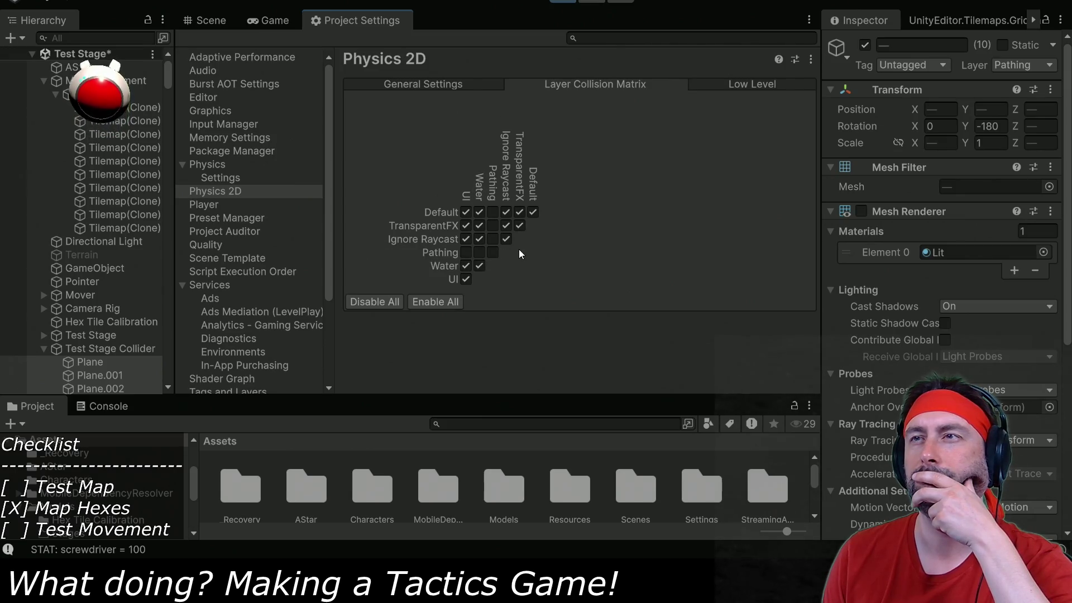
{"action": "left_click", "coordinate": [466, 253]}
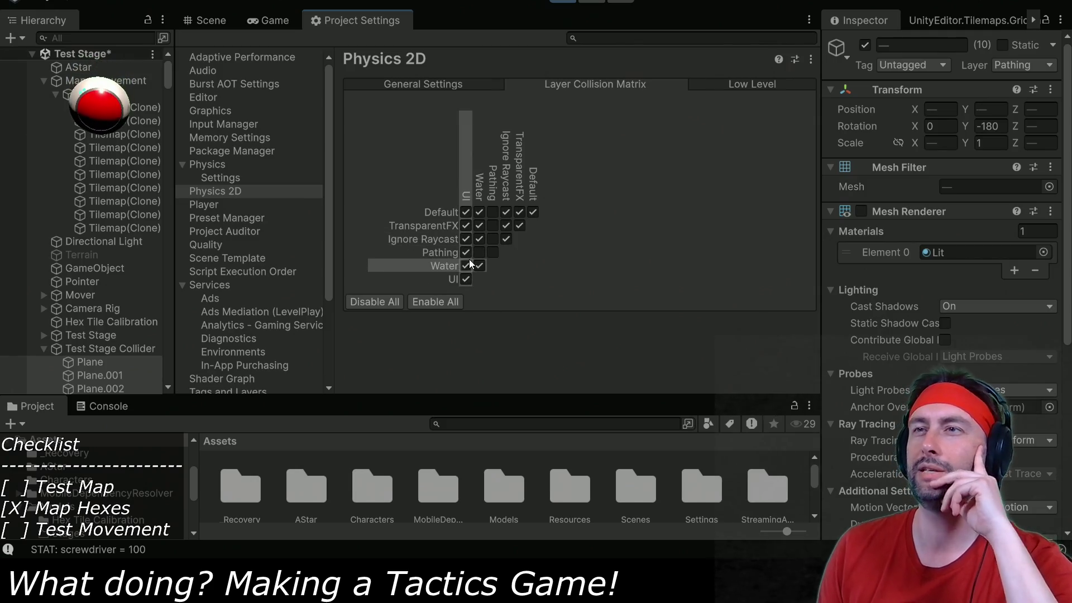
{"action": "left_click", "coordinate": [223, 20]}
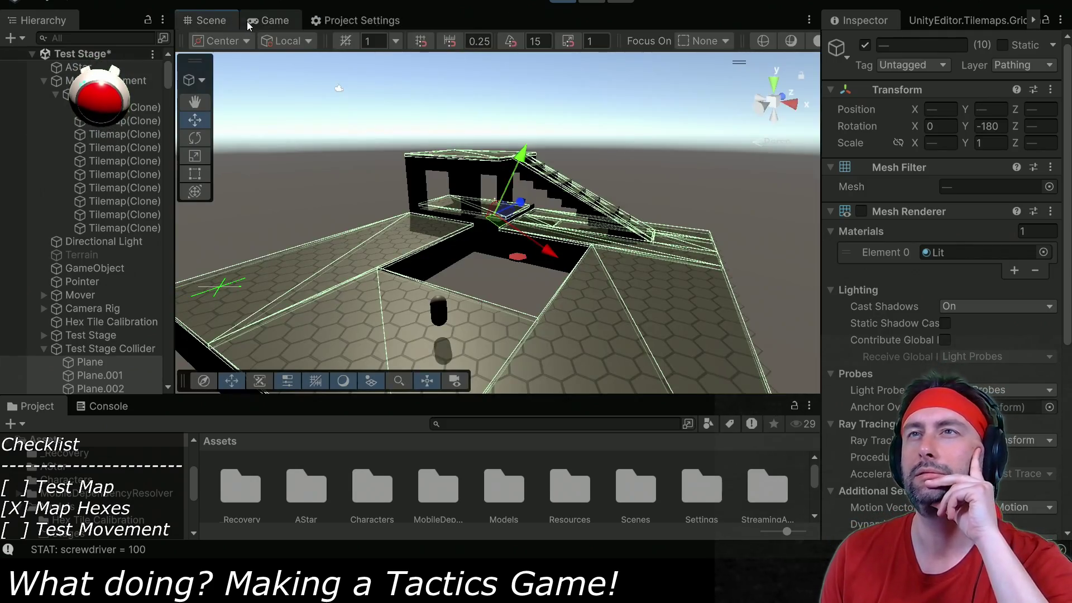
{"action": "left_click", "coordinate": [250, 21]}
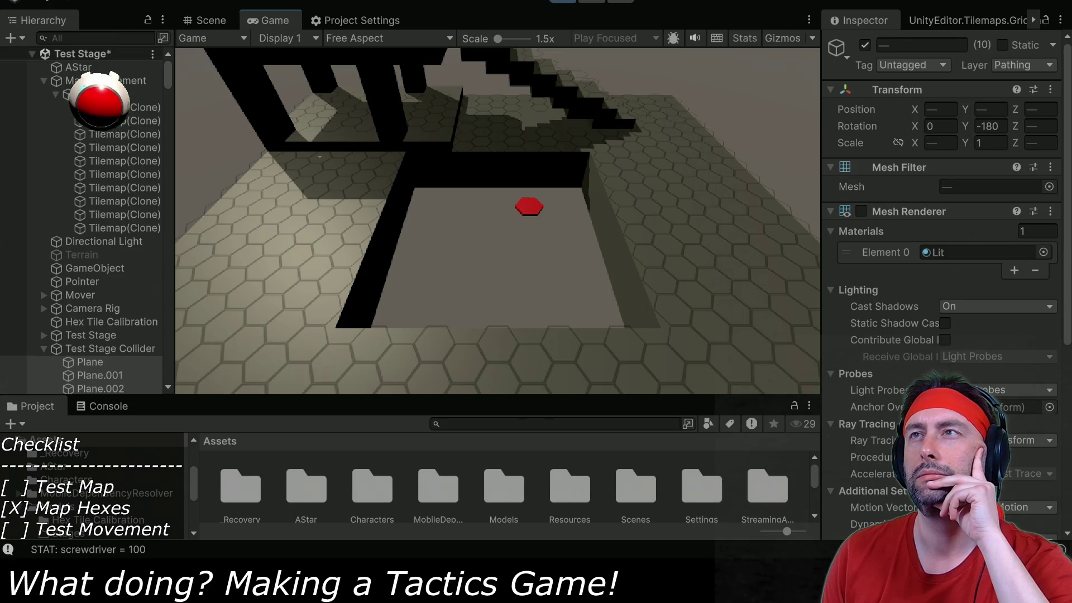
{"action": "left_click", "coordinate": [562, 1]}
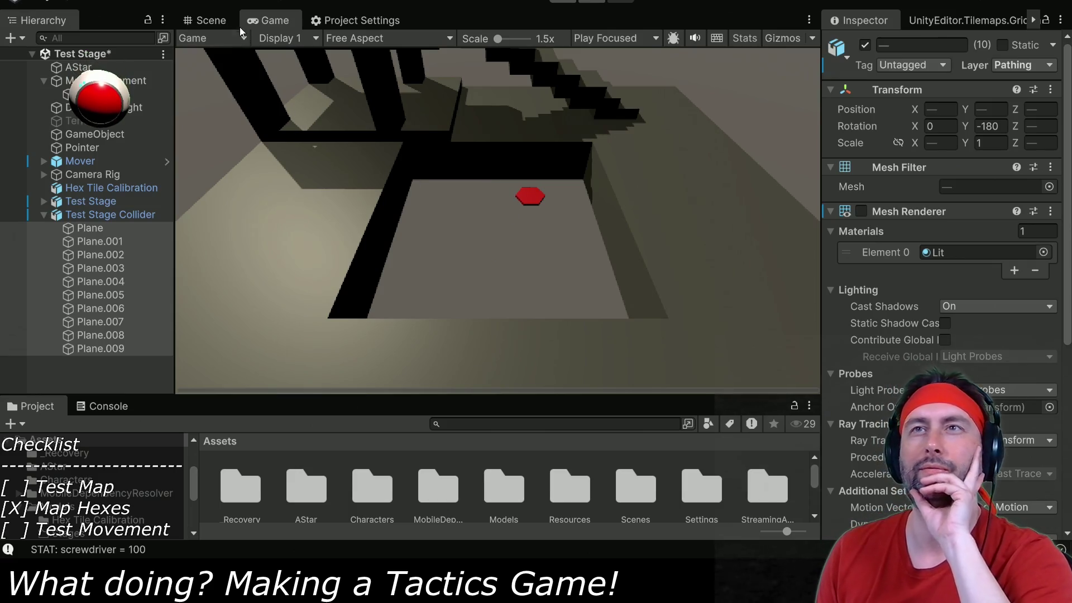
{"action": "left_click", "coordinate": [213, 20]}
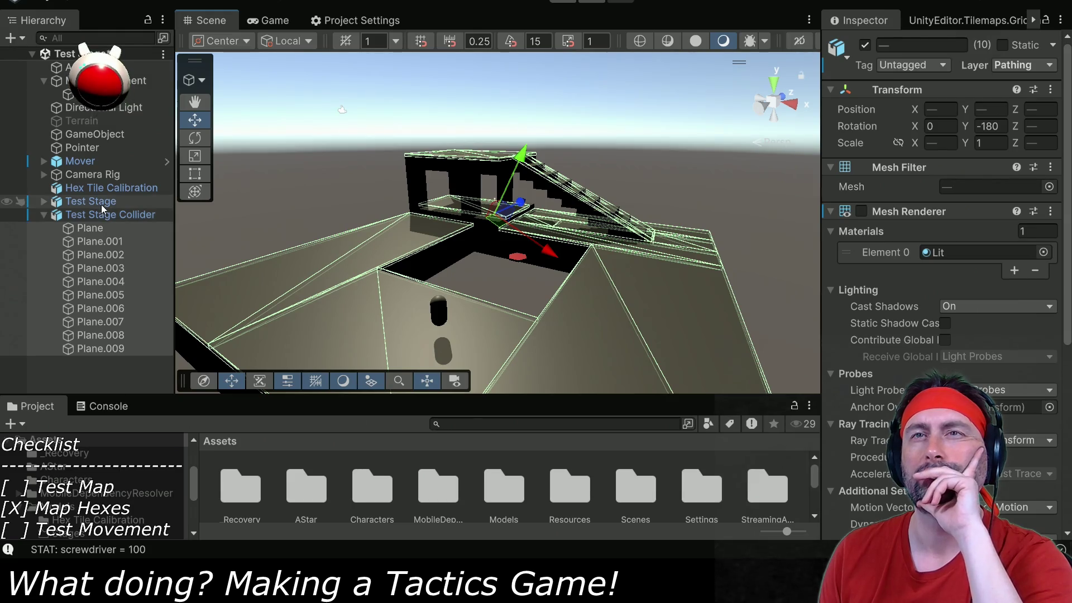
{"action": "left_click", "coordinate": [43, 201]}
Deactivate Test Stage Collider, run a quick play test, then reactivate it.
{"action": "left_click", "coordinate": [102, 218]}
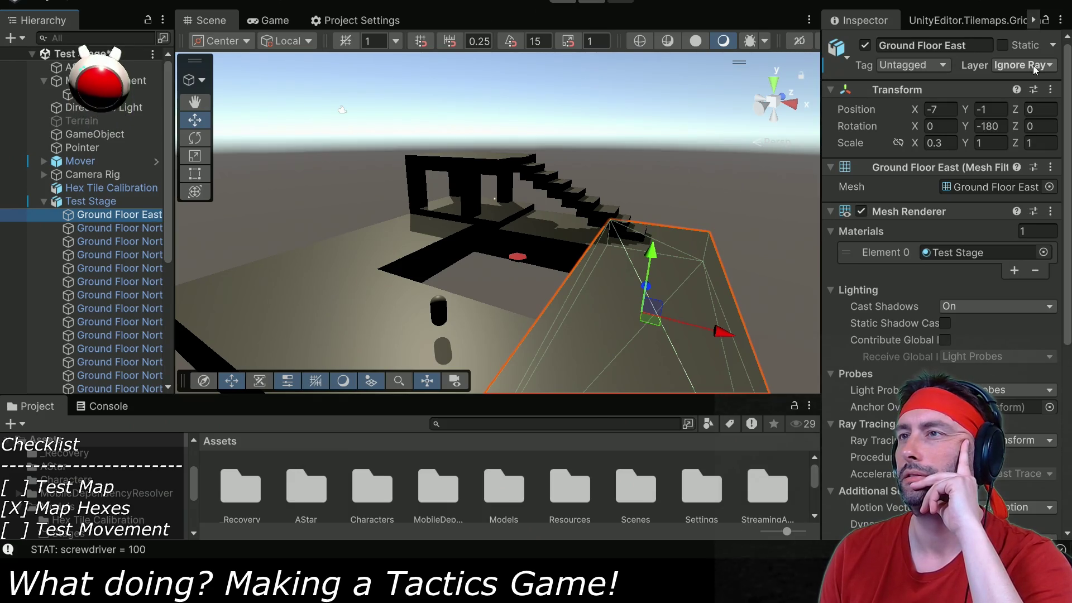
{"action": "left_click", "coordinate": [43, 201]}
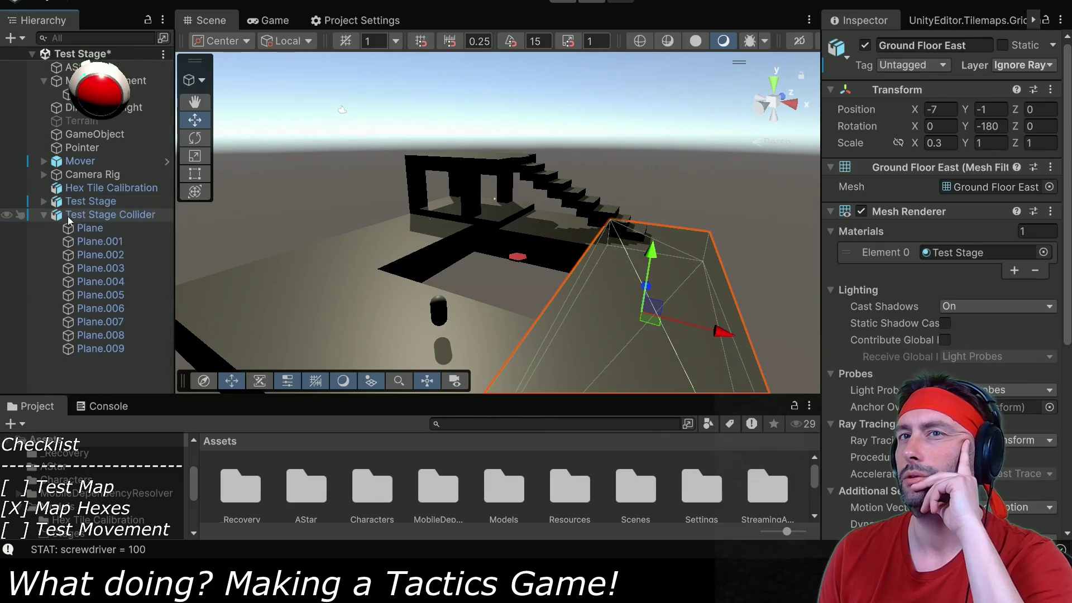
{"action": "left_click", "coordinate": [90, 228]}
{"action": "left_click", "coordinate": [110, 215]}
{"action": "left_click", "coordinate": [865, 47]}
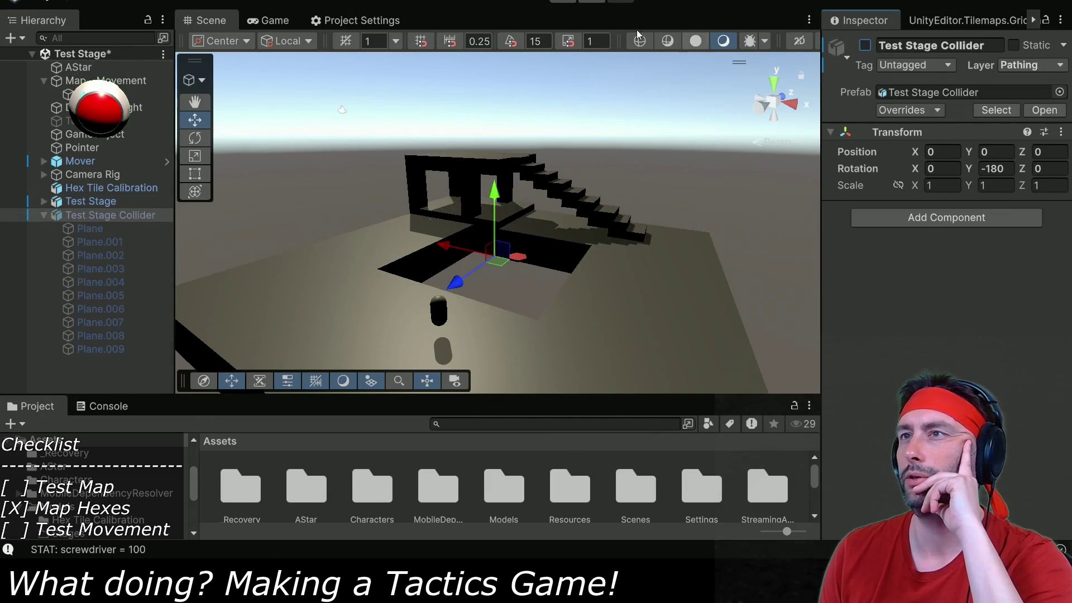
{"action": "left_click", "coordinate": [574, 1]}
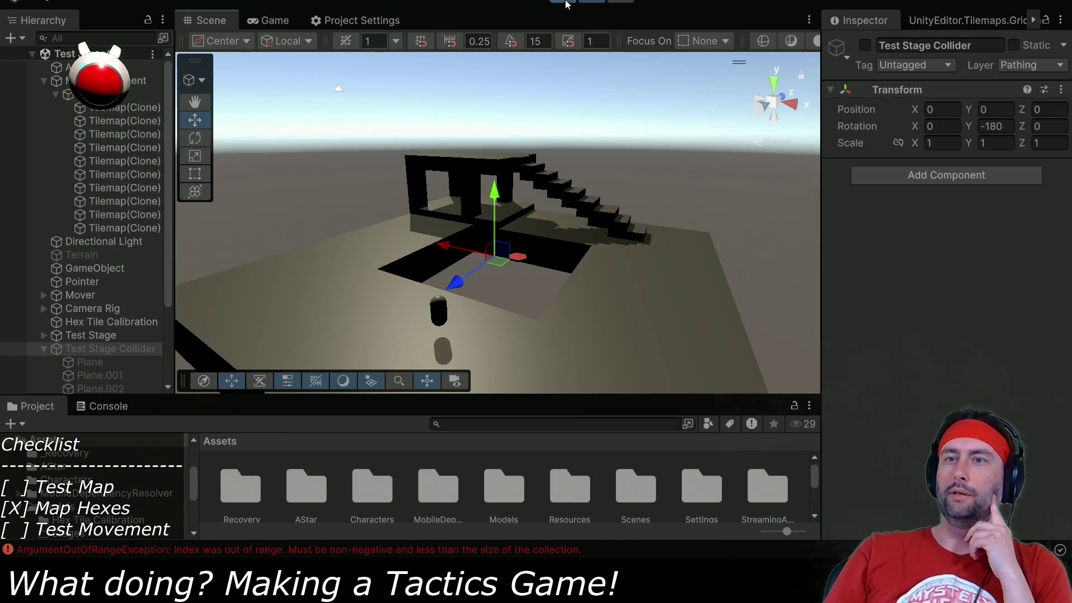
{"action": "left_click", "coordinate": [566, 4]}
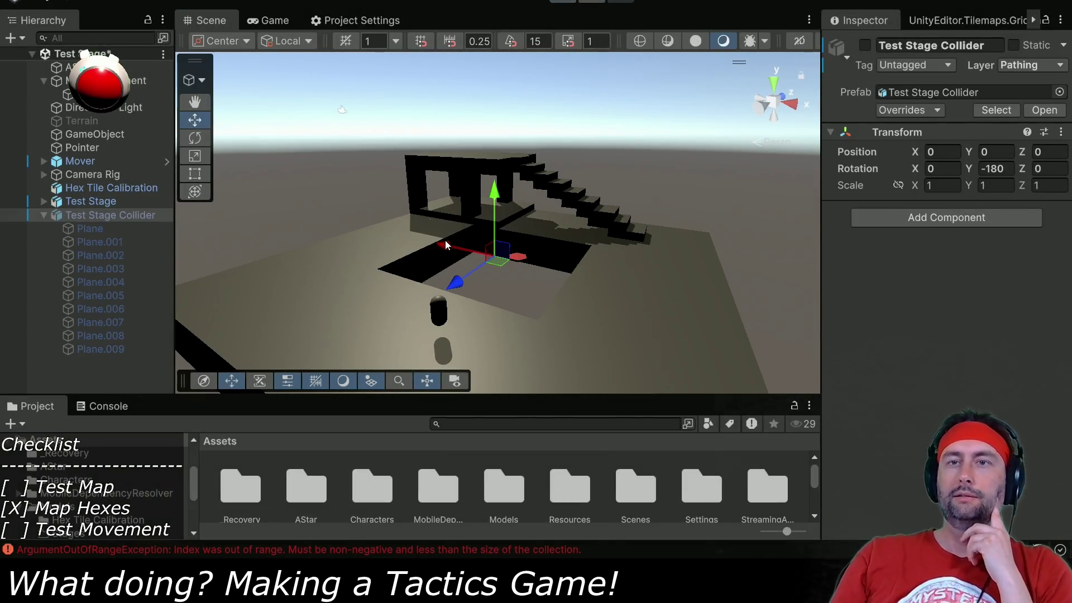
{"action": "left_click", "coordinate": [864, 46]}
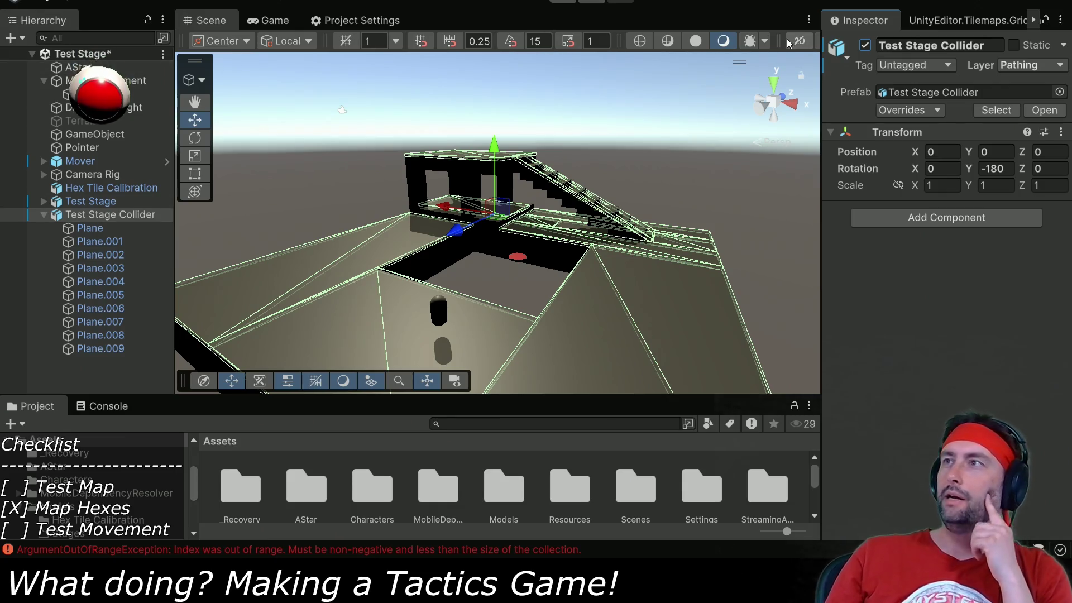
Enter Play mode with Ctrl+P and select the Mover's capsule Model in the Scene view.
{"action": "key", "text": "ctrl+p"}
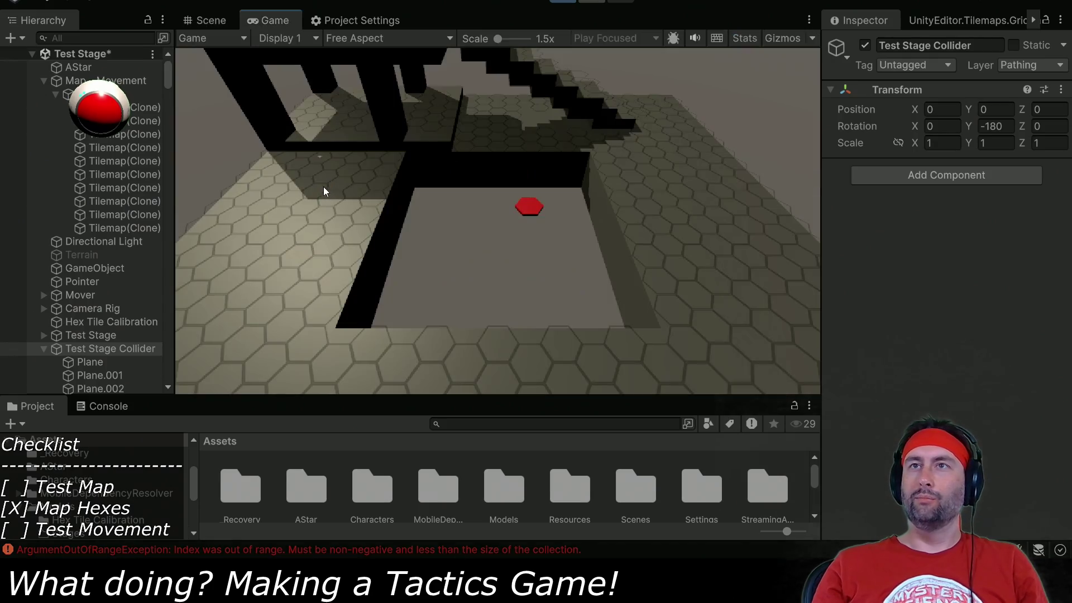
{"action": "left_click", "coordinate": [211, 20]}
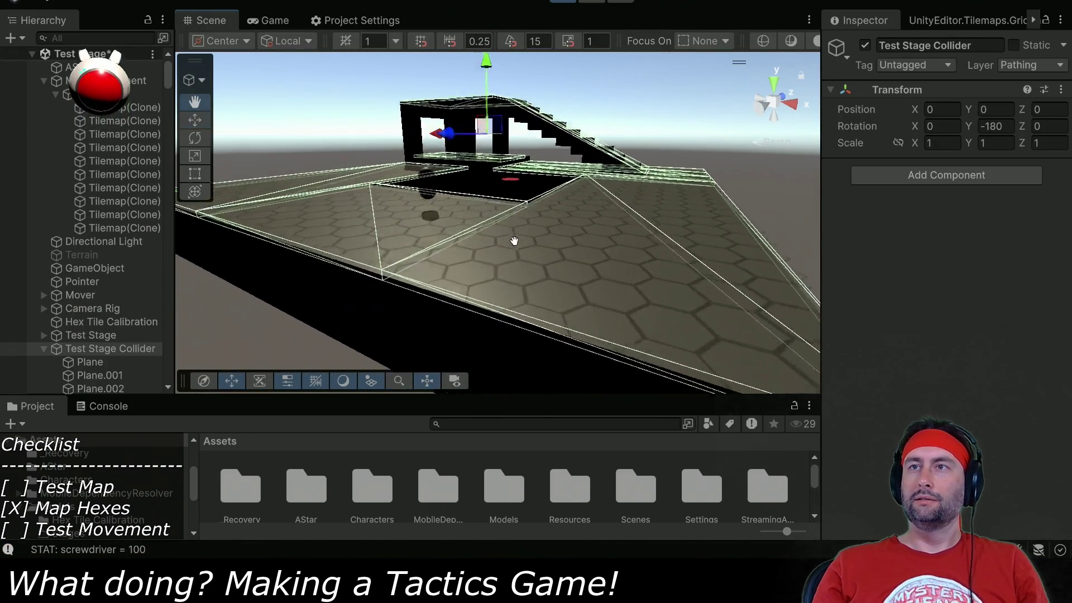
{"action": "left_click", "coordinate": [424, 215]}
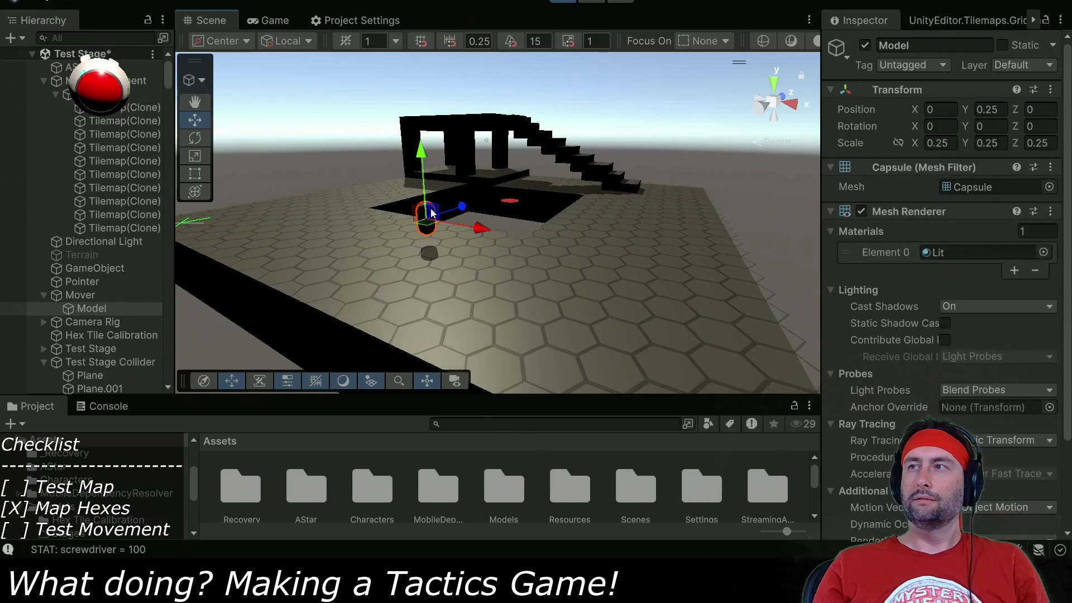
Untick Is Kinematic on the Mover's Rigidbody.
{"action": "scroll", "coordinate": [899, 229], "scroll_direction": "down", "scroll_amount": 3}
{"action": "scroll", "coordinate": [888, 246], "scroll_direction": "up", "scroll_amount": 3}
{"action": "left_click", "coordinate": [79, 294]}
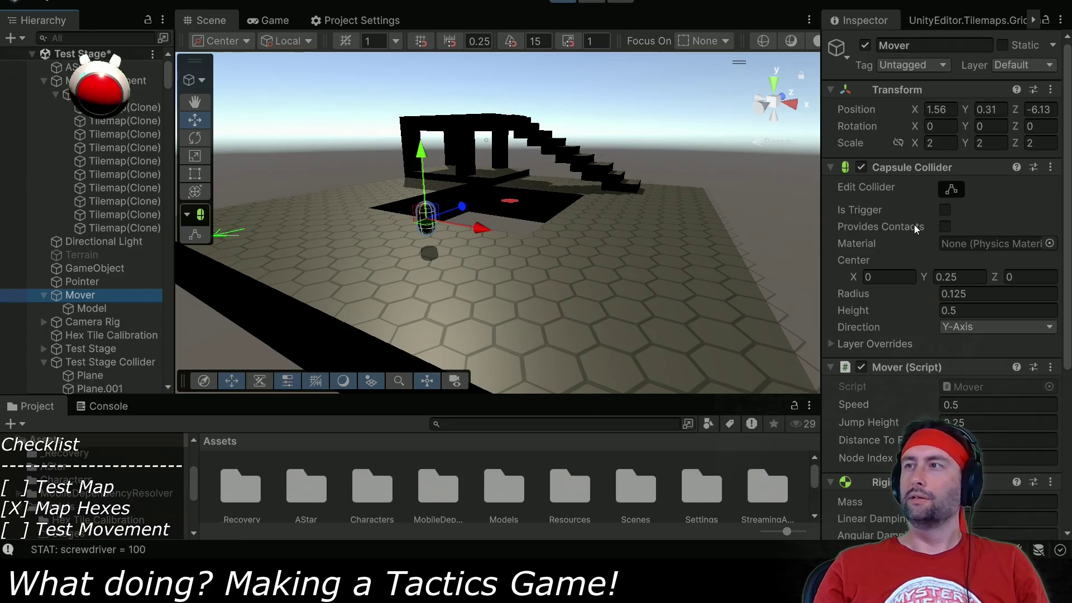
{"action": "scroll", "coordinate": [923, 272], "scroll_direction": "down", "scroll_amount": 2}
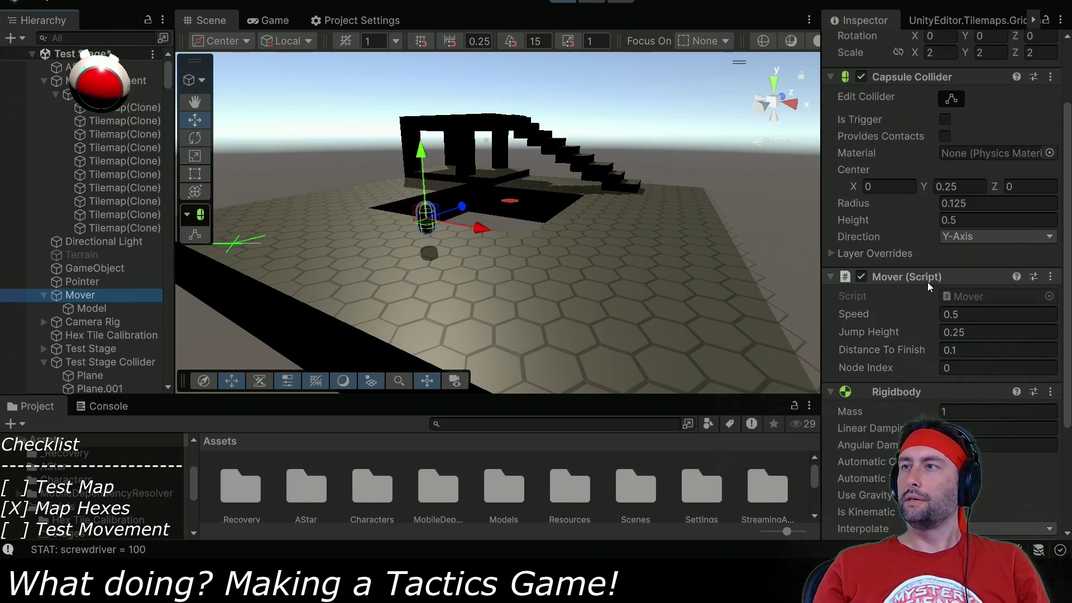
{"action": "scroll", "coordinate": [925, 277], "scroll_direction": "up", "scroll_amount": 1}
{"action": "scroll", "coordinate": [932, 306], "scroll_direction": "down", "scroll_amount": 3}
{"action": "scroll", "coordinate": [925, 385], "scroll_direction": "down", "scroll_amount": 3}
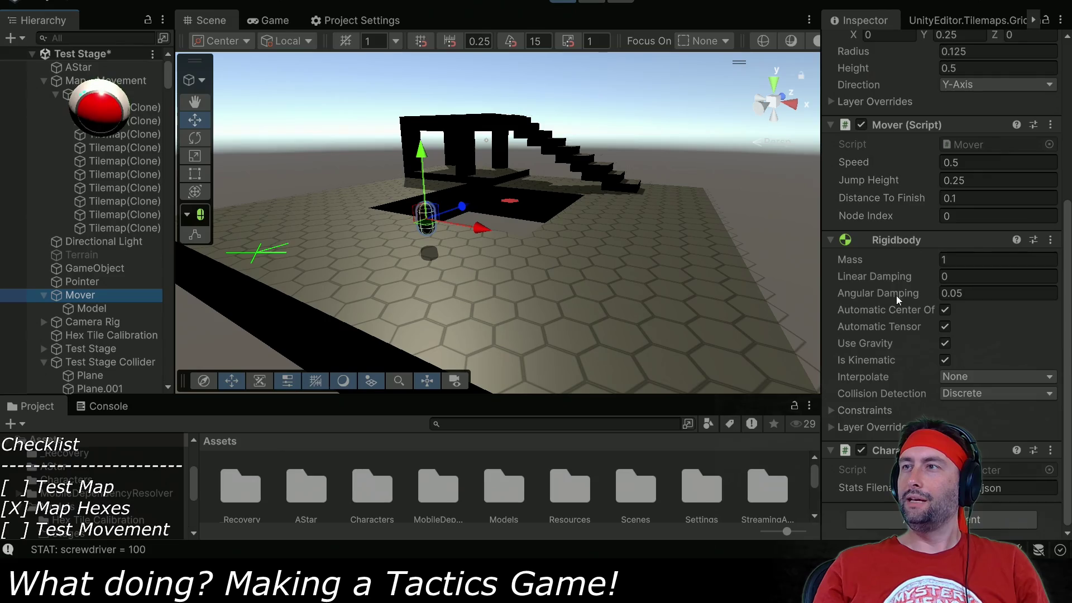
{"action": "left_click", "coordinate": [944, 360]}
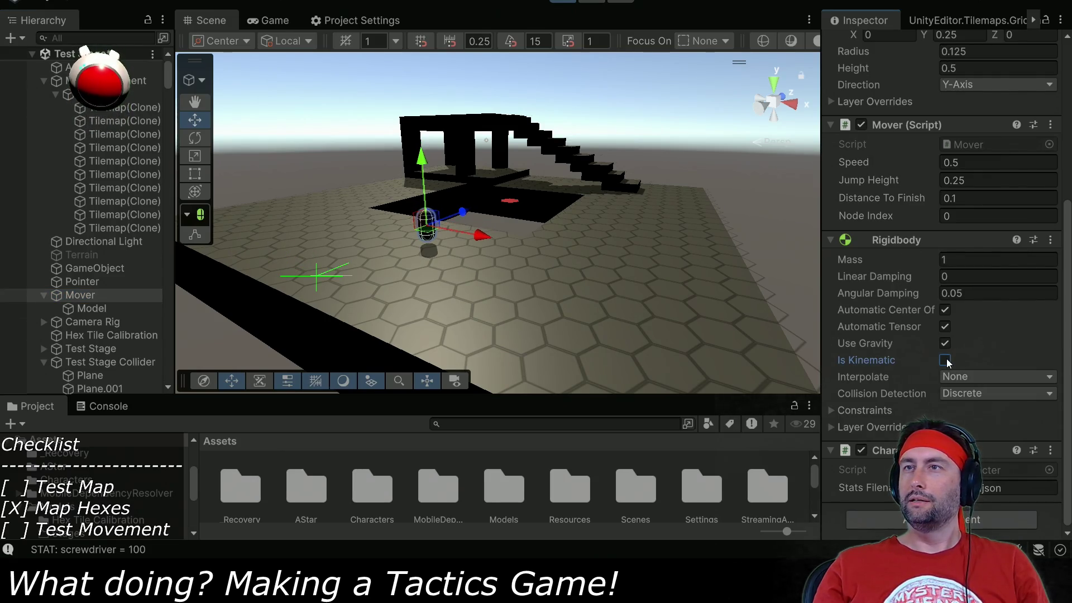
{"action": "scroll", "coordinate": [949, 312], "scroll_direction": "up", "scroll_amount": 10}
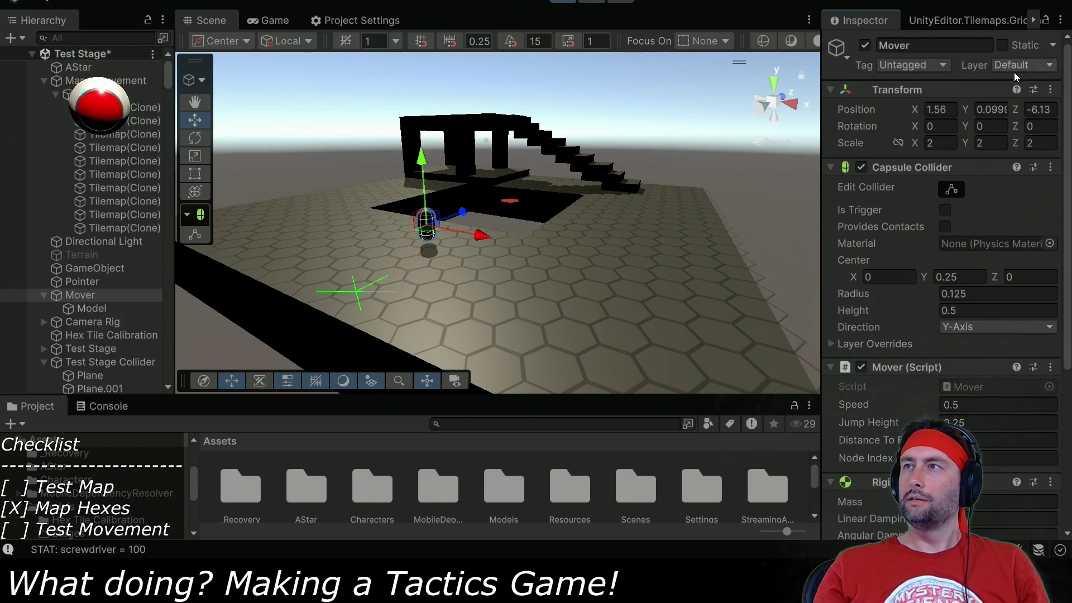
{"action": "scroll", "coordinate": [1013, 72], "scroll_direction": "down", "scroll_amount": 5}
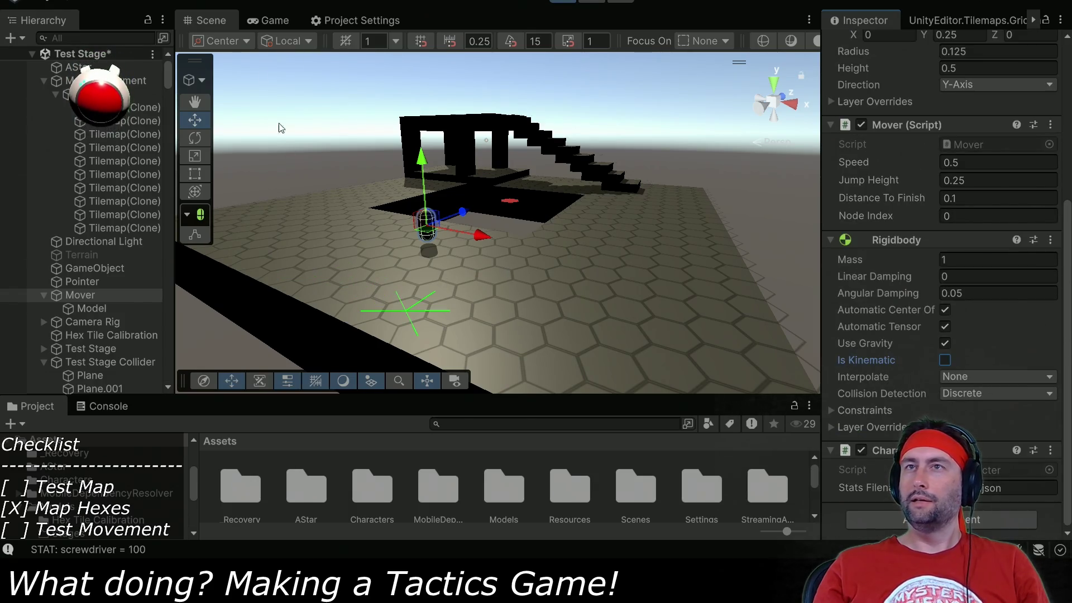
Watch the running Game view, then reopen the Physics 2D layer collision matrix.
{"action": "left_click", "coordinate": [250, 21]}
{"action": "left_click", "coordinate": [211, 20]}
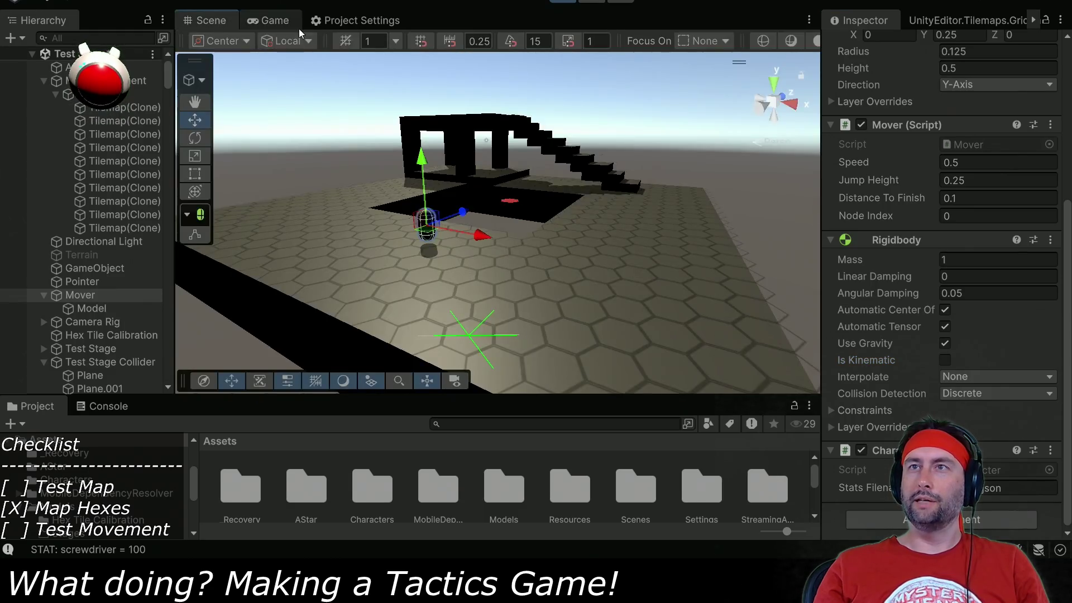
{"action": "left_click", "coordinate": [299, 28]}
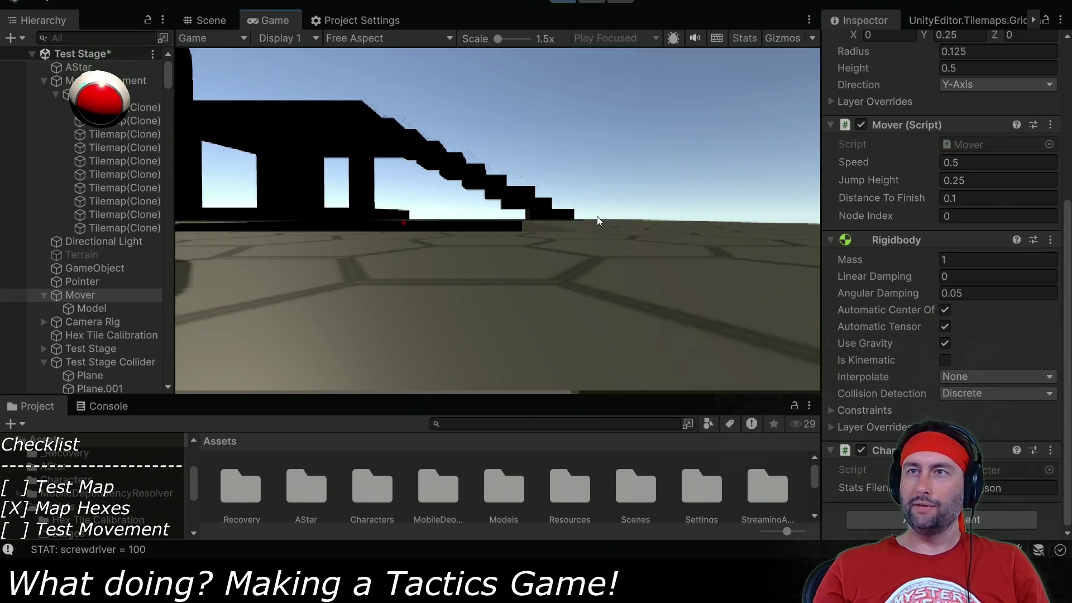
{"action": "left_click", "coordinate": [359, 23]}
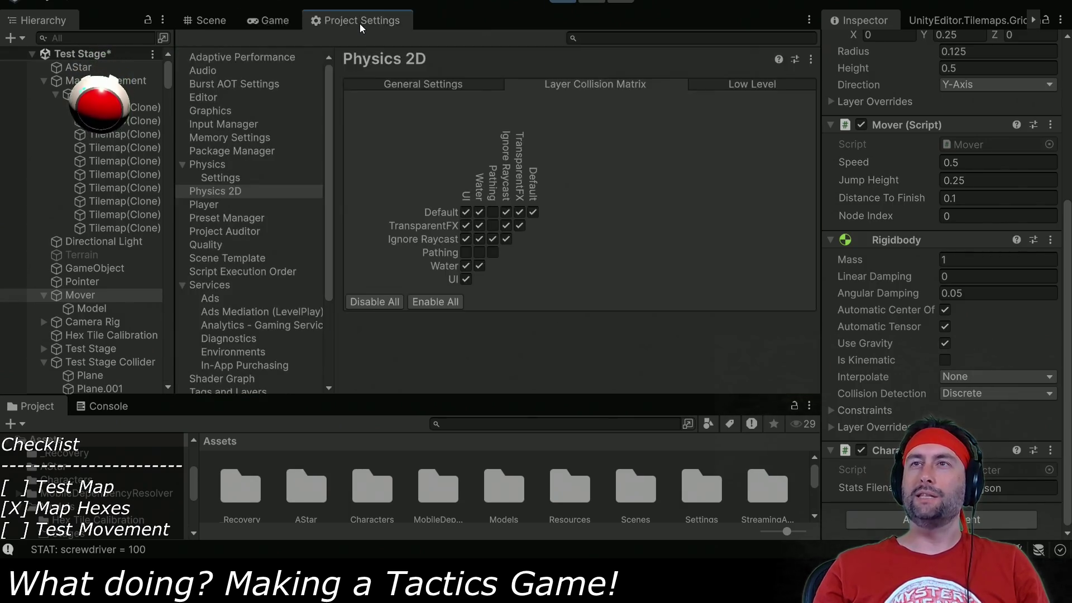
Select the Plane under Test Stage Collider and let Pathing collide with Water in 2D physics.
{"action": "scroll", "coordinate": [112, 354], "scroll_direction": "down", "scroll_amount": 4}
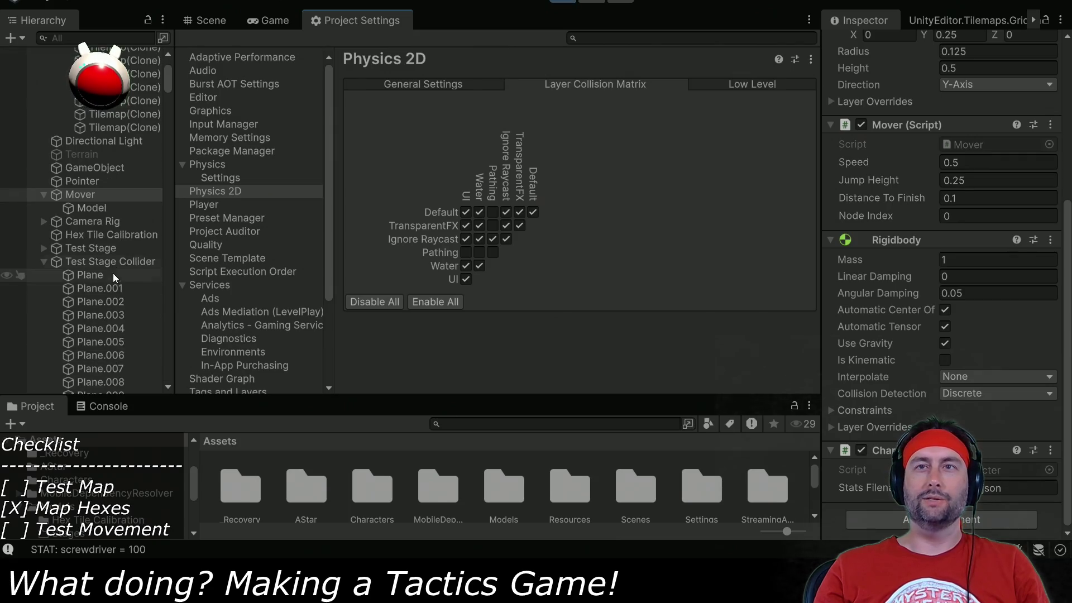
{"action": "left_click", "coordinate": [112, 273]}
{"action": "scroll", "coordinate": [1039, 75], "scroll_direction": "up", "scroll_amount": 10}
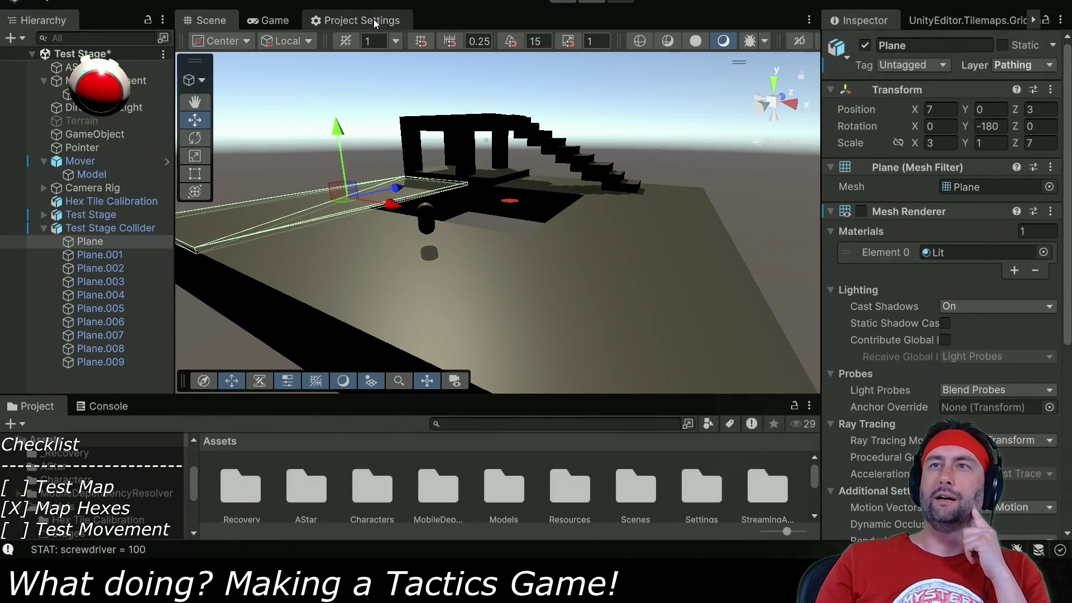
{"action": "left_click", "coordinate": [361, 20]}
{"action": "left_click", "coordinate": [479, 252]}
In the 3D Physics collision matrix, untick Pathing/Default, then start Play mode.
{"action": "left_click", "coordinate": [226, 166]}
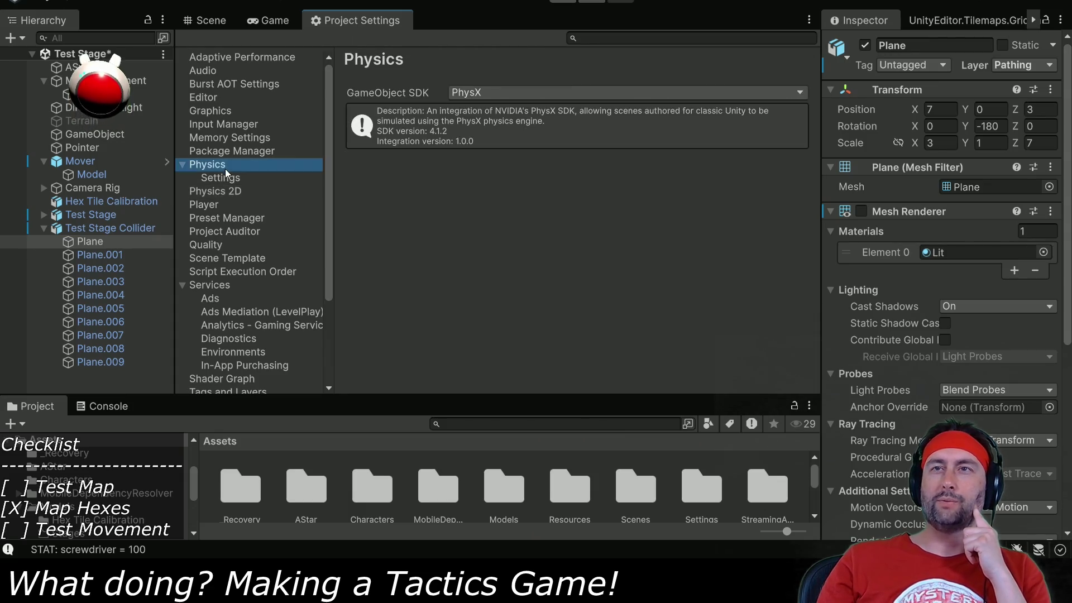
{"action": "left_click", "coordinate": [481, 95]}
{"action": "left_click", "coordinate": [474, 117]}
{"action": "left_click", "coordinate": [217, 179]}
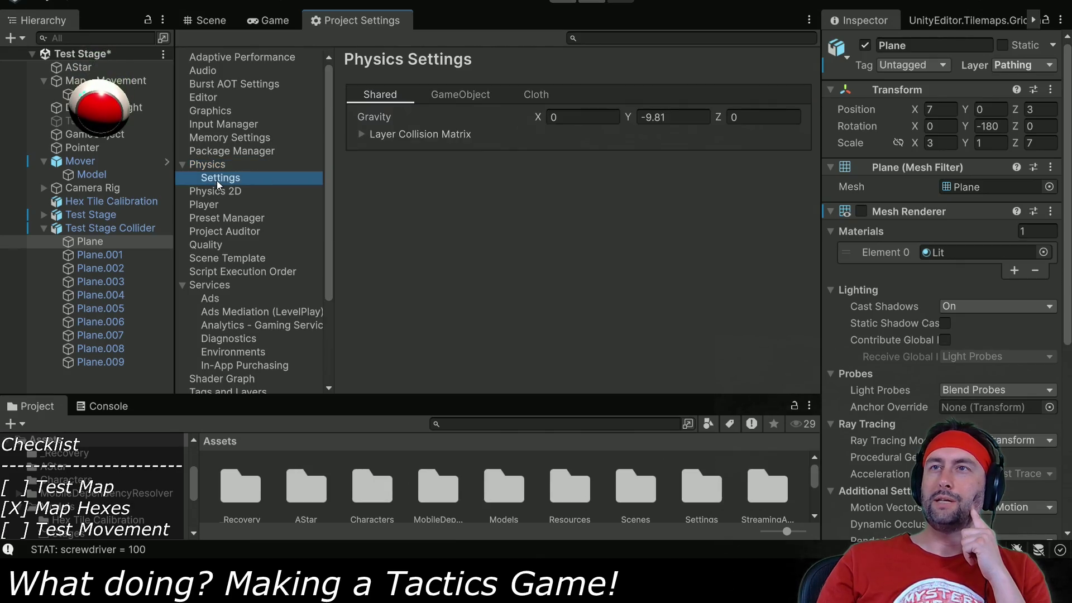
{"action": "left_click", "coordinate": [361, 135]}
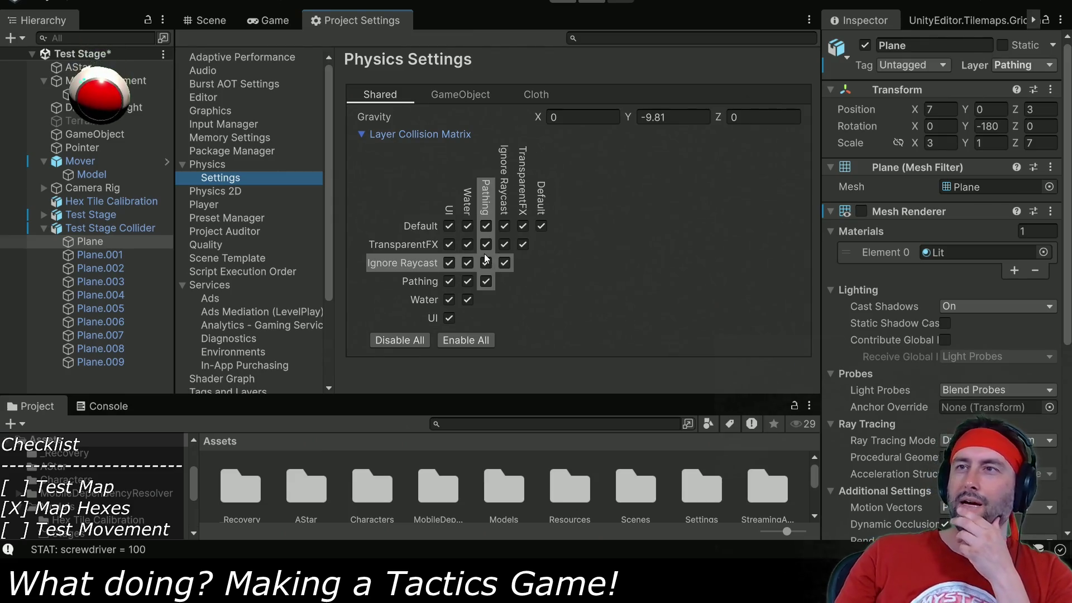
{"action": "left_click", "coordinate": [485, 225]}
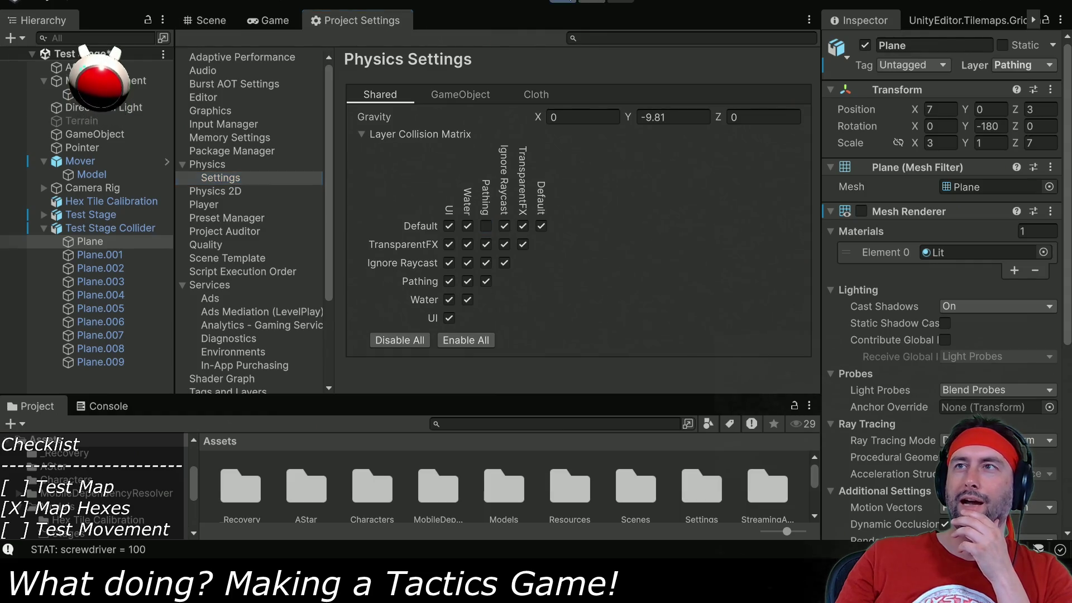
{"action": "left_click", "coordinate": [569, 4]}
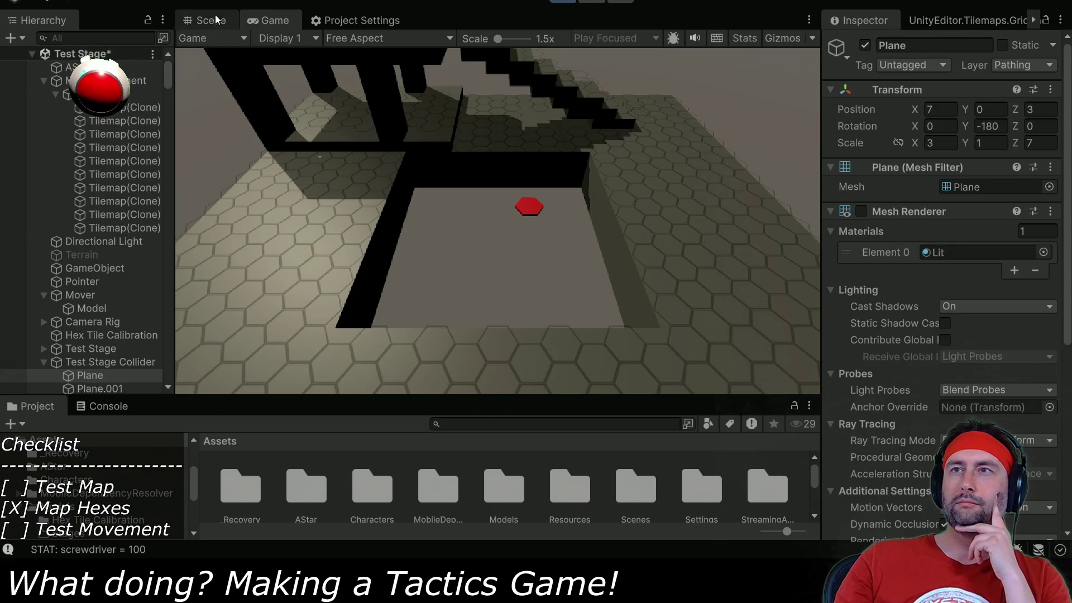
During play, tick Is Kinematic on the Mover's Rigidbody in the Scene view, then stop the game.
{"action": "left_click", "coordinate": [216, 20]}
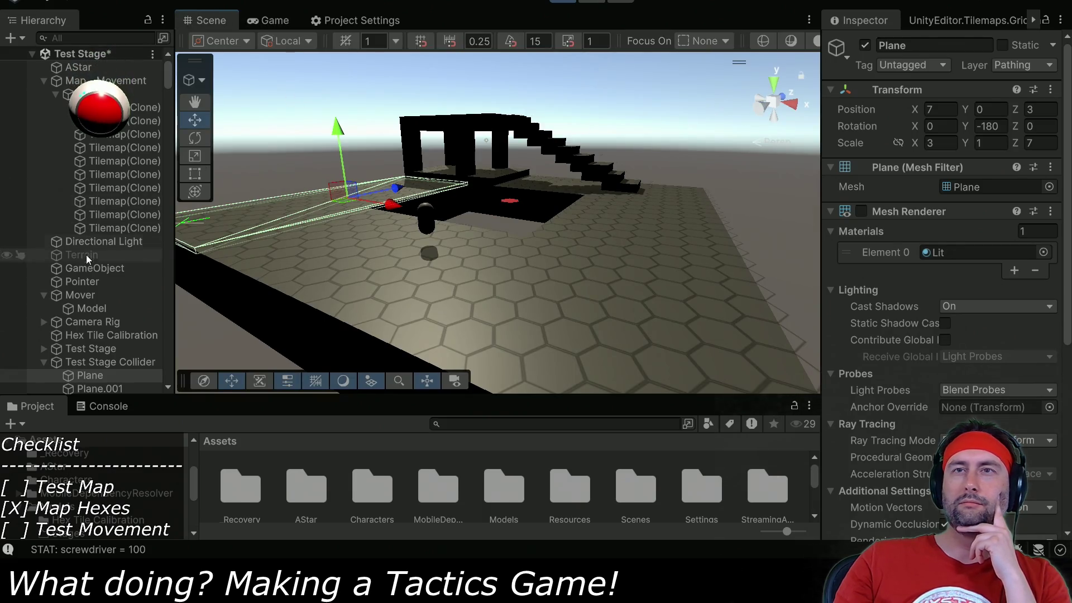
{"action": "left_click", "coordinate": [80, 295]}
{"action": "scroll", "coordinate": [953, 396], "scroll_direction": "down", "scroll_amount": 3}
{"action": "scroll", "coordinate": [953, 393], "scroll_direction": "down", "scroll_amount": 3}
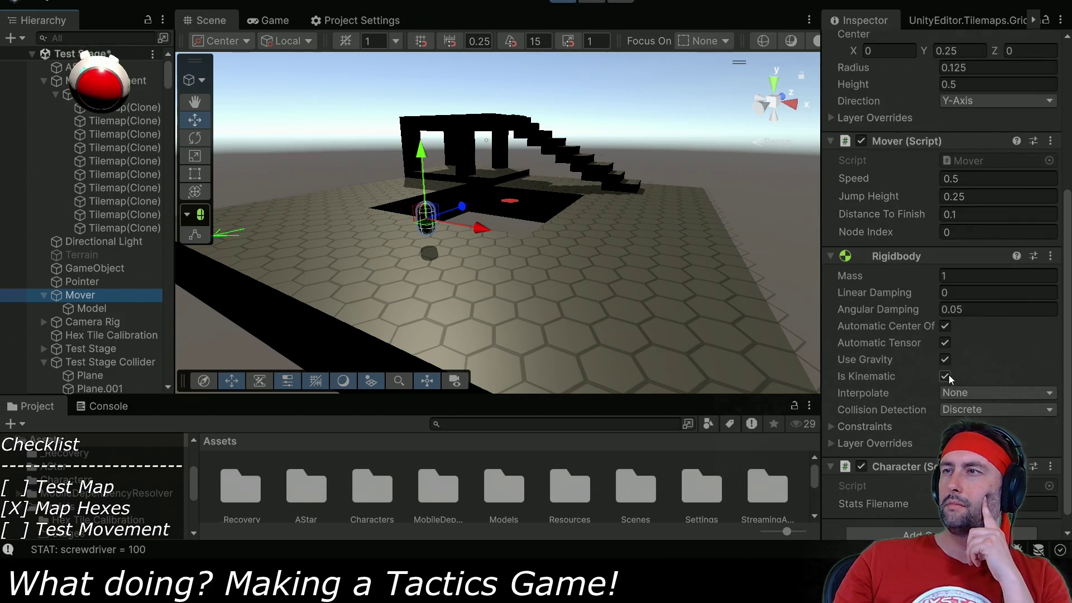
{"action": "left_click", "coordinate": [944, 376]}
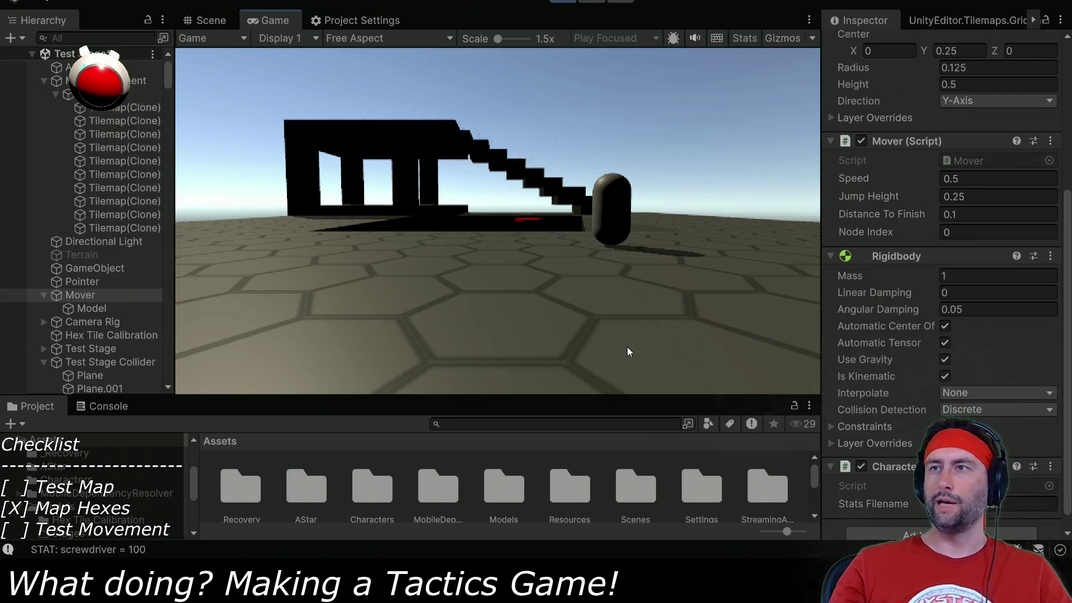
{"action": "left_click", "coordinate": [551, 6]}
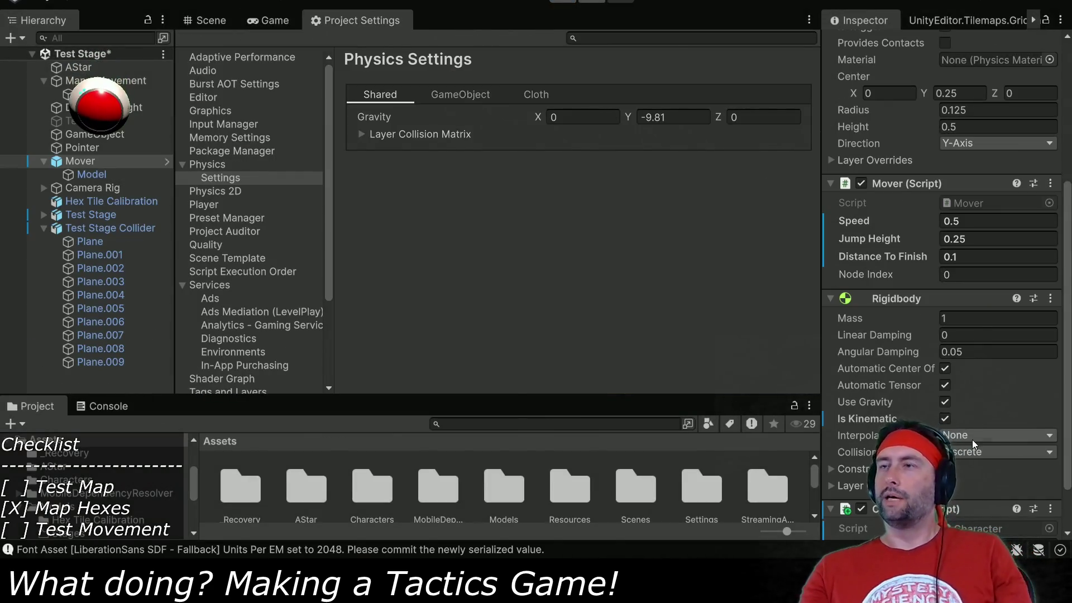
Untick Pathing/UI in the 3D Layer Collision Matrix, save the scene with Ctrl+S, and play again.
{"action": "left_click", "coordinate": [383, 134]}
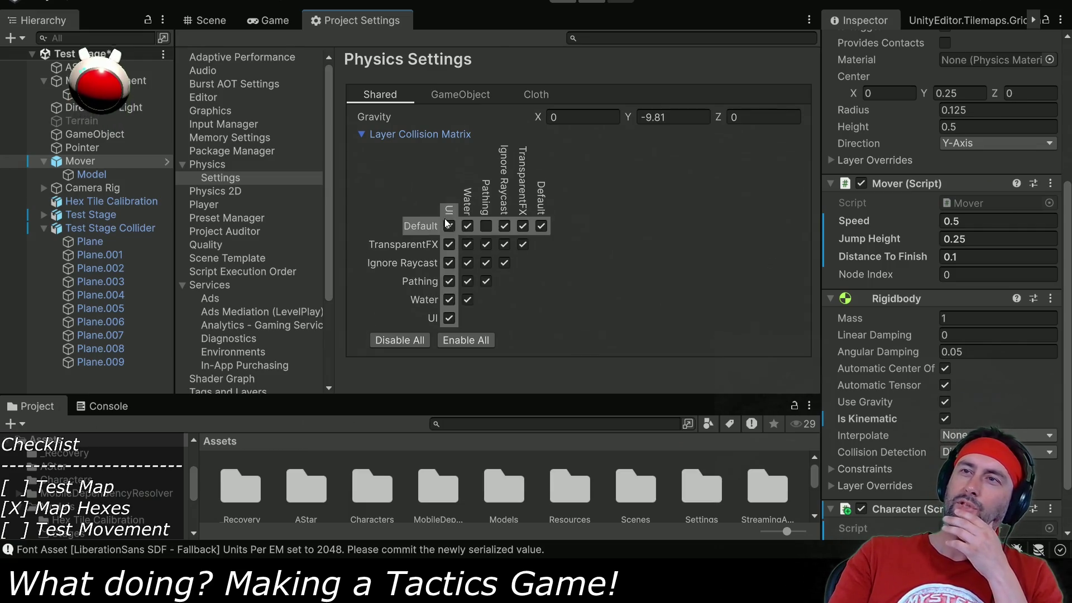
{"action": "left_click", "coordinate": [449, 281]}
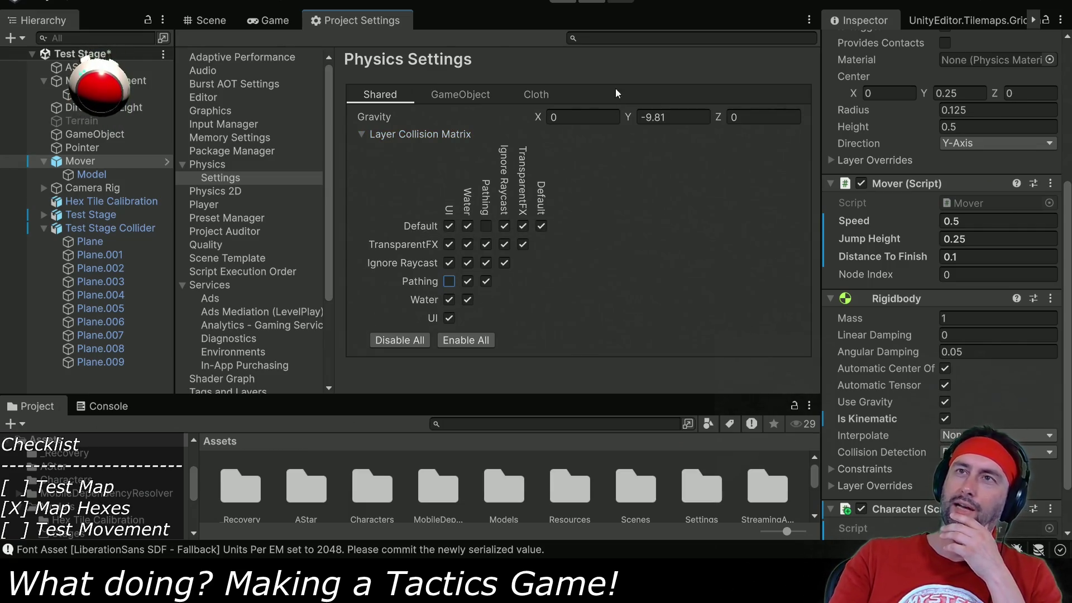
{"action": "key", "text": "ctrl+s"}
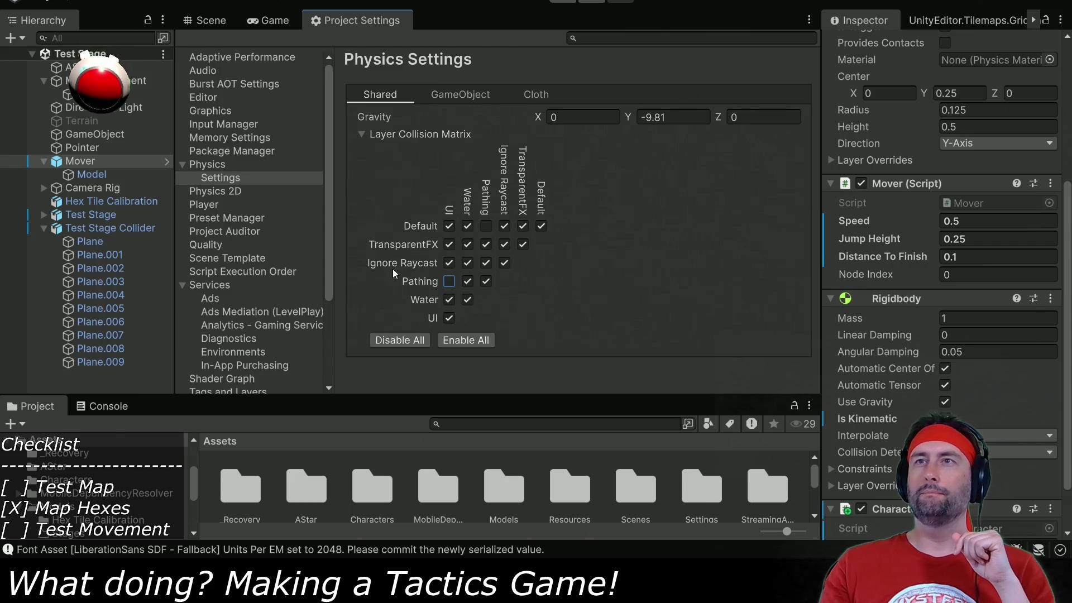
{"action": "left_click", "coordinate": [561, 0]}
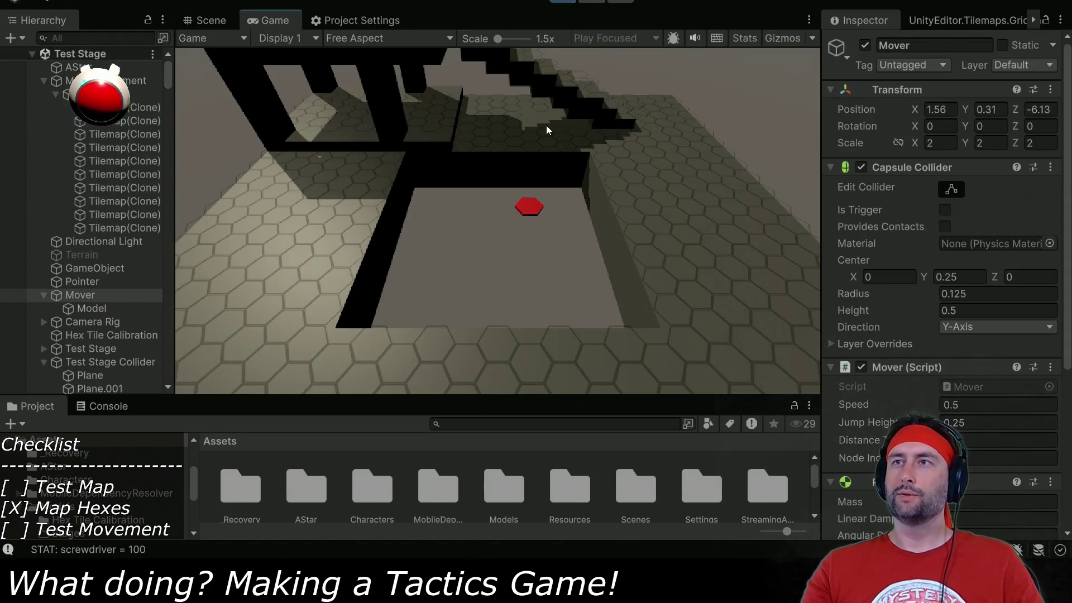
Inspect the first Tilemap(Clone) in the Scene view during play, then exit Play mode with Ctrl+P.
{"action": "left_click", "coordinate": [209, 19]}
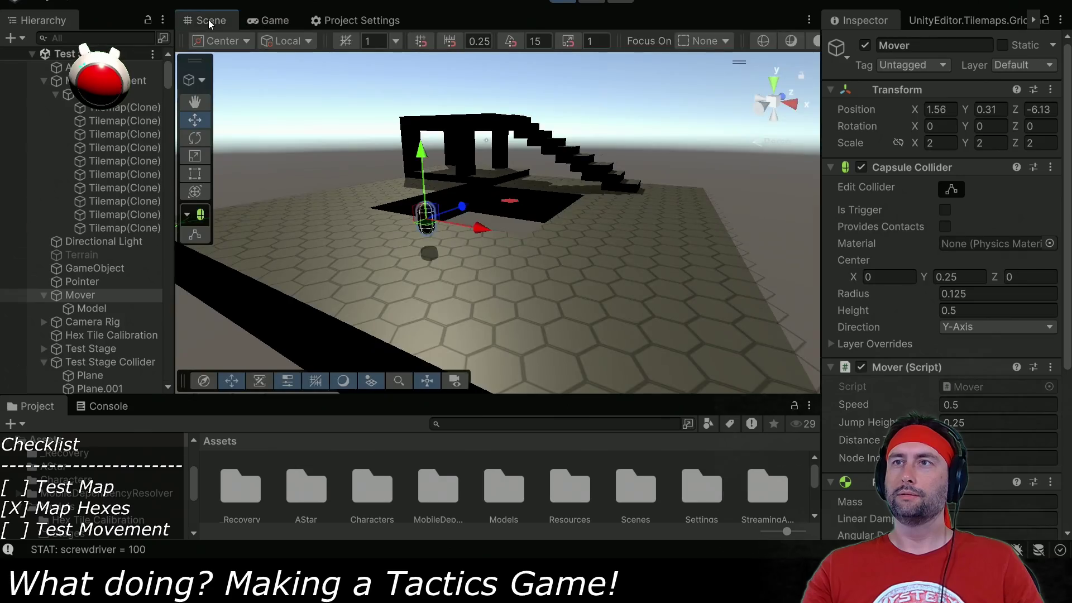
{"action": "left_click", "coordinate": [258, 20]}
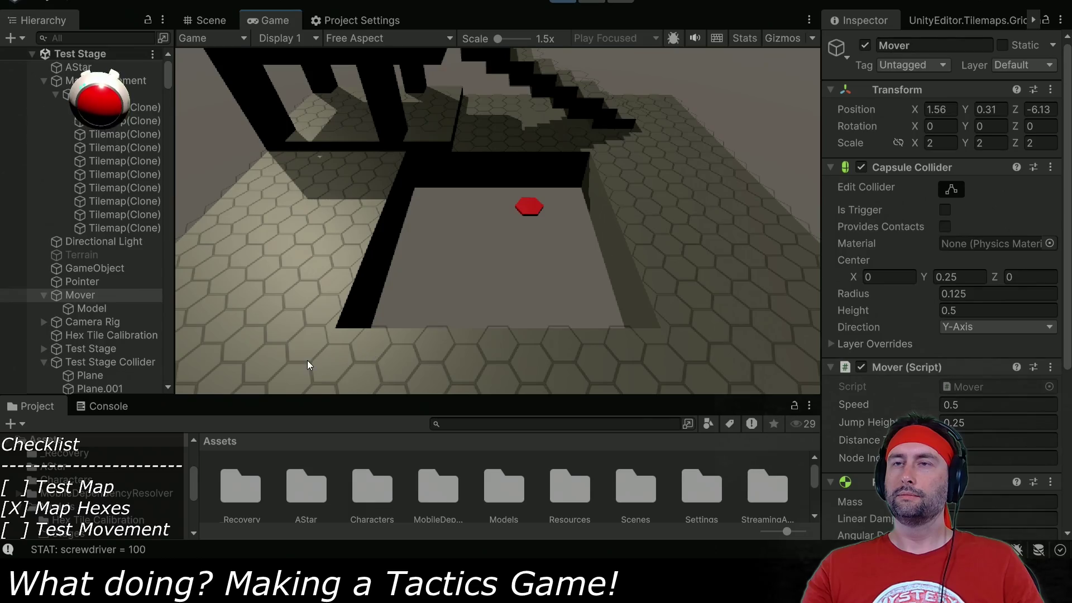
{"action": "left_click", "coordinate": [216, 21]}
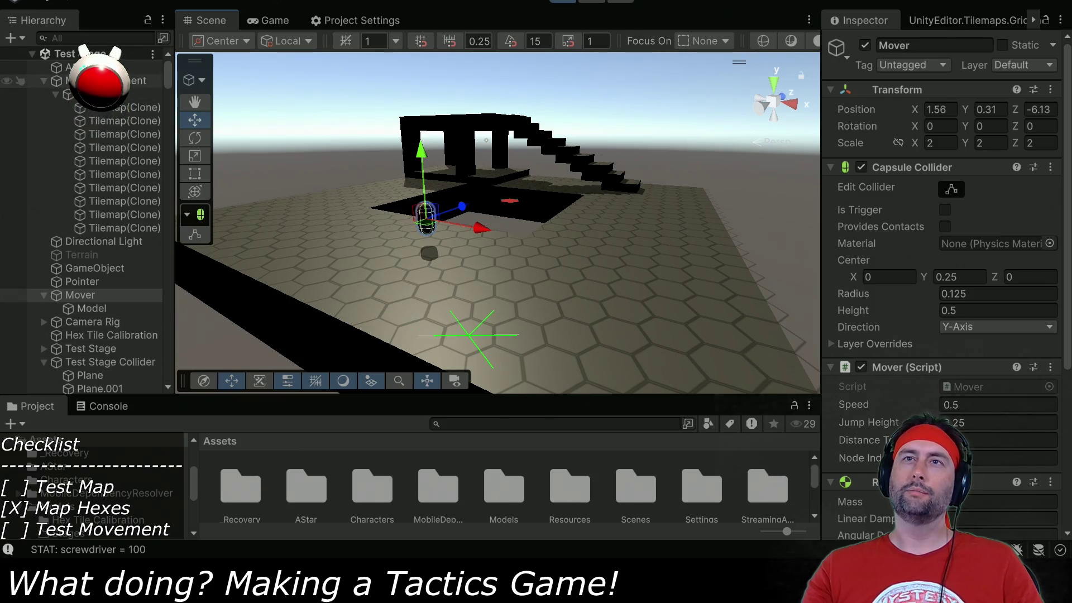
{"action": "left_click", "coordinate": [117, 108]}
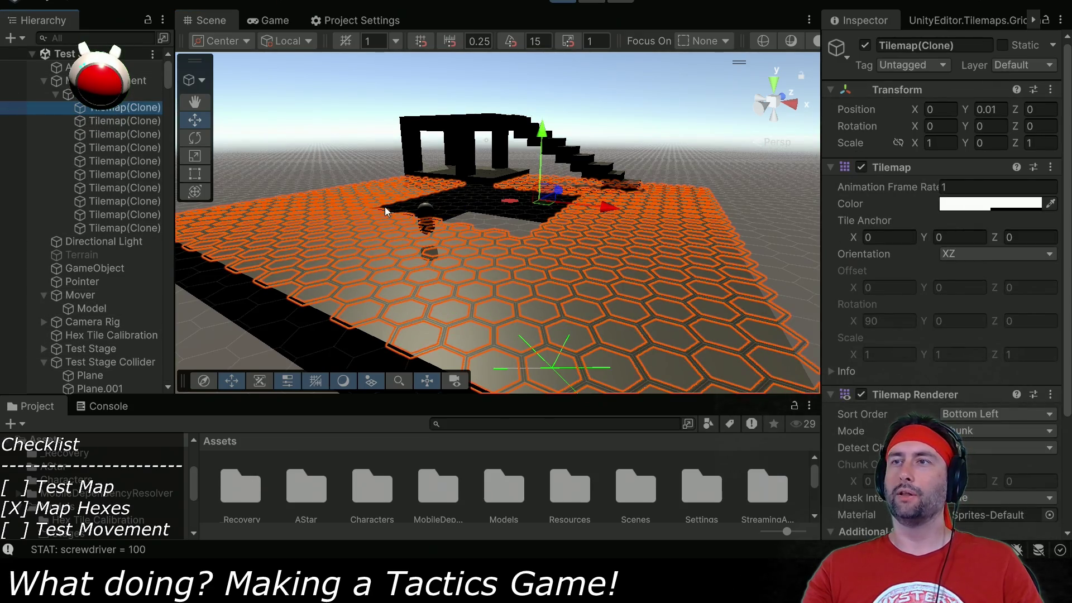
{"action": "left_click", "coordinate": [262, 22]}
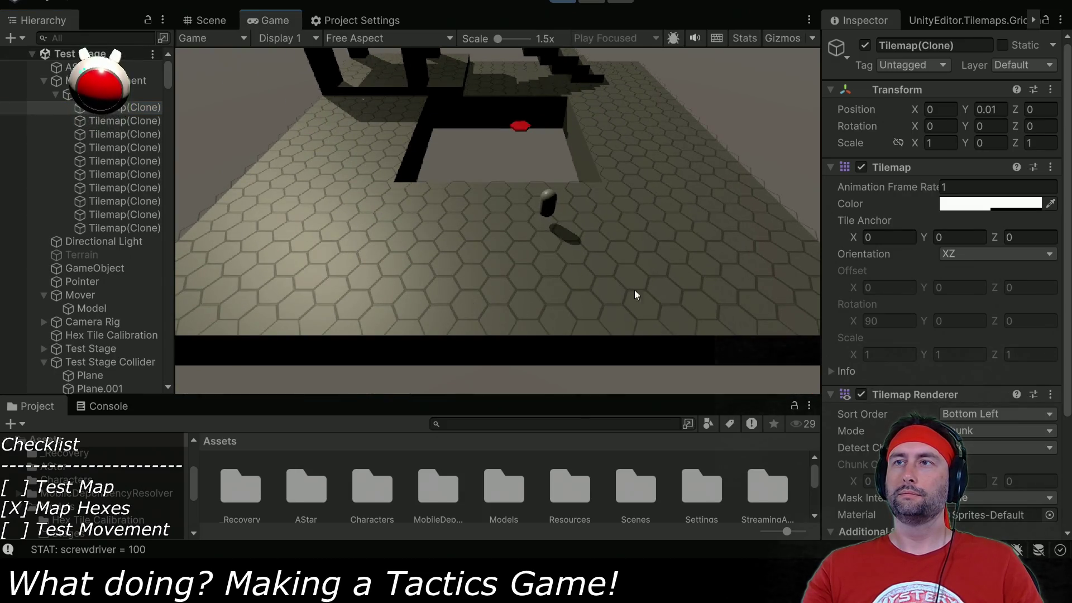
{"action": "key", "text": "ctrl+1"}
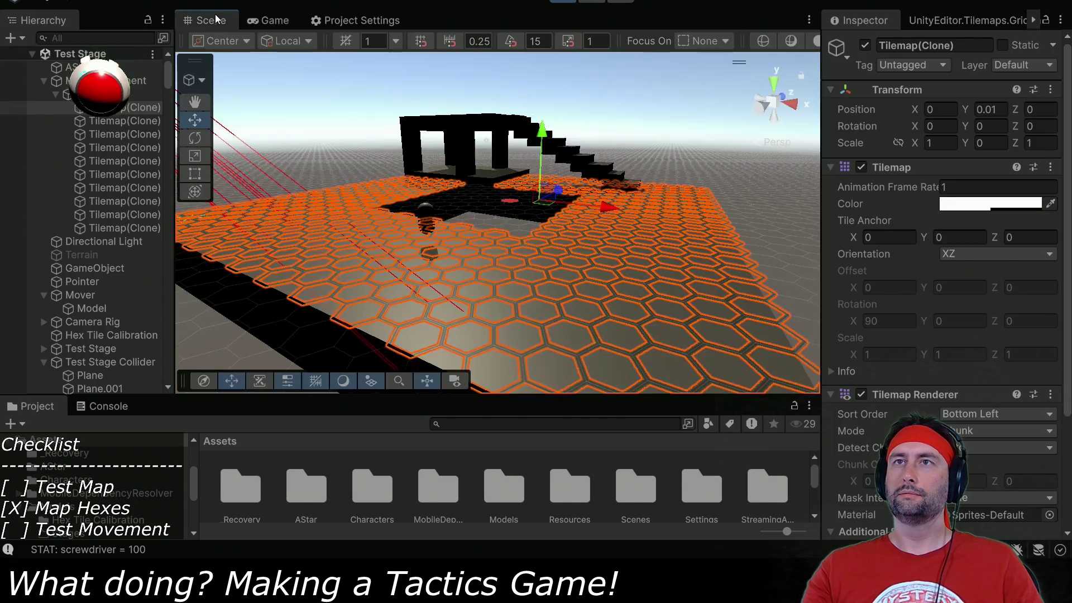
{"action": "mouse_move", "coordinate": [353, 246]}
{"action": "left_mouse_down"}
{"action": "mouse_move", "coordinate": [422, 220]}
{"action": "mouse_move", "coordinate": [406, 291]}
{"action": "left_mouse_up"}
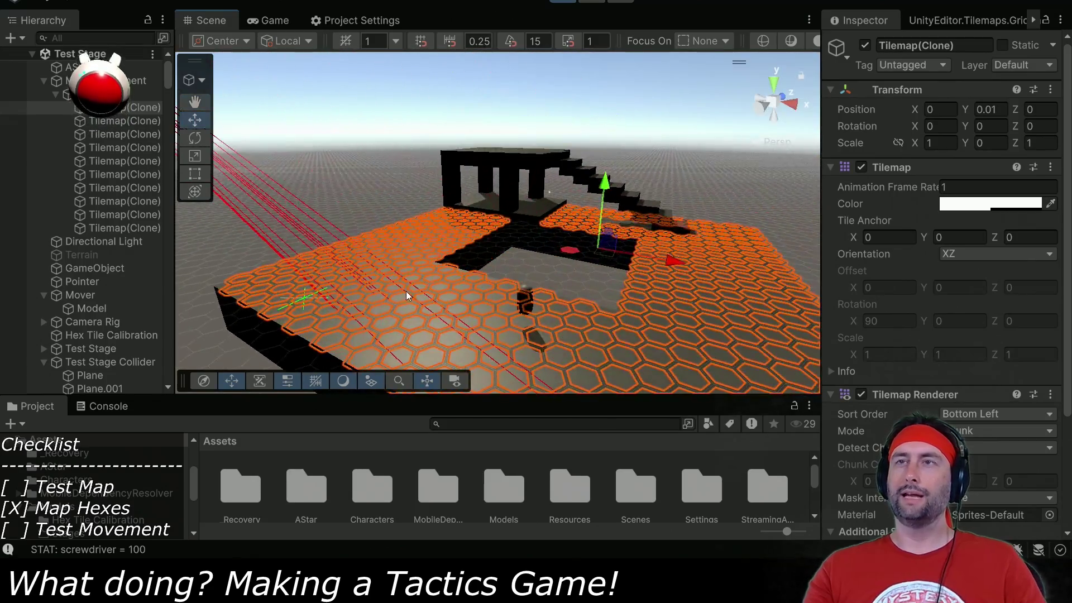
{"action": "key", "text": "ctrl+p"}
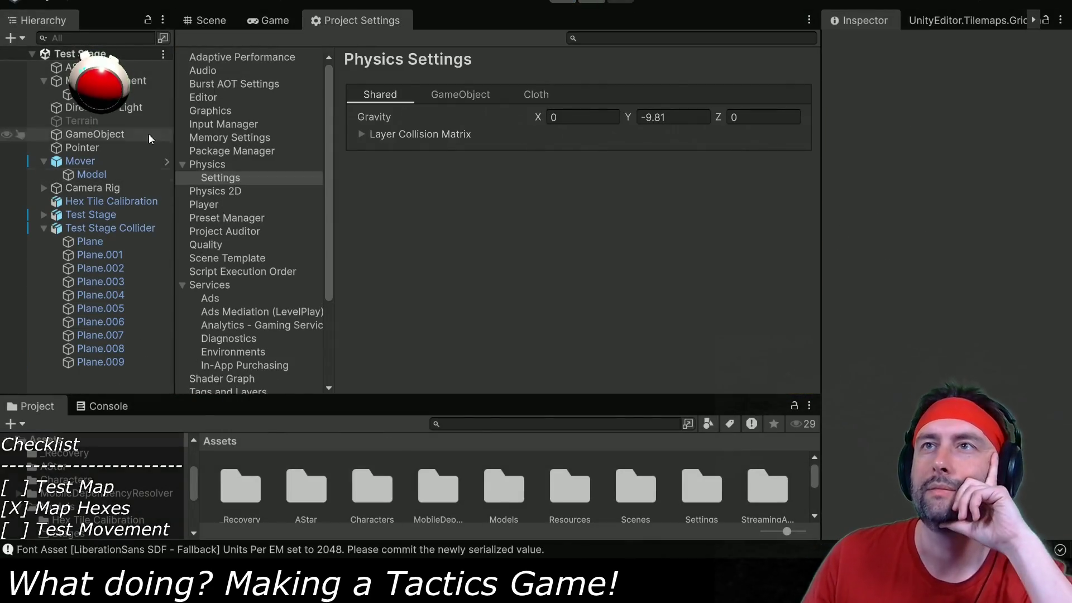
Review Pathing's rows in the 3D Layer Collision Matrix, then go back to the Scene view.
{"action": "left_click", "coordinate": [404, 134]}
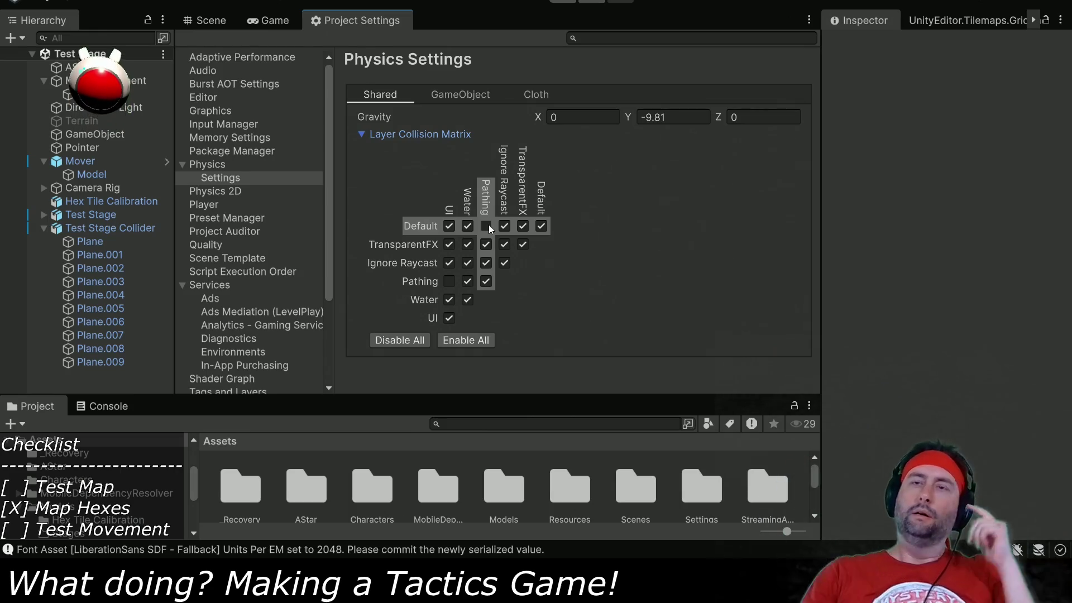
{"action": "left_click", "coordinate": [211, 20]}
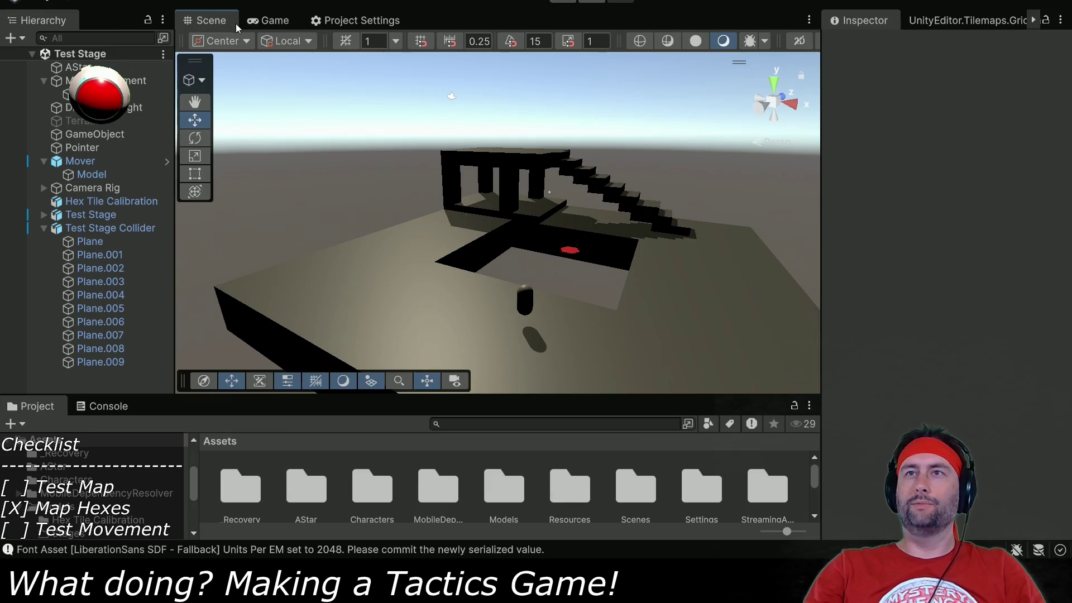
Put Ground Floor East through Ground Floor West under Test Stage on the Default layer.
{"action": "left_click", "coordinate": [43, 214]}
{"action": "left_click", "coordinate": [119, 228]}
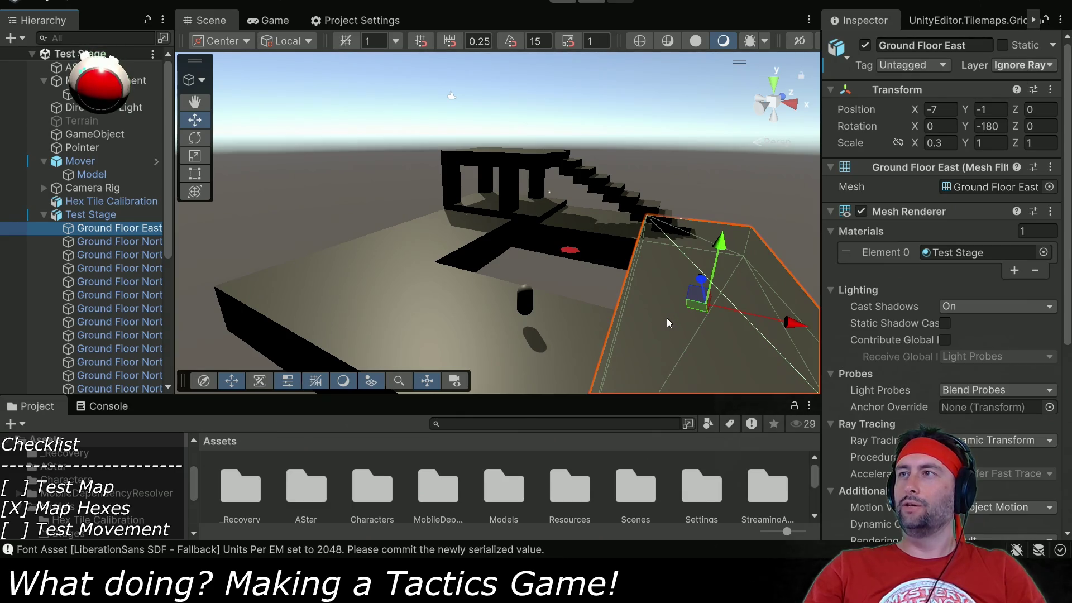
{"action": "scroll", "coordinate": [104, 291], "scroll_direction": "down", "scroll_amount": 5}
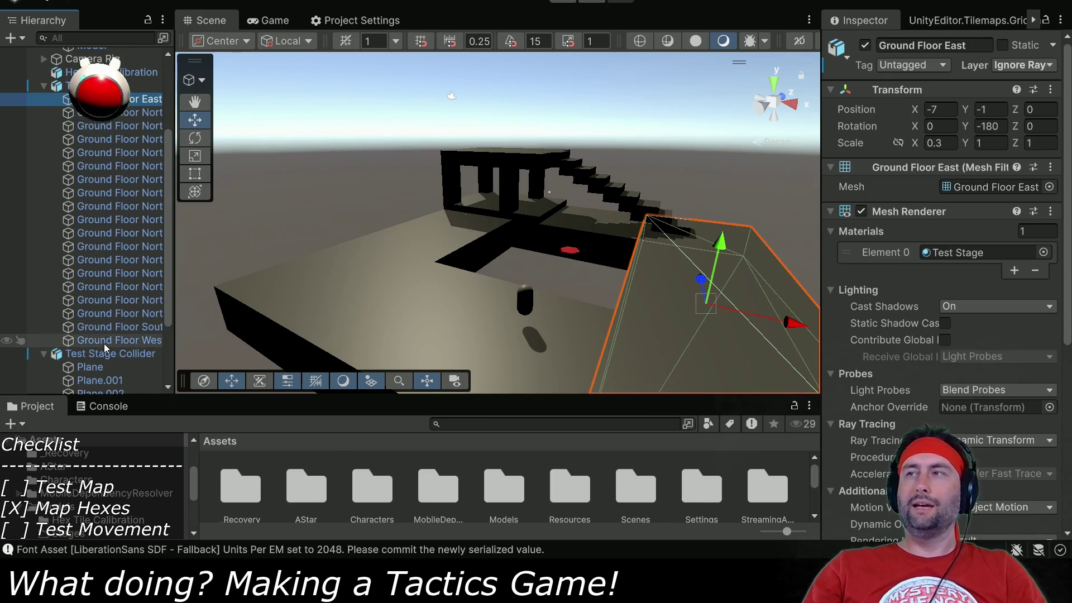
{"action": "left_click", "coordinate": [103, 342], "text": "shift"}
{"action": "left_click", "coordinate": [1024, 65]}
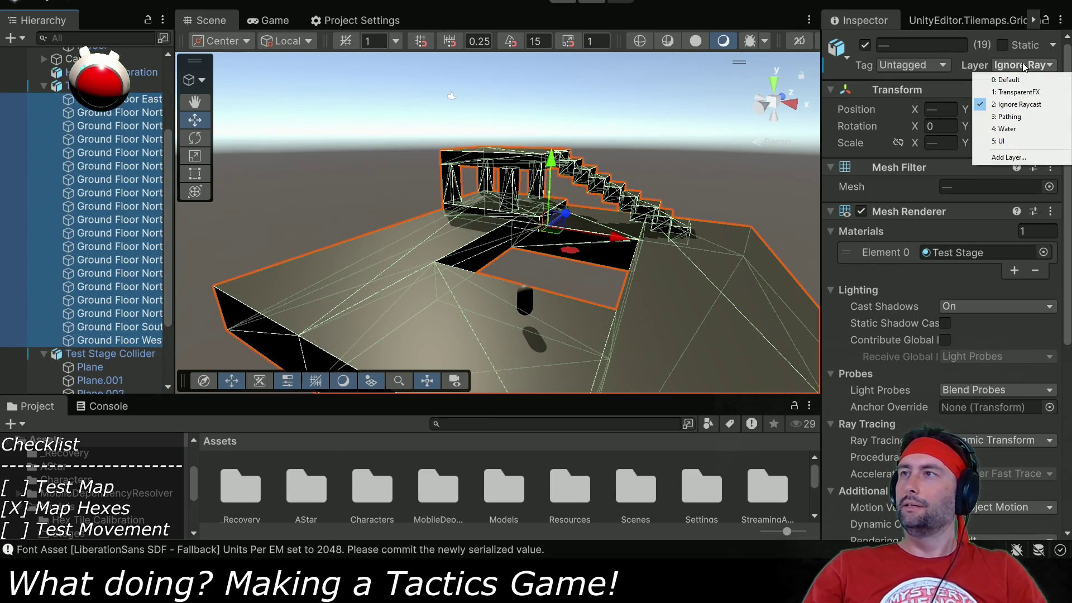
{"action": "left_click", "coordinate": [1026, 79]}
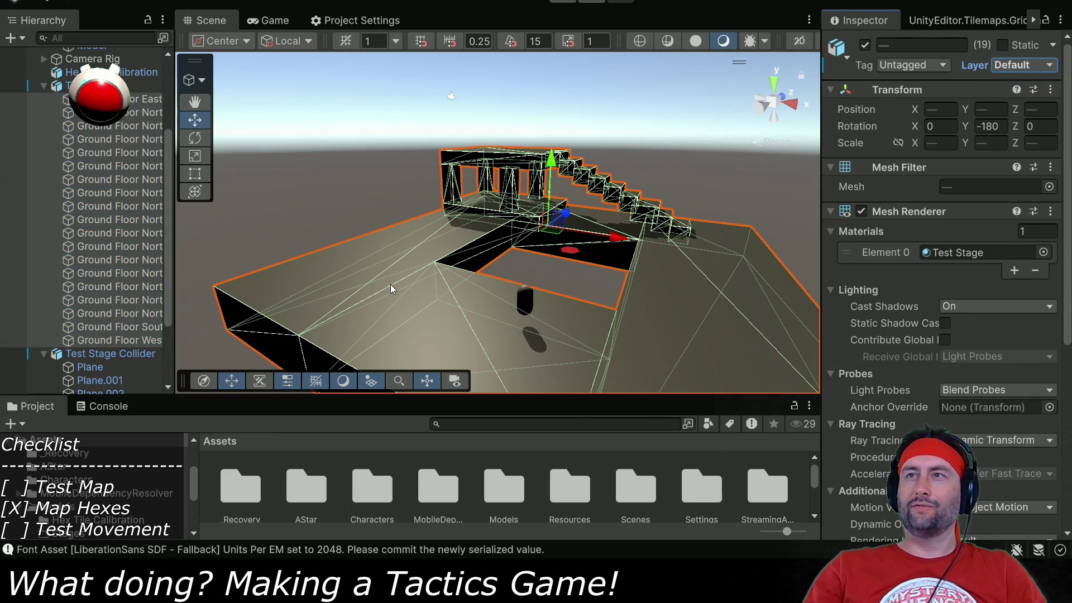
Select Plane through Plane.009 under Test Stage Collider, then Alt+Tab to VS Code.
{"action": "left_click", "coordinate": [43, 86]}
{"action": "left_click", "coordinate": [95, 241]}
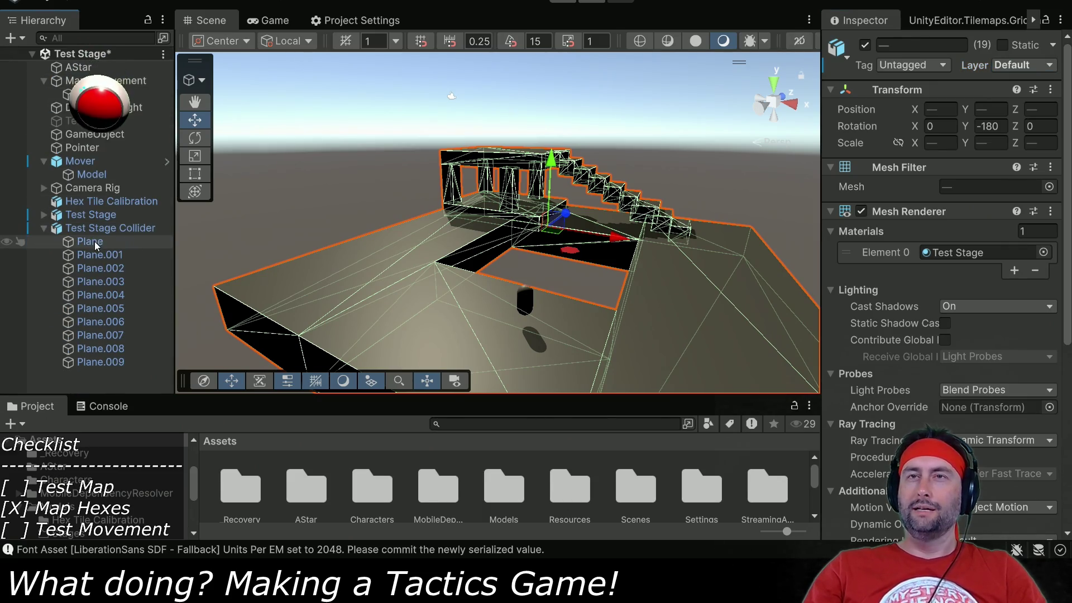
{"action": "left_click", "coordinate": [103, 360], "text": "shift"}
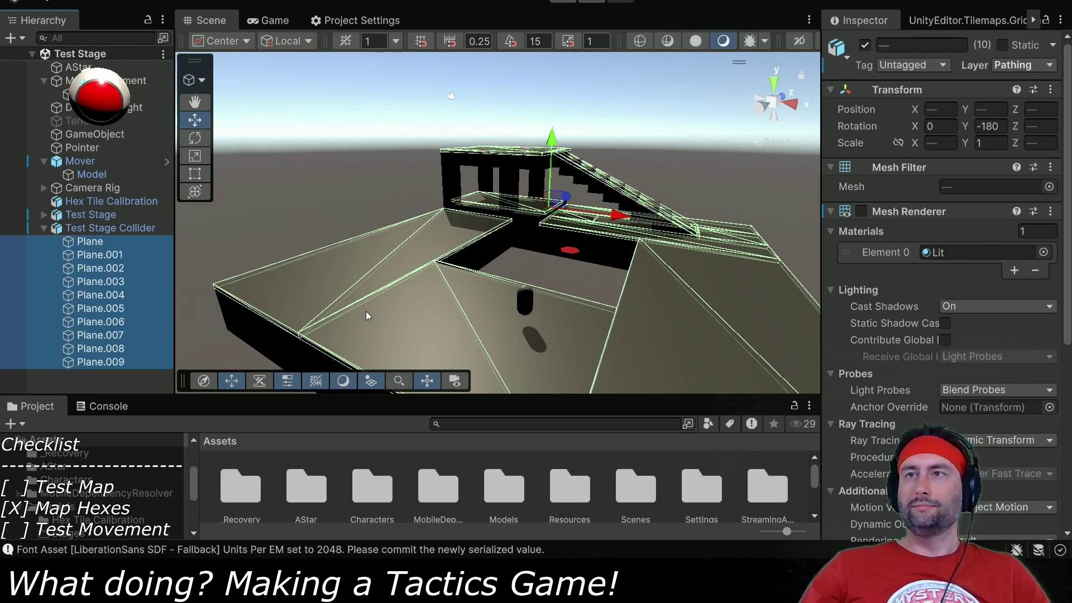
{"action": "key", "text": "alt+Tab"}
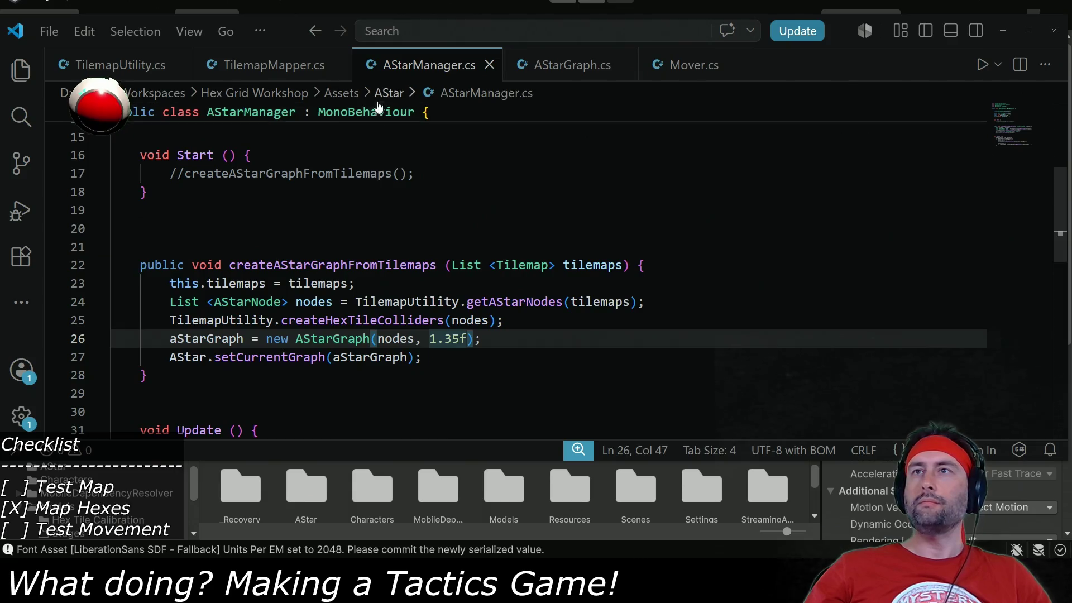
In TilemapMapper.cs, cut out a misplaced LayerMask declaration above seekSurface.
{"action": "left_click", "coordinate": [268, 65]}
{"action": "scroll", "coordinate": [407, 309], "scroll_direction": "down", "scroll_amount": 12}
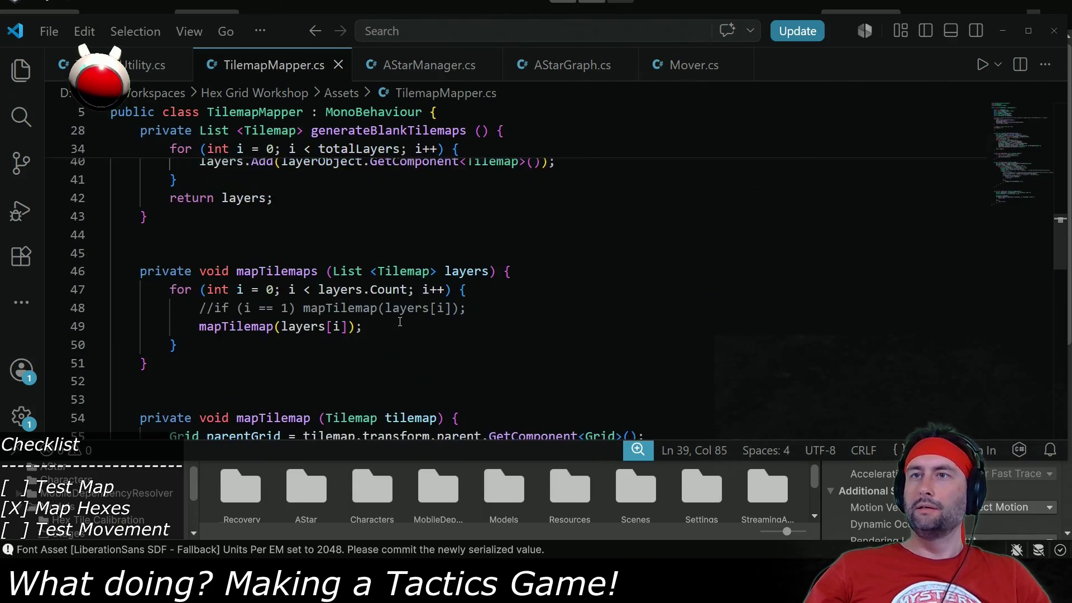
{"action": "scroll", "coordinate": [399, 328], "scroll_direction": "down", "scroll_amount": 5}
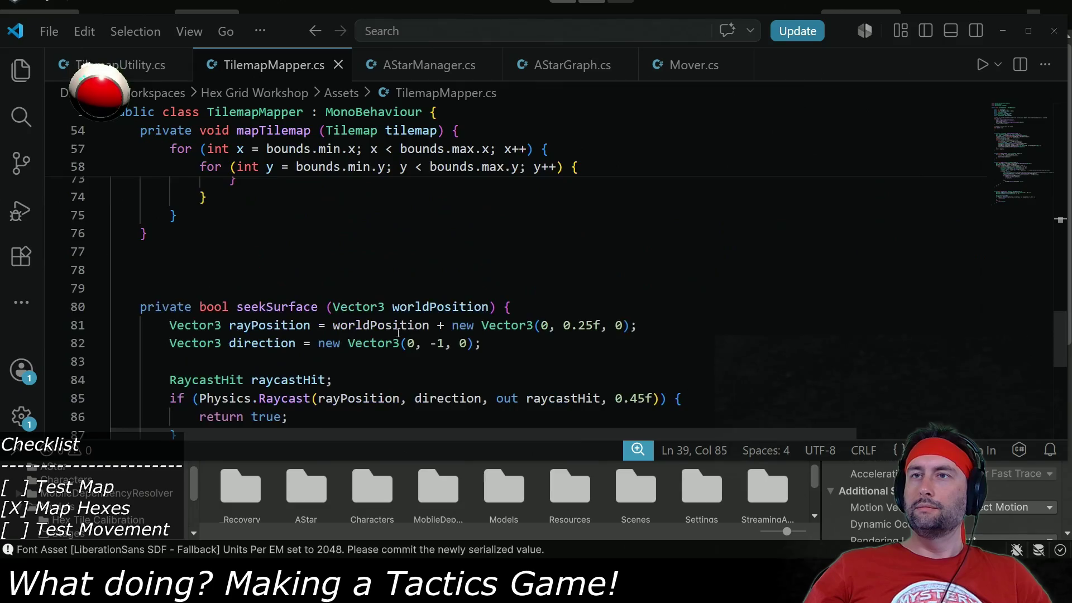
{"action": "left_click", "coordinate": [654, 288]}
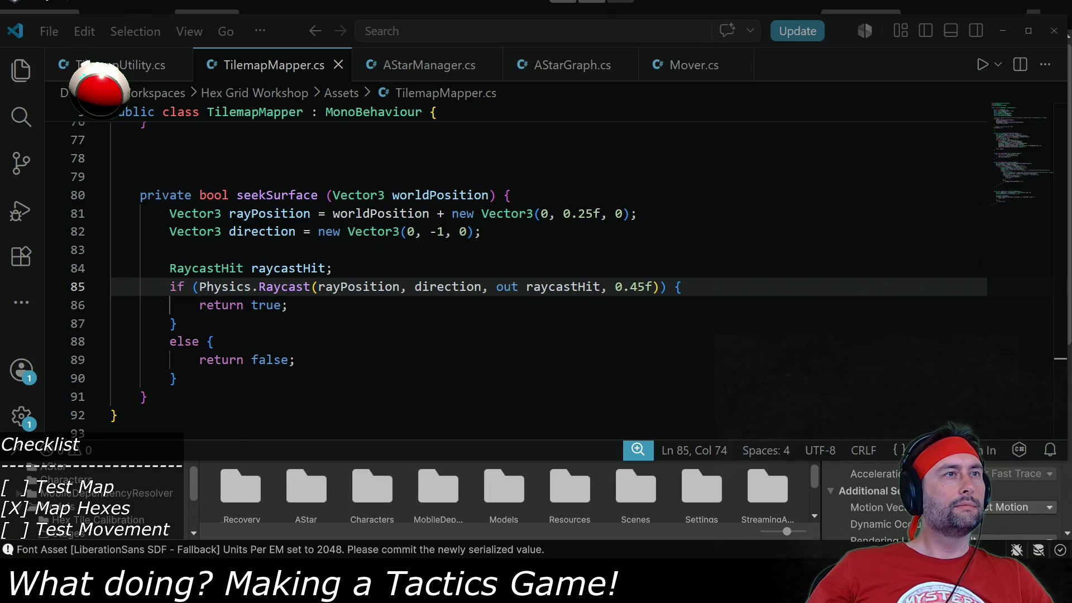
{"action": "left_click", "coordinate": [203, 176]}
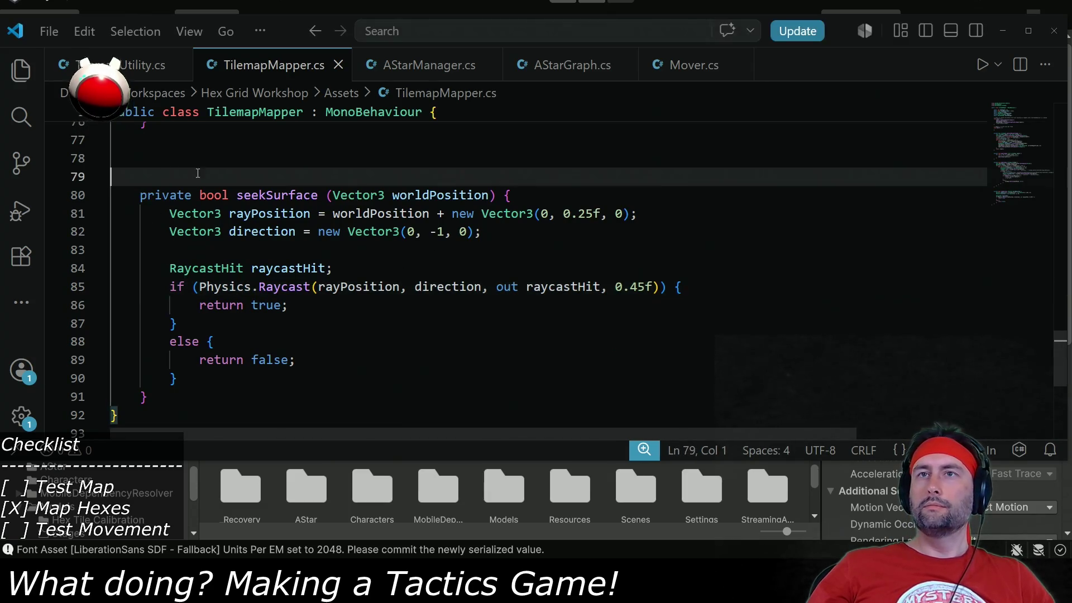
{"action": "scroll", "coordinate": [204, 174], "scroll_direction": "up", "scroll_amount": 1}
{"action": "type", "text": "LayerMask layerMask;"}
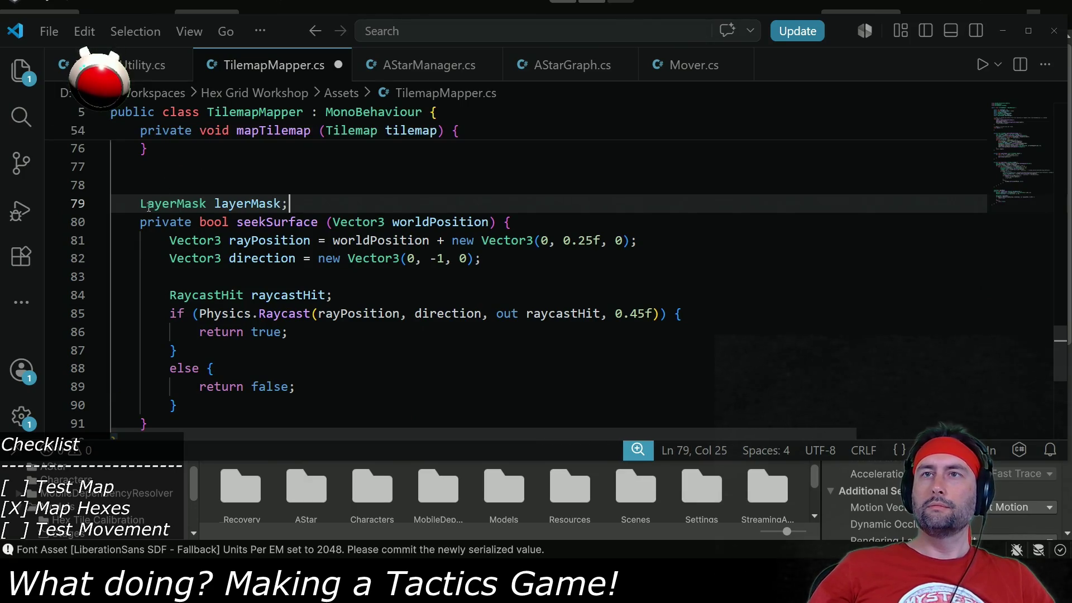
{"action": "left_click_drag", "start_coordinate": [141, 204], "coordinate": [353, 195]}
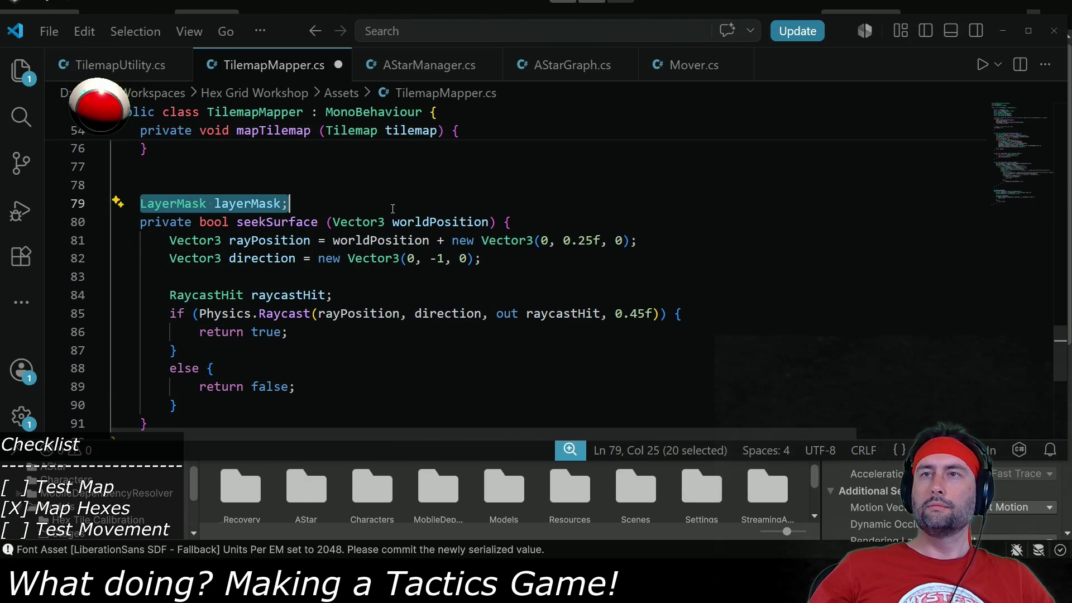
{"action": "scroll", "coordinate": [393, 208], "scroll_direction": "up", "scroll_amount": 2}
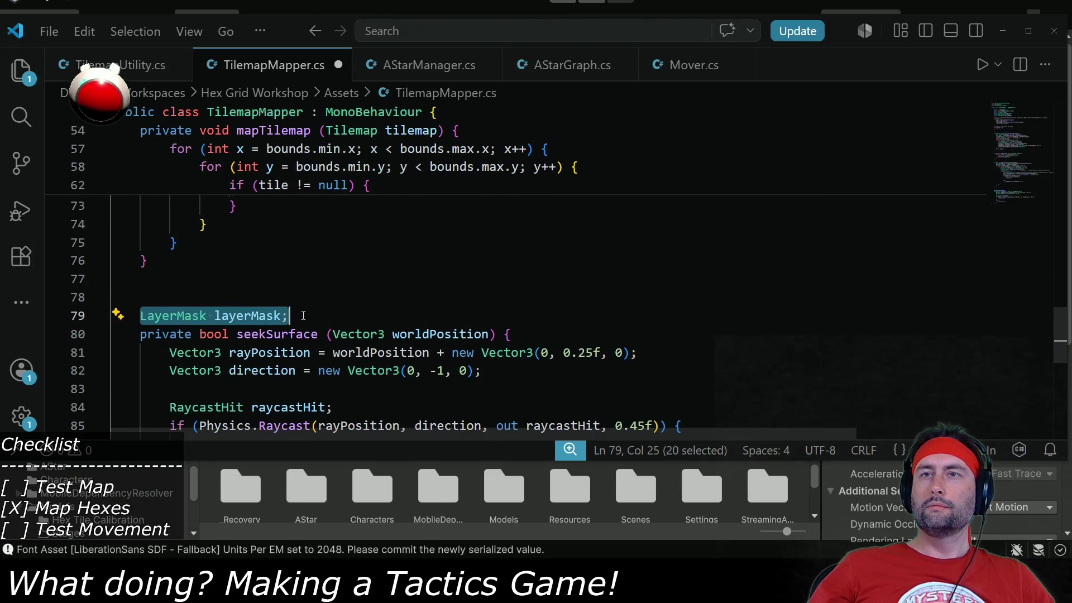
{"action": "key", "text": "ctrl+x"}
{"action": "scroll", "coordinate": [307, 321], "scroll_direction": "up", "scroll_amount": 7}
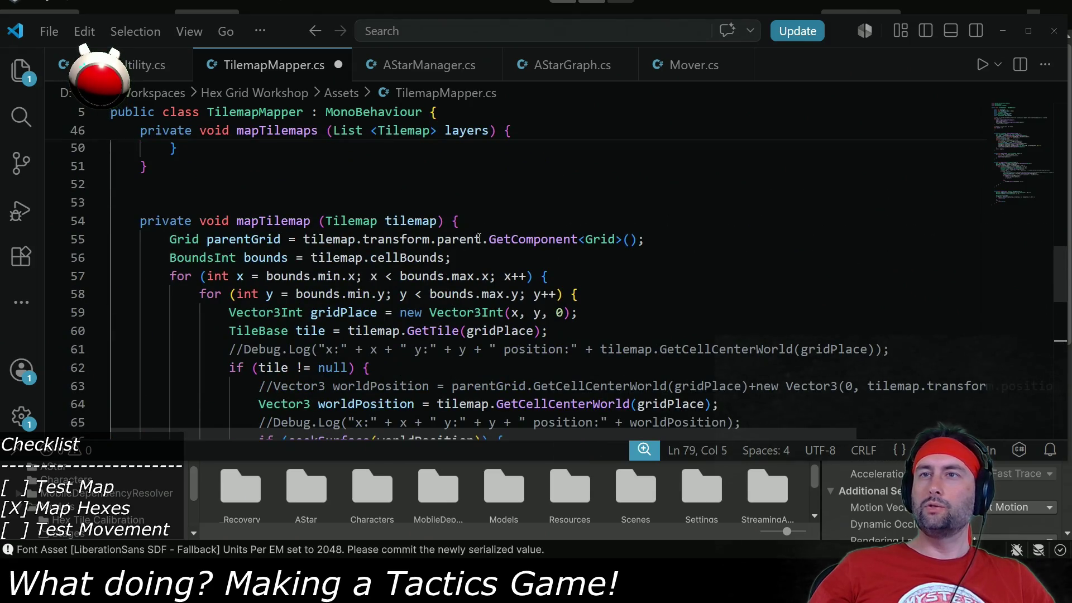
Declare LayerMask layerMask = LayerMask.GetMask("Pathing") at the top of mapTilemap.
{"action": "left_click", "coordinate": [481, 217]}
{"action": "key", "text": "Return"}
{"action": "type", "text": "LayerMask layerMask;"}
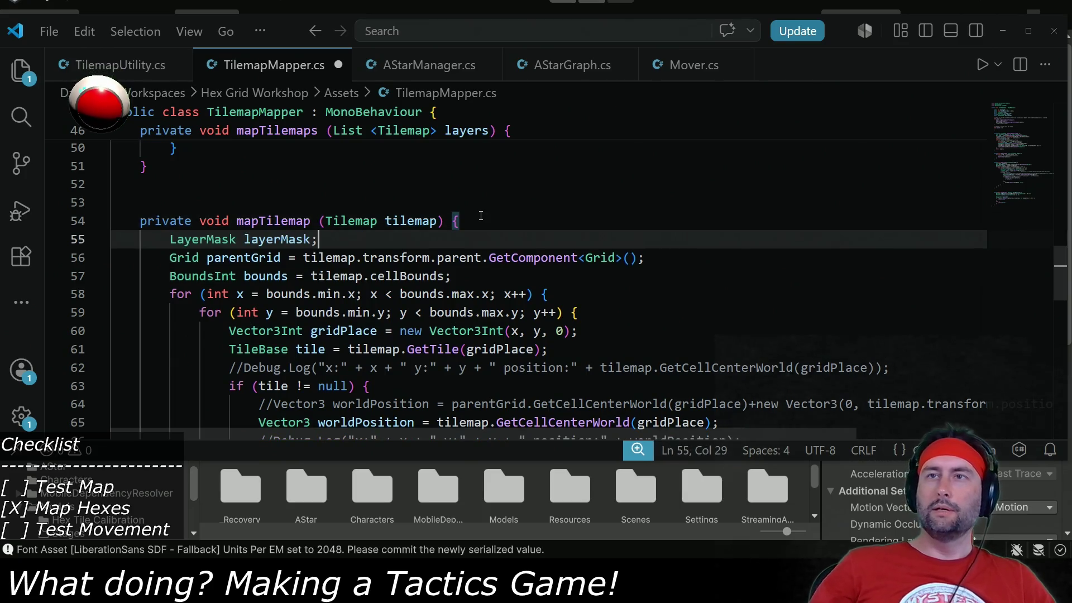
{"action": "key", "text": "BackSpace"}
{"action": "type", "text": " ="}
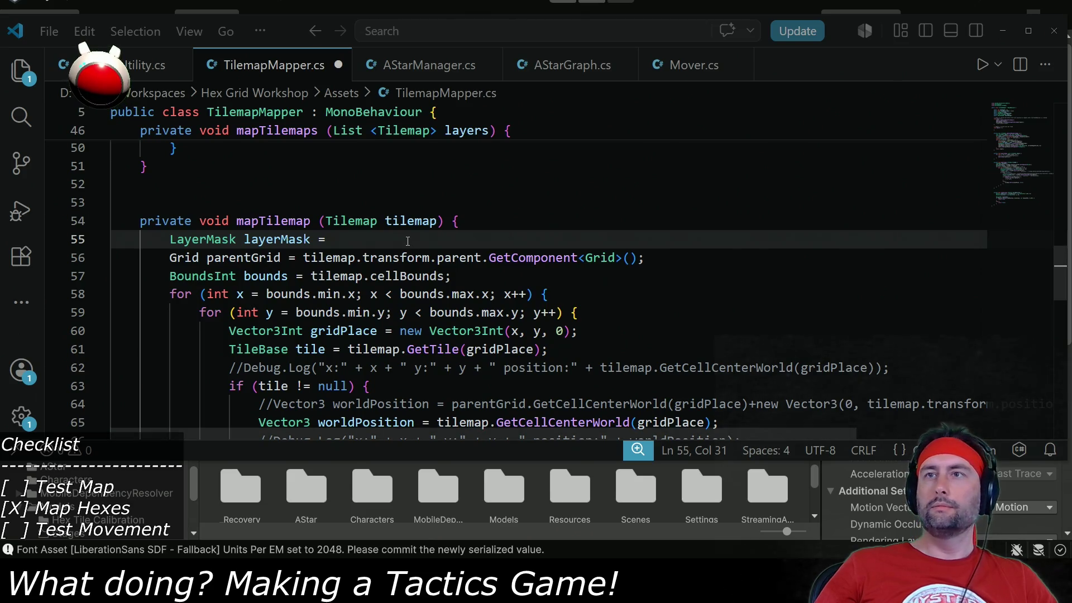
{"action": "key", "text": "Tab"}
{"action": "double_click", "coordinate": [491, 240]}
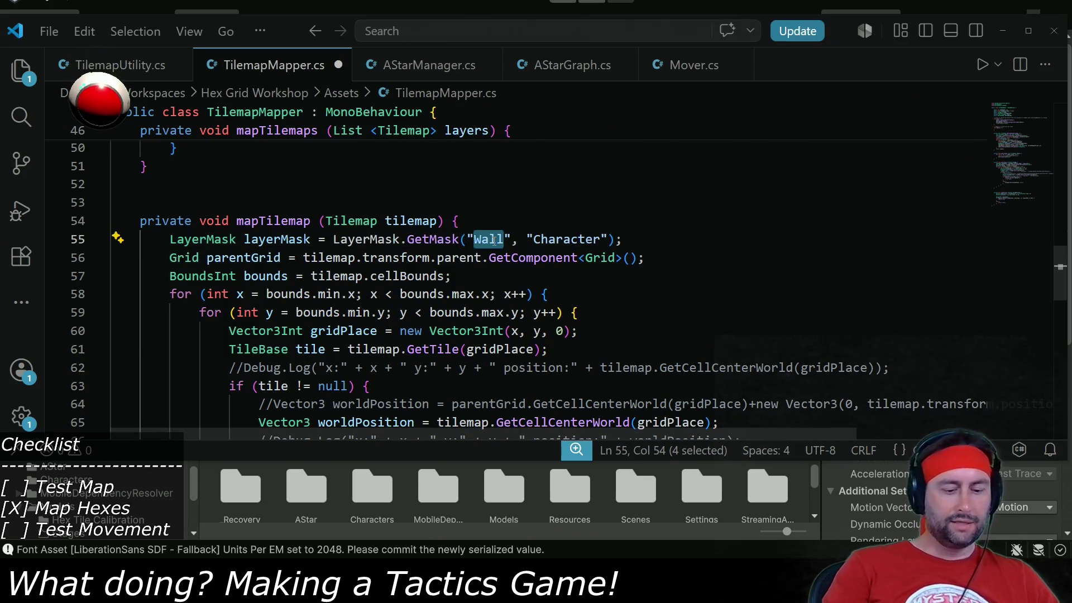
{"action": "type", "text": "Pathing"}
{"action": "key", "text": "Right"}
{"action": "key", "text": "Delete"}
{"action": "key", "text": "Delete"}
{"action": "key", "text": "Delete"}
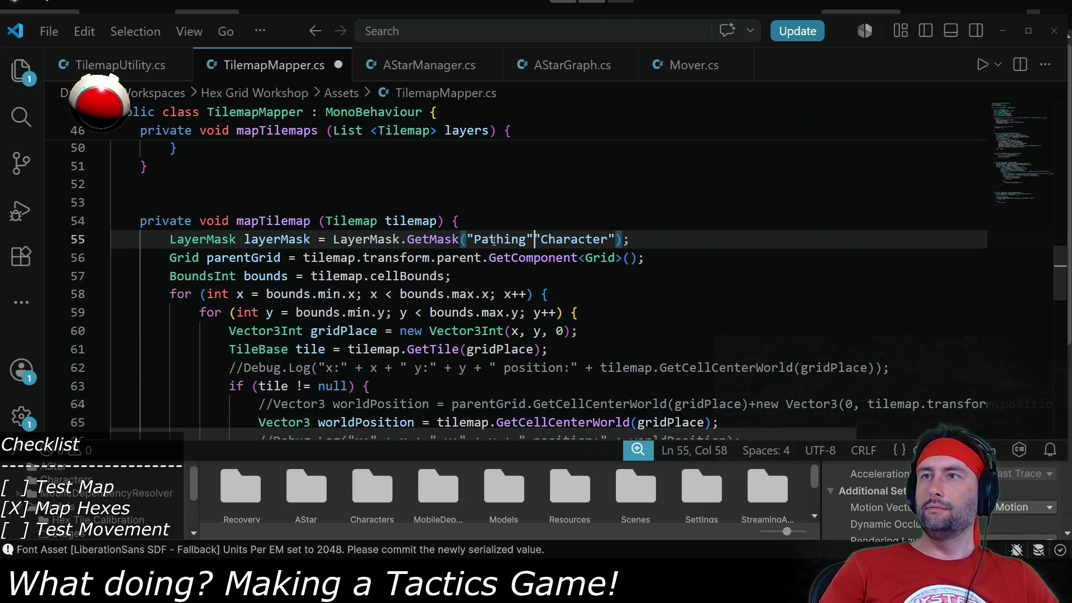
{"action": "double_click", "coordinate": [258, 240]}
Pass layerMask into the seekSurface call and add a LayerMask parameter to its definition.
{"action": "scroll", "coordinate": [395, 294], "scroll_direction": "down", "scroll_amount": 3}
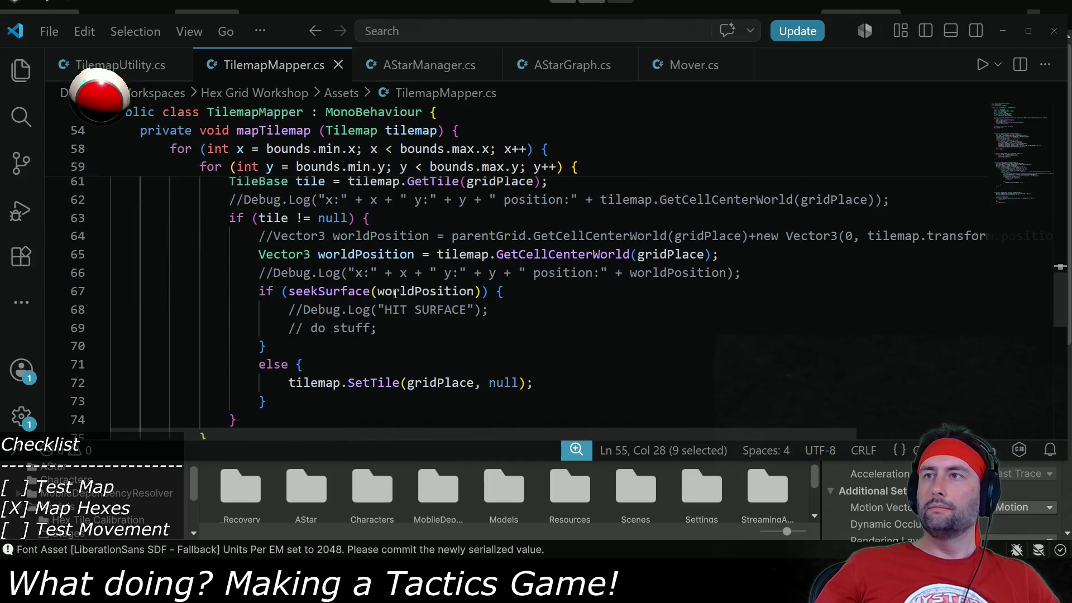
{"action": "left_click", "coordinate": [474, 290]}
{"action": "type", "text": ", "}
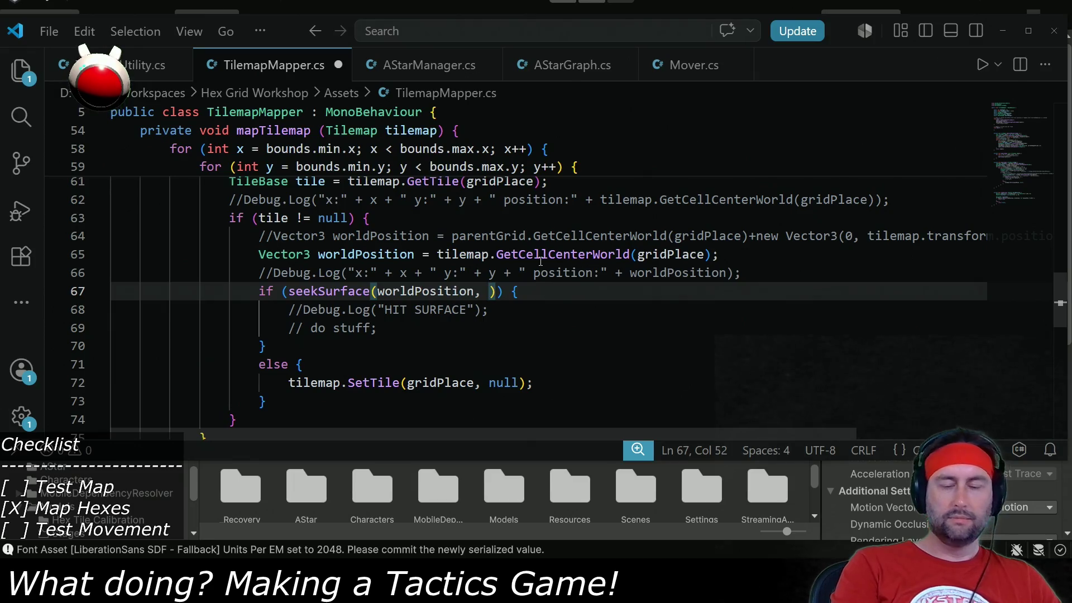
{"action": "type", "text": "layerMask"}
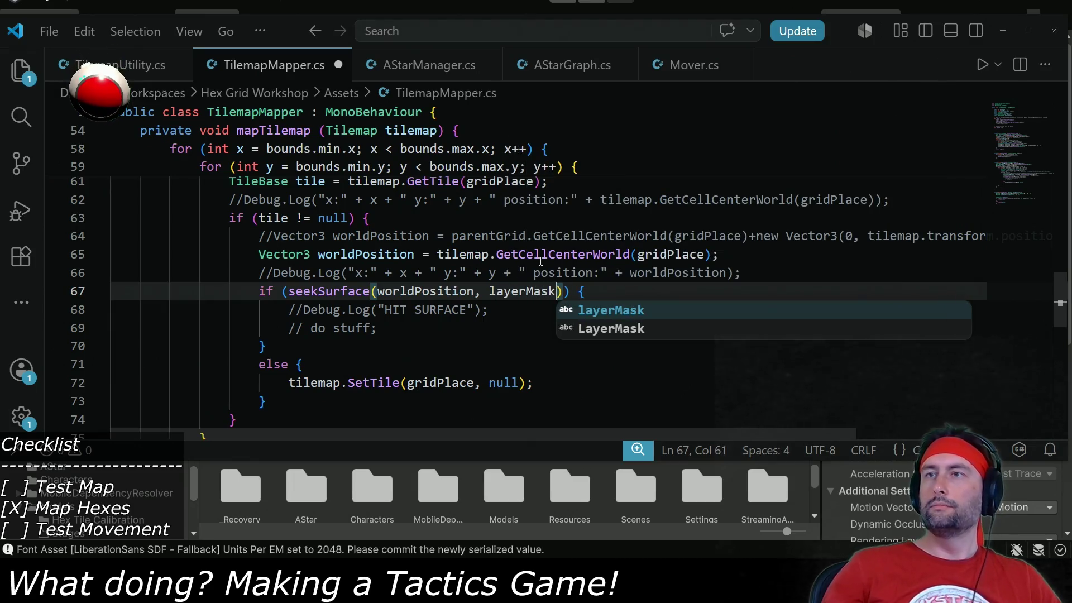
{"action": "key", "text": "ctrl+s"}
{"action": "scroll", "coordinate": [540, 260], "scroll_direction": "down", "scroll_amount": 5}
{"action": "left_click", "coordinate": [491, 351]}
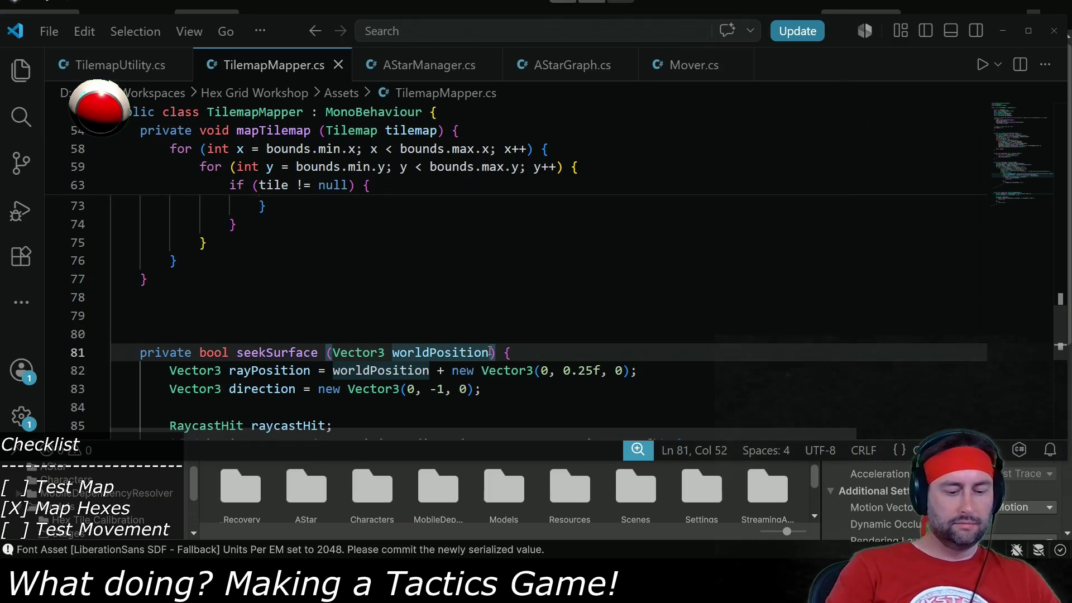
{"action": "type", "text": ", LayerMask layerMask"}
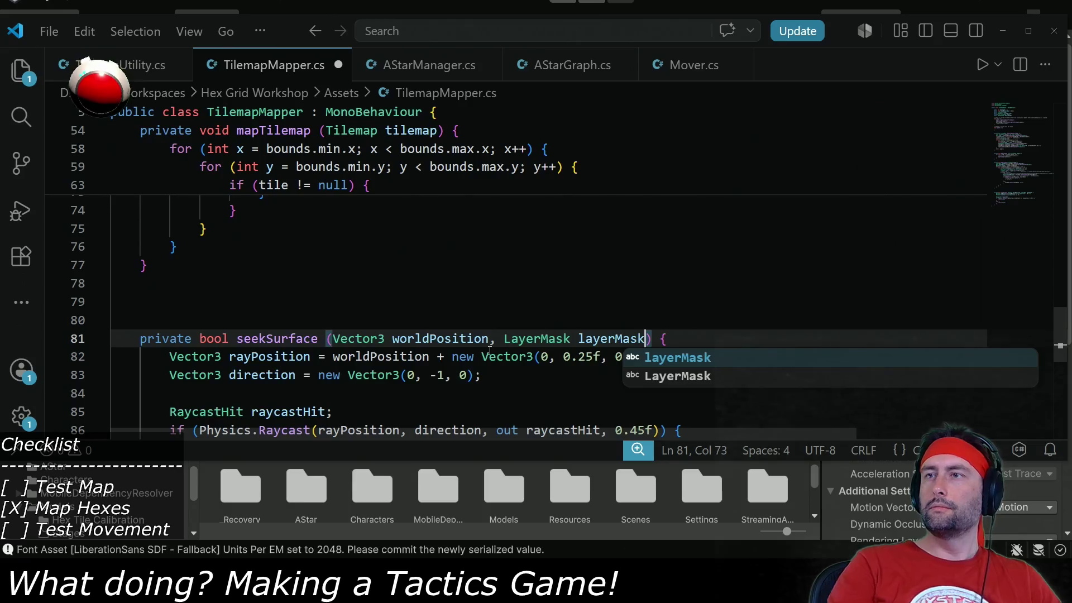
Pass layerMask to Physics.Raycast after the 0.45f distance, save, and return to Unity.
{"action": "scroll", "coordinate": [490, 351], "scroll_direction": "down", "scroll_amount": 3}
{"action": "left_click", "coordinate": [654, 291]}
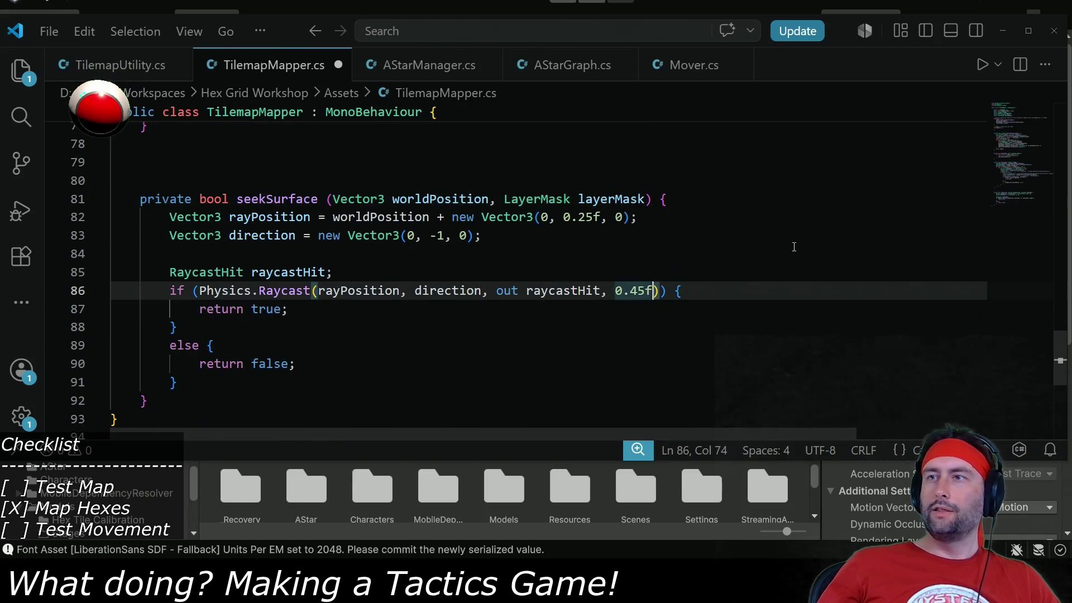
{"action": "type", "text": ", layerMa"}
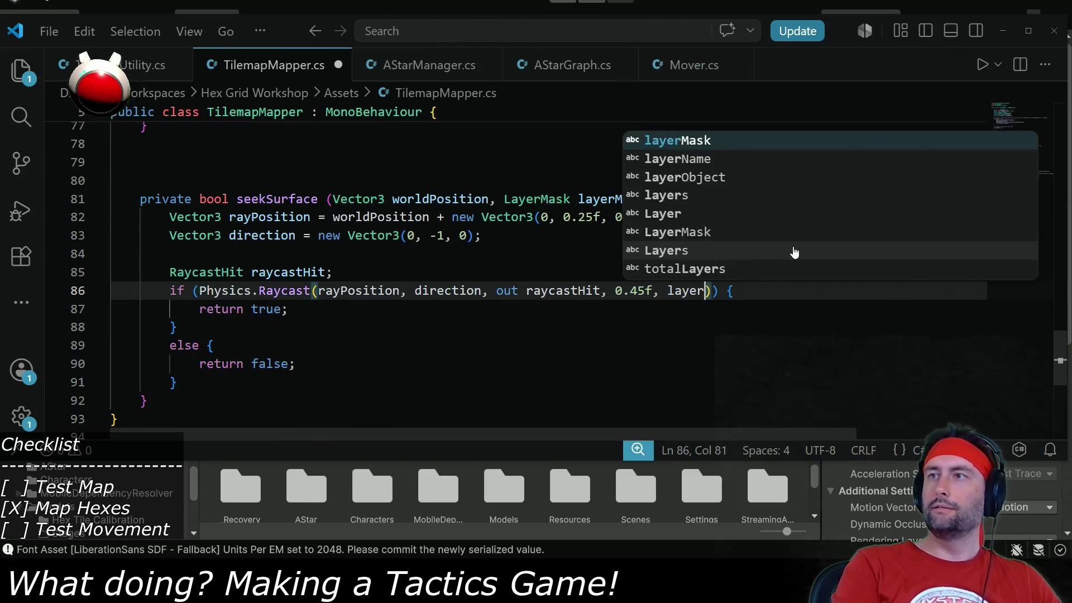
{"action": "type", "text": "sk"}
{"action": "key", "text": "ctrl+s"}
{"action": "key", "text": "alt+Tab"}
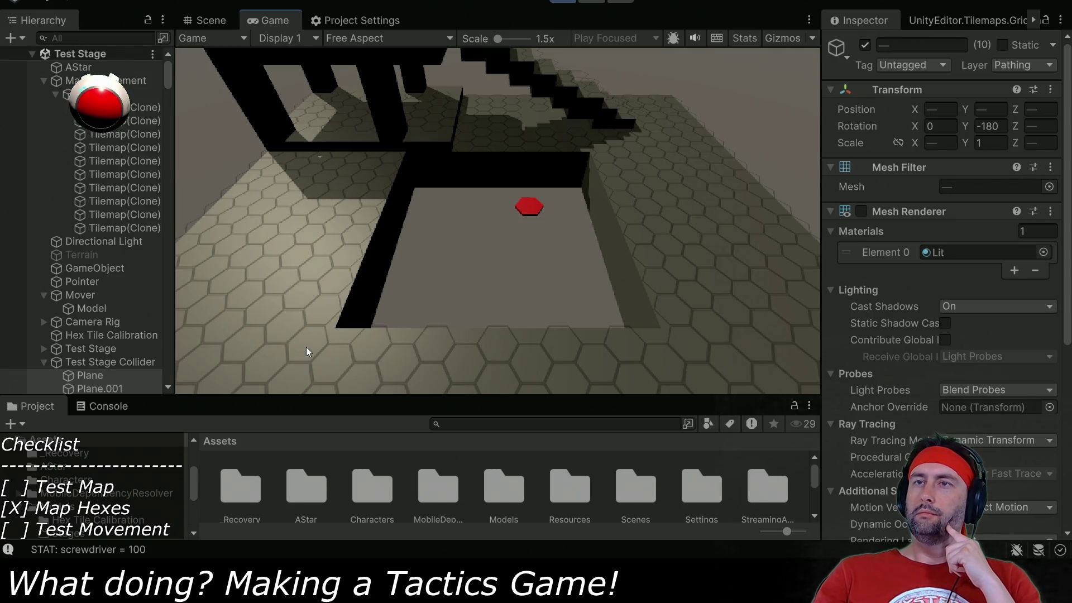
Look over the generated map in the Scene view and exit Play mode.
{"action": "left_click", "coordinate": [205, 20]}
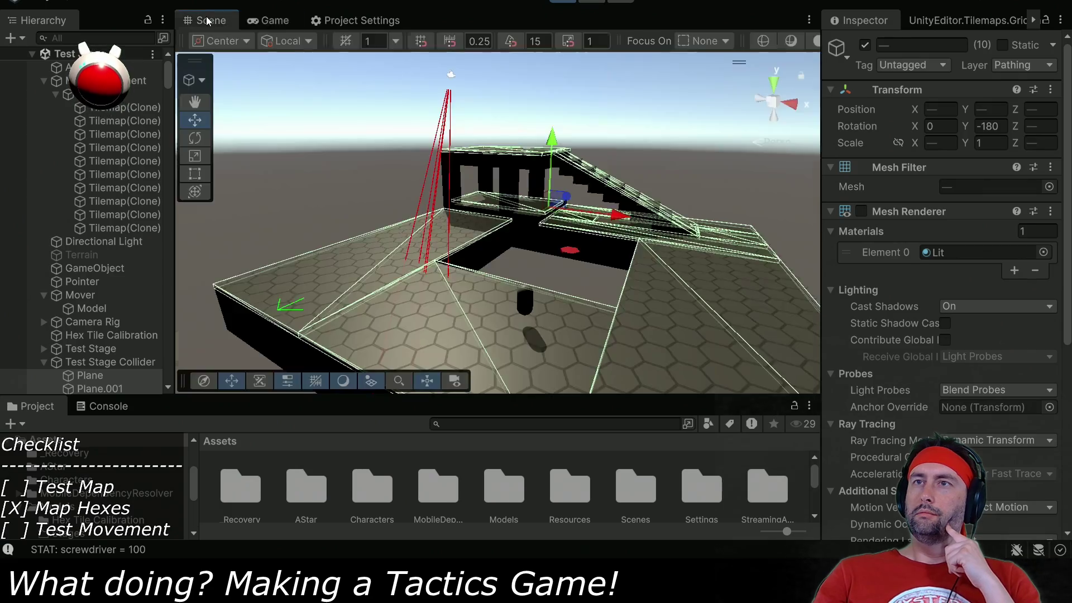
{"action": "mouse_move", "coordinate": [490, 341]}
{"action": "left_mouse_down"}
{"action": "mouse_move", "coordinate": [485, 249]}
{"action": "mouse_move", "coordinate": [473, 332]}
{"action": "mouse_move", "coordinate": [413, 283]}
{"action": "left_mouse_up"}
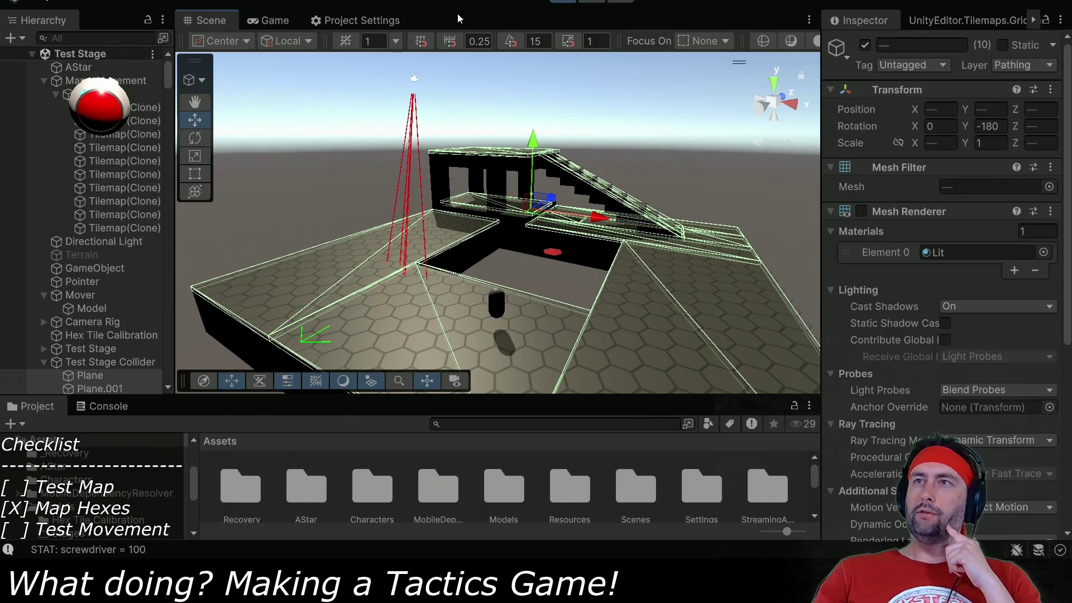
{"action": "key", "text": "ctrl+p"}
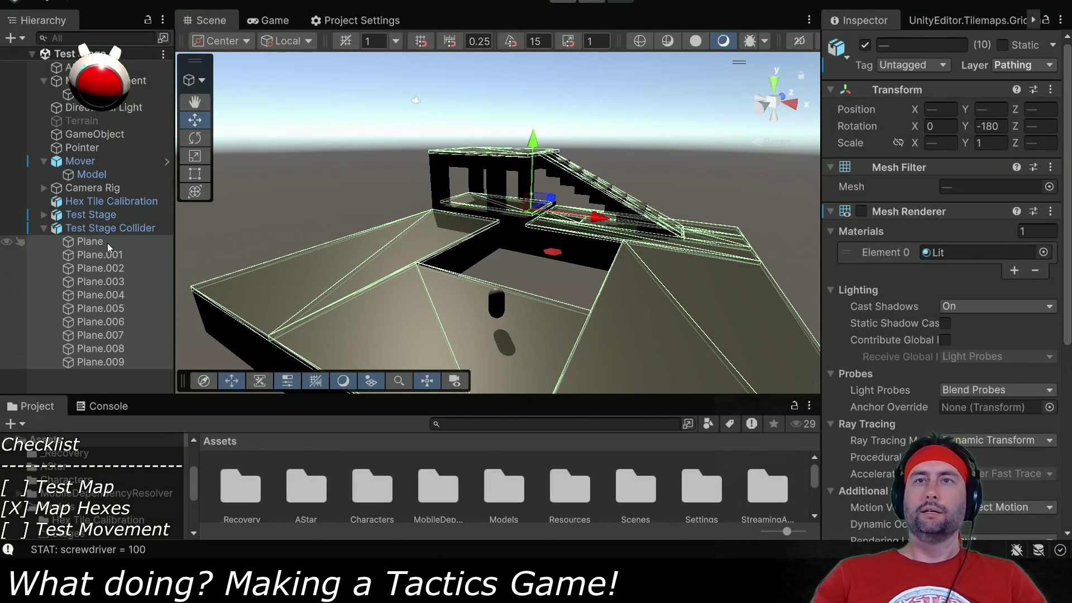
Select Ground Floor East through West under Test Stage and bring up the Physics project settings.
{"action": "left_click", "coordinate": [44, 215]}
{"action": "left_click", "coordinate": [95, 229]}
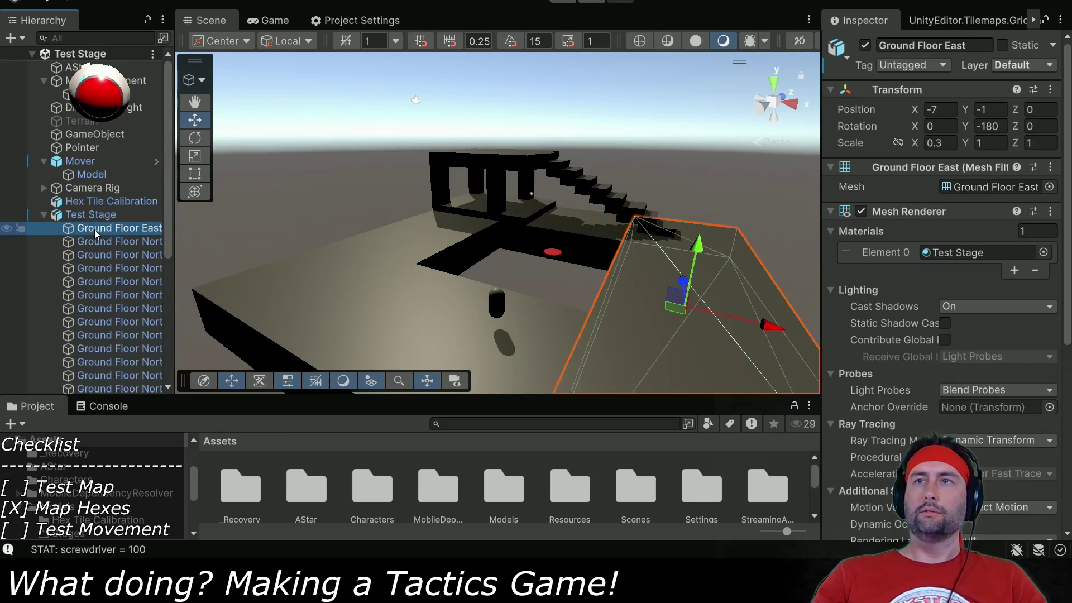
{"action": "scroll", "coordinate": [116, 283], "scroll_direction": "down", "scroll_amount": 2}
{"action": "scroll", "coordinate": [116, 283], "scroll_direction": "down", "scroll_amount": 3}
{"action": "left_click", "coordinate": [112, 318], "text": "shift"}
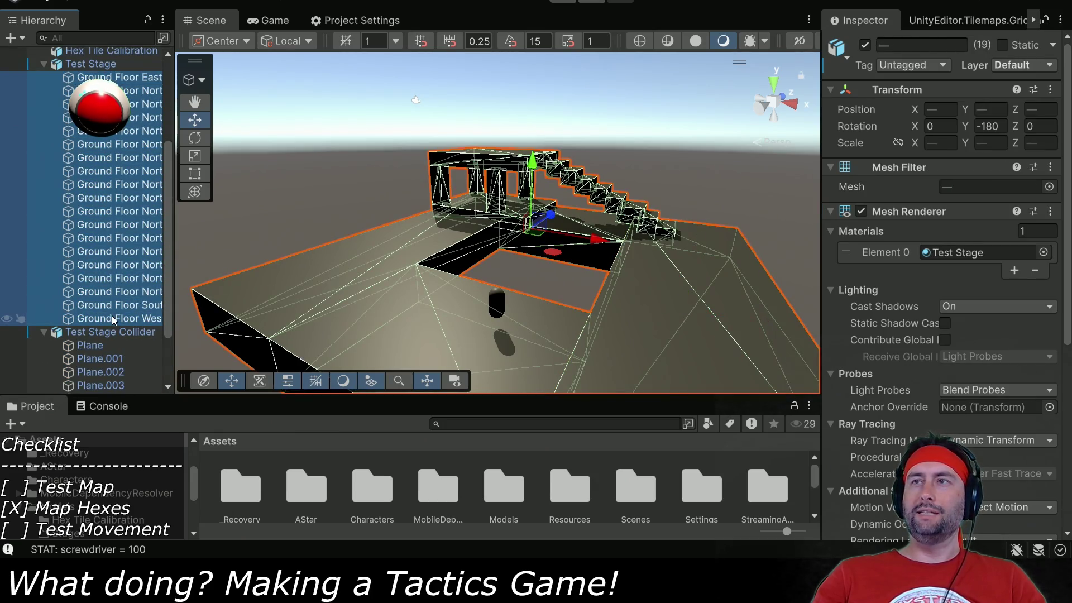
{"action": "scroll", "coordinate": [113, 319], "scroll_direction": "up", "scroll_amount": 5}
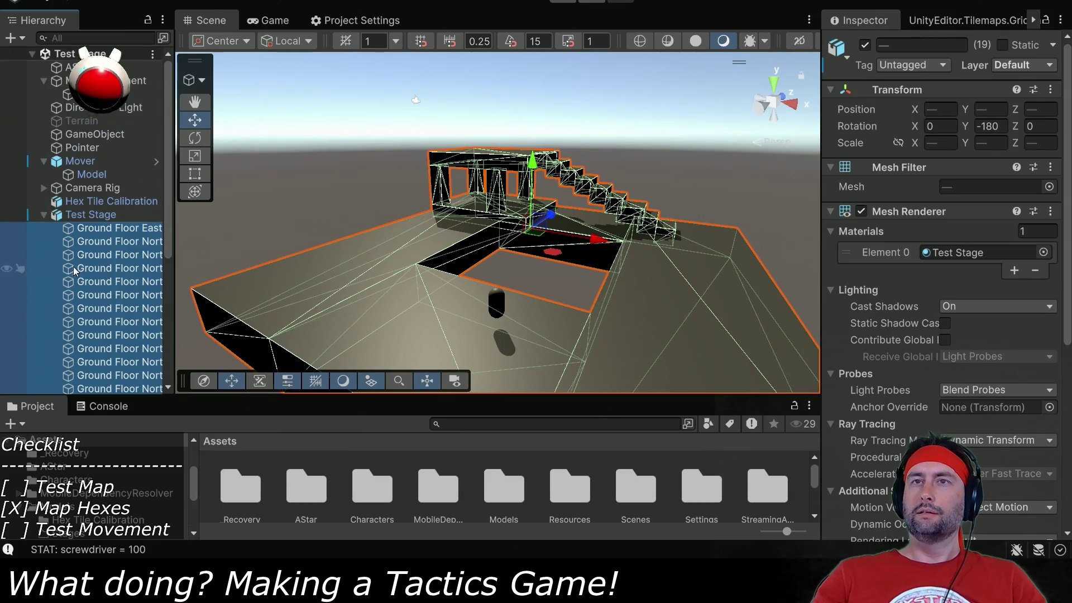
{"action": "left_click", "coordinate": [43, 215]}
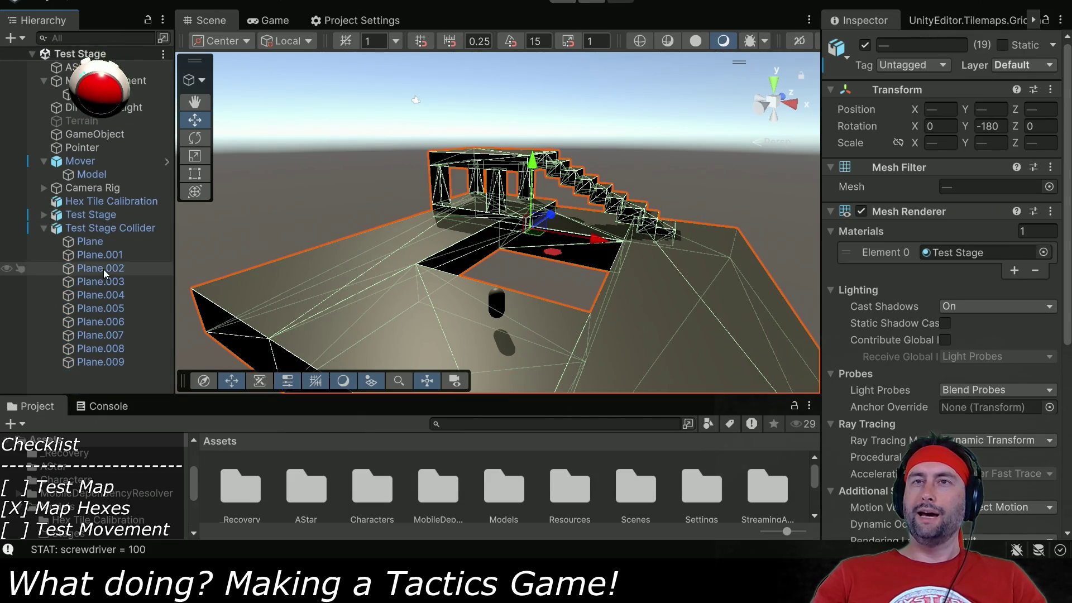
{"action": "left_click", "coordinate": [390, 16]}
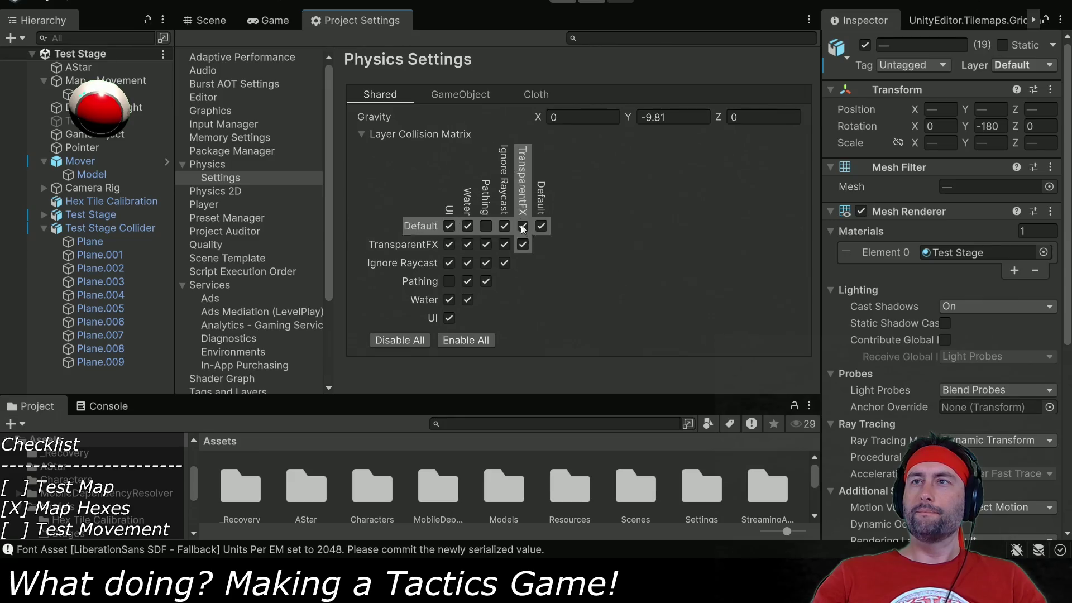
Toggle Pathing/Default and Pathing/UI on and back off, return to Game view, and select Pointer.
{"action": "left_click", "coordinate": [485, 225]}
{"action": "left_click", "coordinate": [449, 281]}
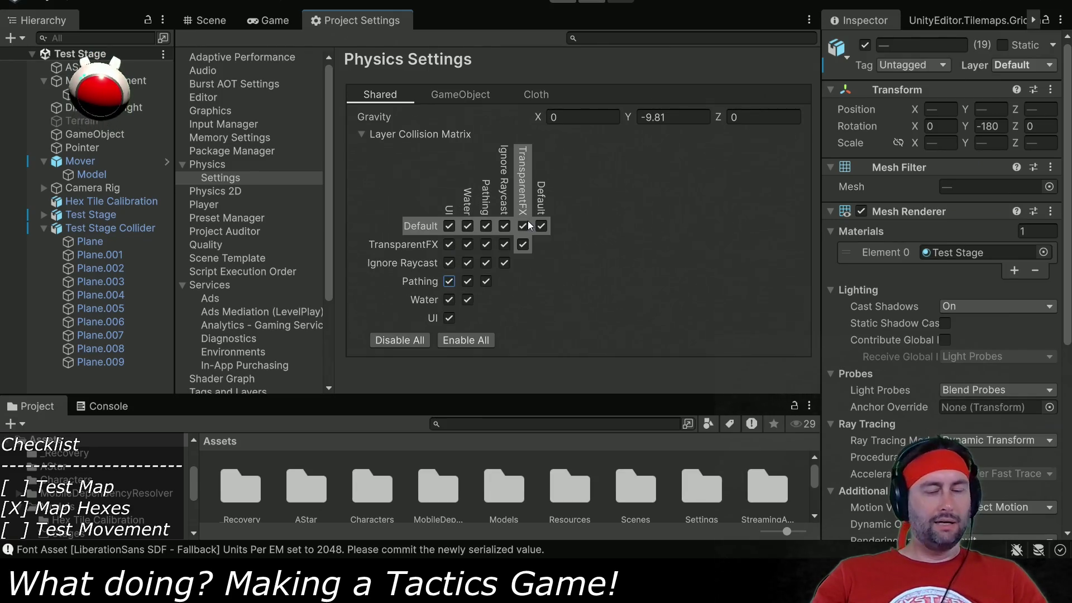
{"action": "left_click", "coordinate": [448, 283]}
{"action": "left_click", "coordinate": [486, 227]}
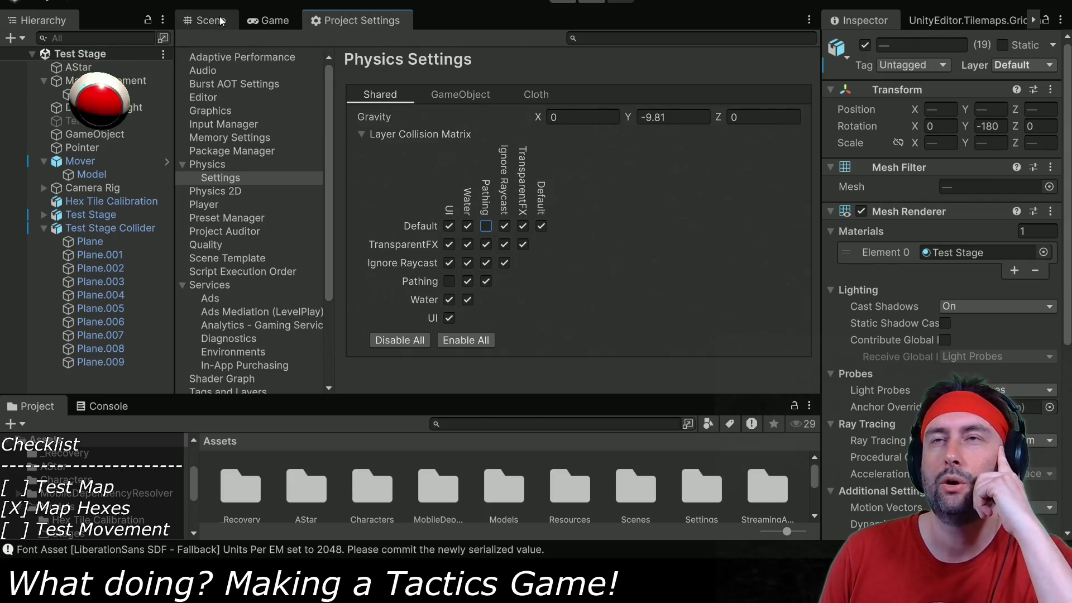
{"action": "left_click", "coordinate": [275, 20]}
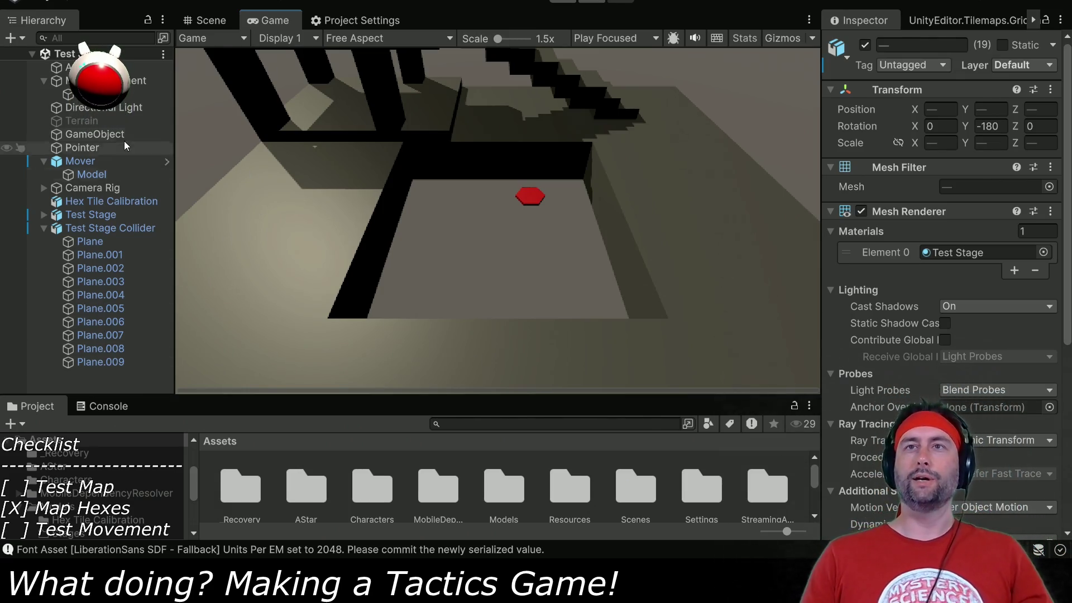
{"action": "left_click", "coordinate": [82, 148]}
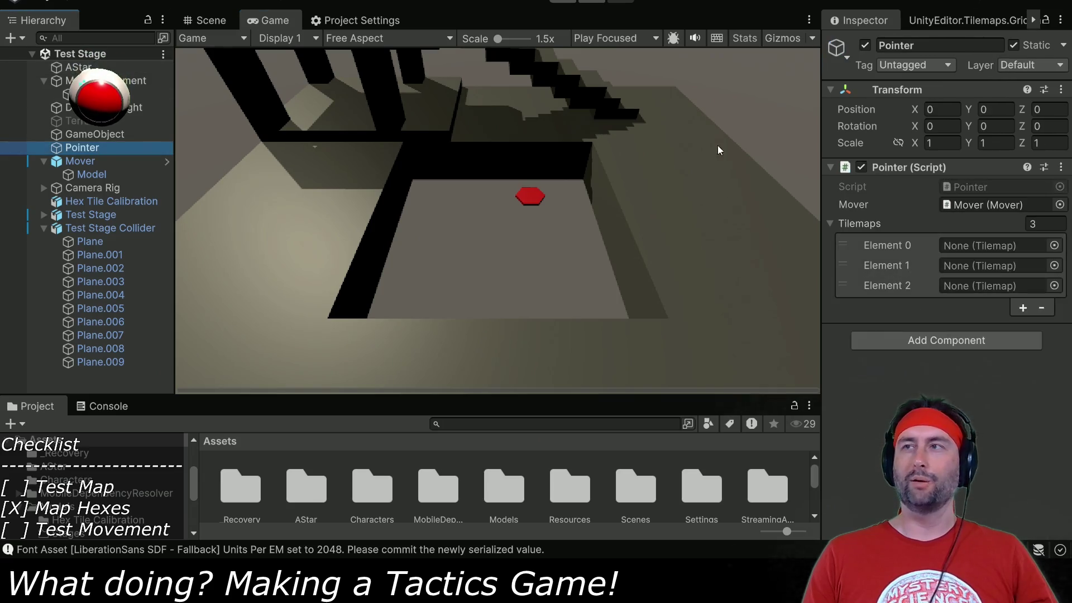
Open Pointer.cs and copy the GetMask("Pathing") layer mask line from TilemapMapper.cs.
{"action": "double_click", "coordinate": [966, 189]}
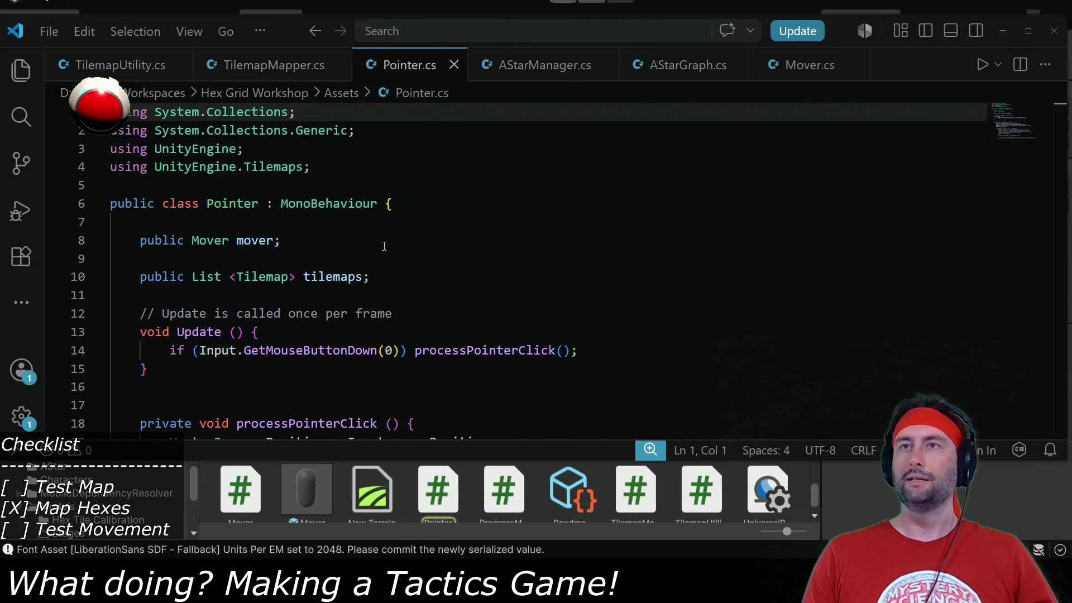
{"action": "scroll", "coordinate": [322, 293], "scroll_direction": "down", "scroll_amount": 4}
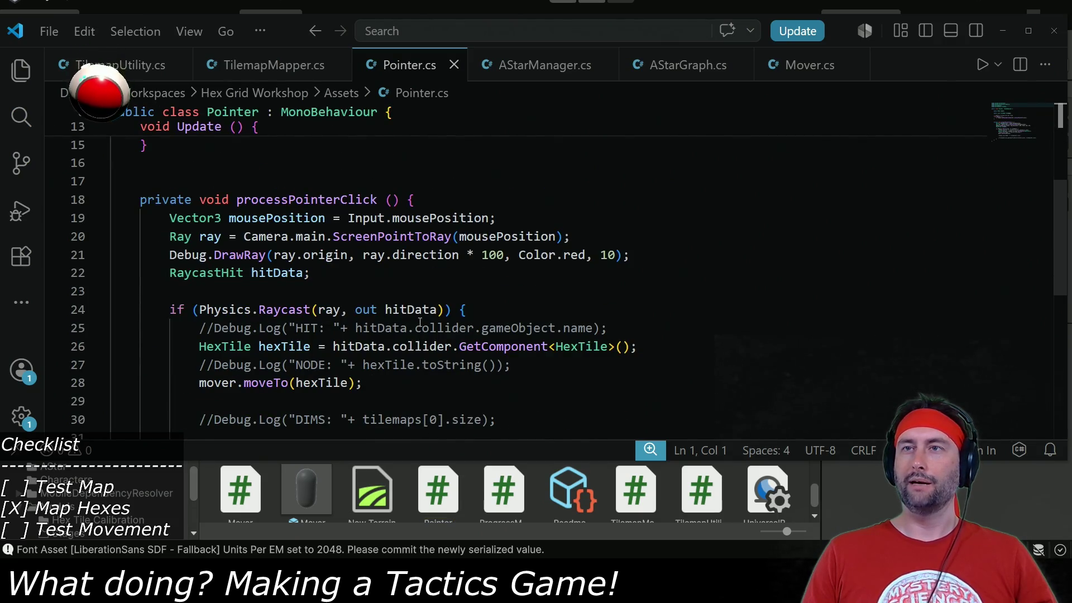
{"action": "scroll", "coordinate": [423, 323], "scroll_direction": "up", "scroll_amount": 4}
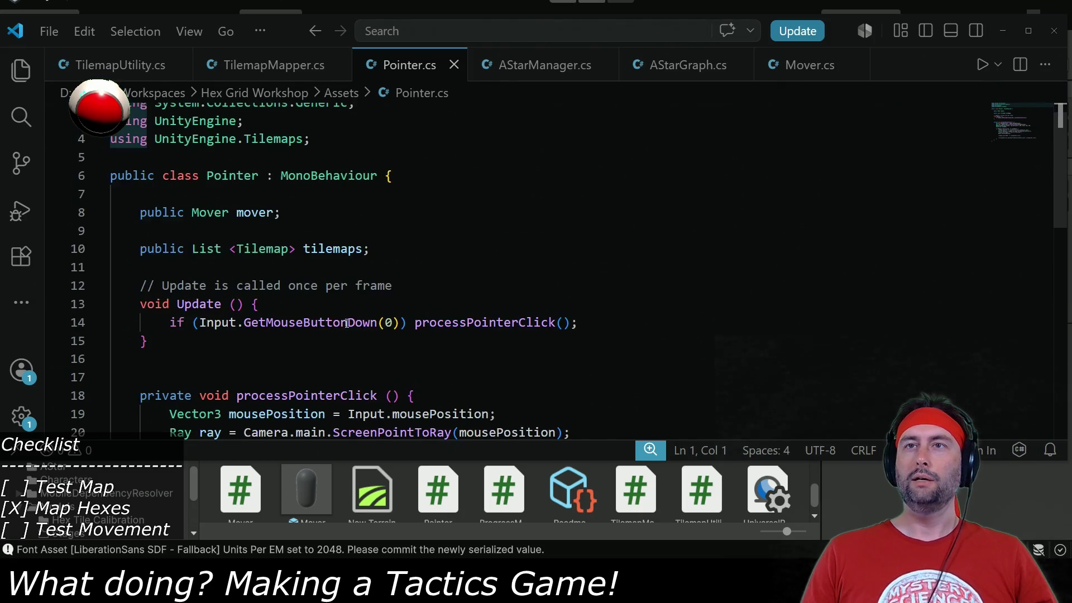
{"action": "left_click", "coordinate": [270, 64]}
{"action": "scroll", "coordinate": [261, 299], "scroll_direction": "up", "scroll_amount": 12}
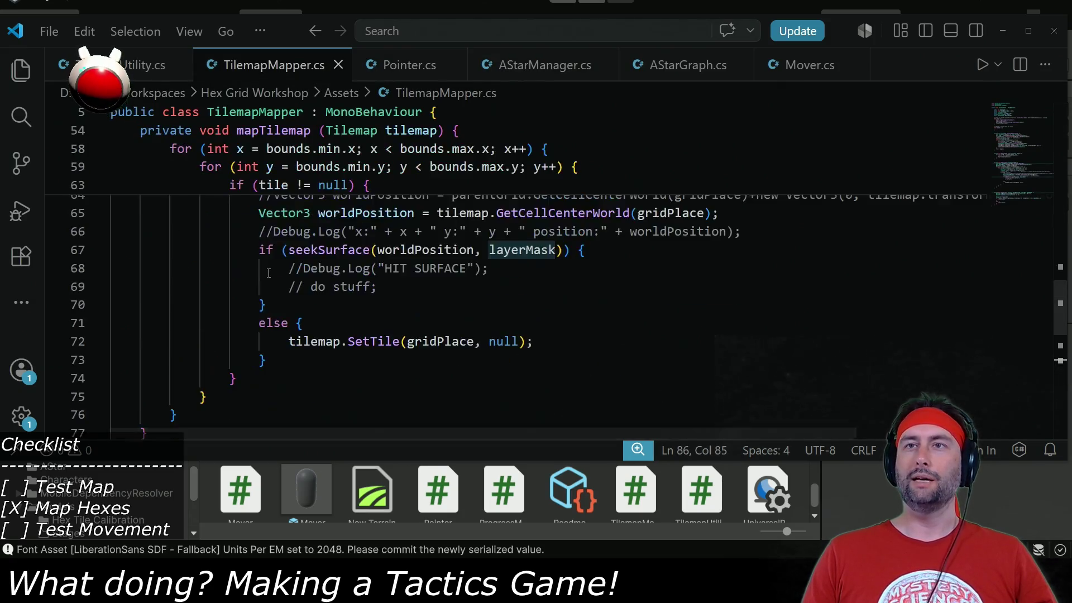
{"action": "scroll", "coordinate": [261, 299], "scroll_direction": "up", "scroll_amount": 5}
{"action": "scroll", "coordinate": [260, 299], "scroll_direction": "down", "scroll_amount": 6}
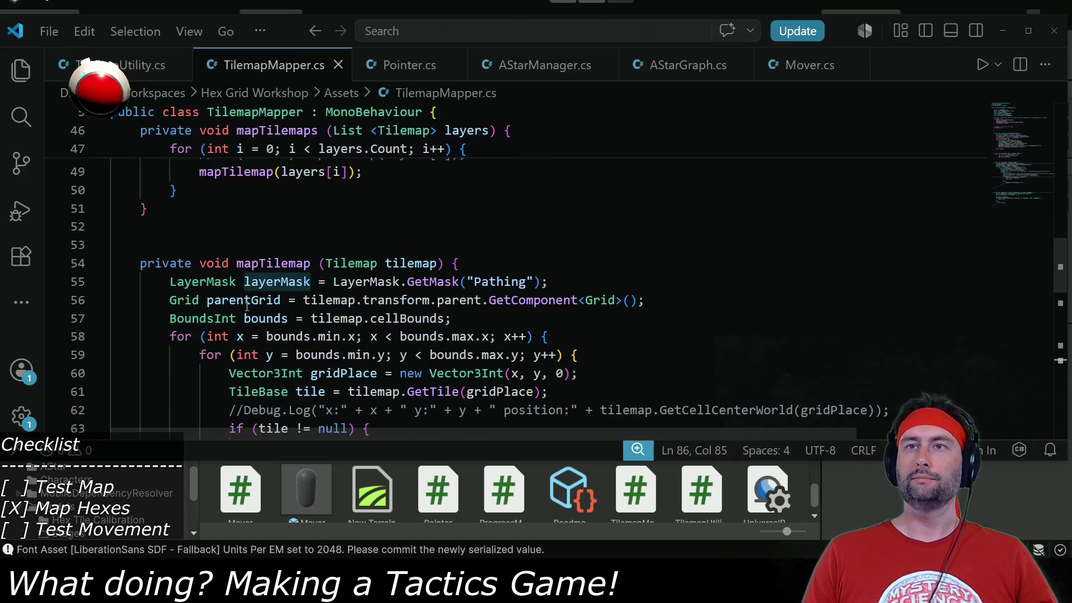
{"action": "left_click", "coordinate": [171, 281]}
{"action": "key", "text": "shift+End"}
{"action": "key", "text": "ctrl+c"}
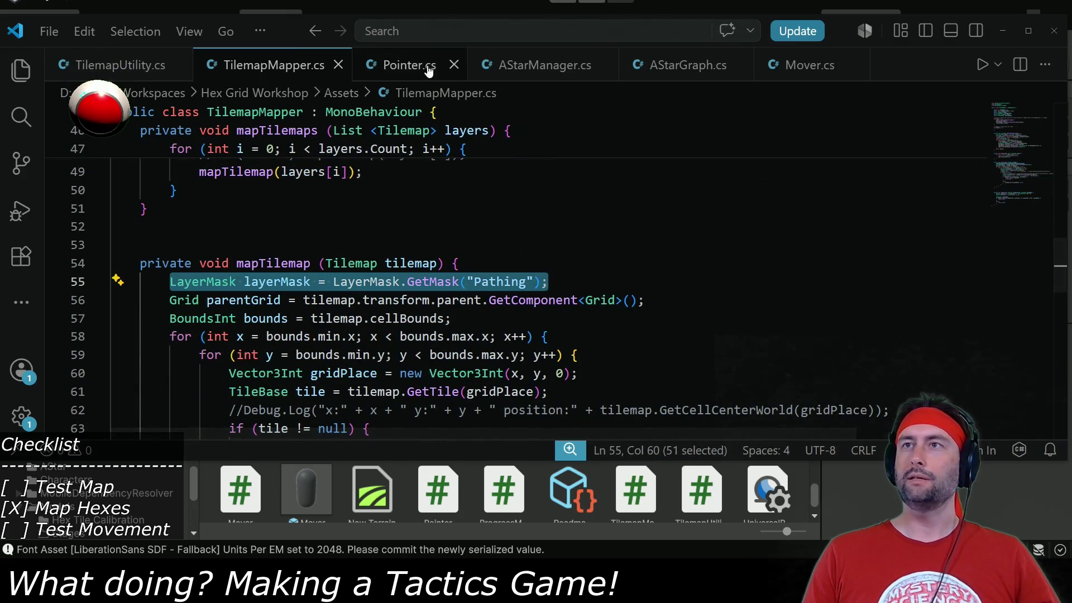
Paste the layer mask line below the tilemaps field in Pointer.cs and comment out tilemaps.
{"action": "left_click", "coordinate": [411, 66]}
{"action": "left_click", "coordinate": [414, 248]}
{"action": "key", "text": "Return"}
{"action": "key", "text": "ctrl+v"}
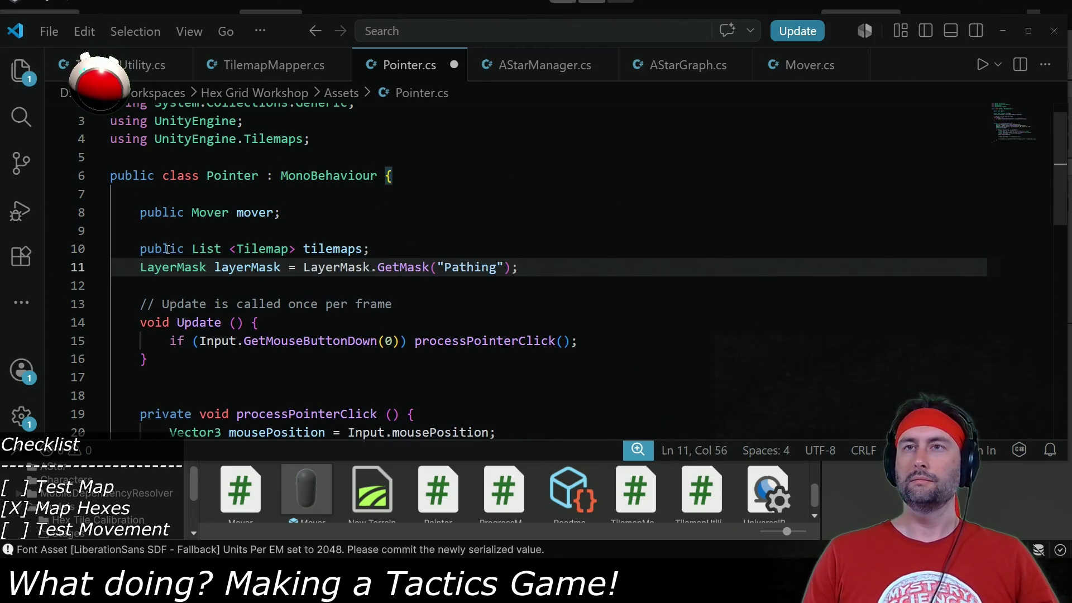
{"action": "double_click", "coordinate": [167, 249]}
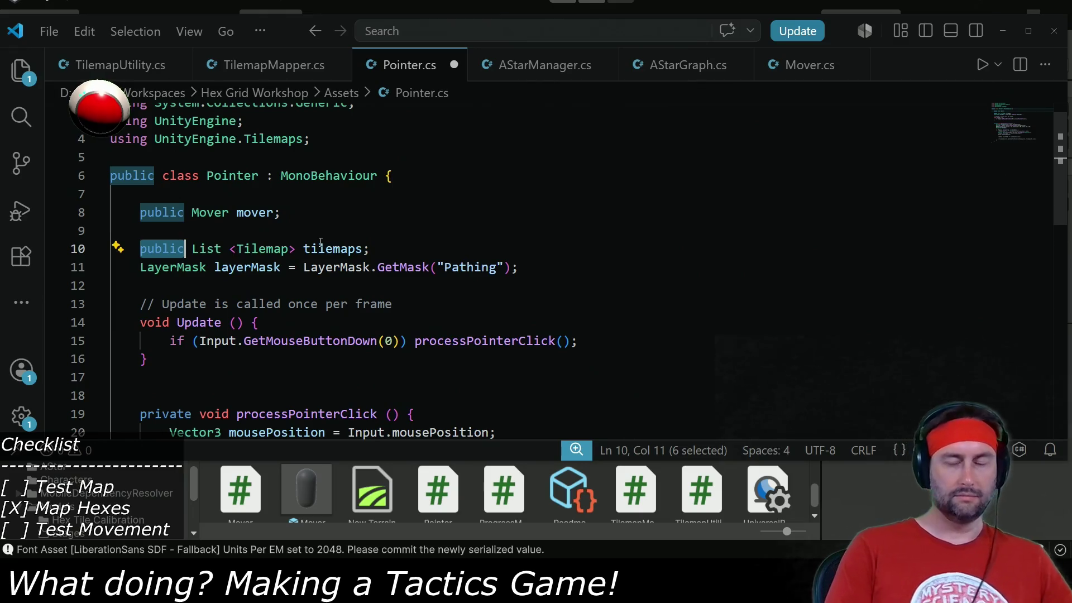
{"action": "scroll", "coordinate": [320, 241], "scroll_direction": "down", "scroll_amount": 4}
{"action": "scroll", "coordinate": [347, 319], "scroll_direction": "down", "scroll_amount": 4}
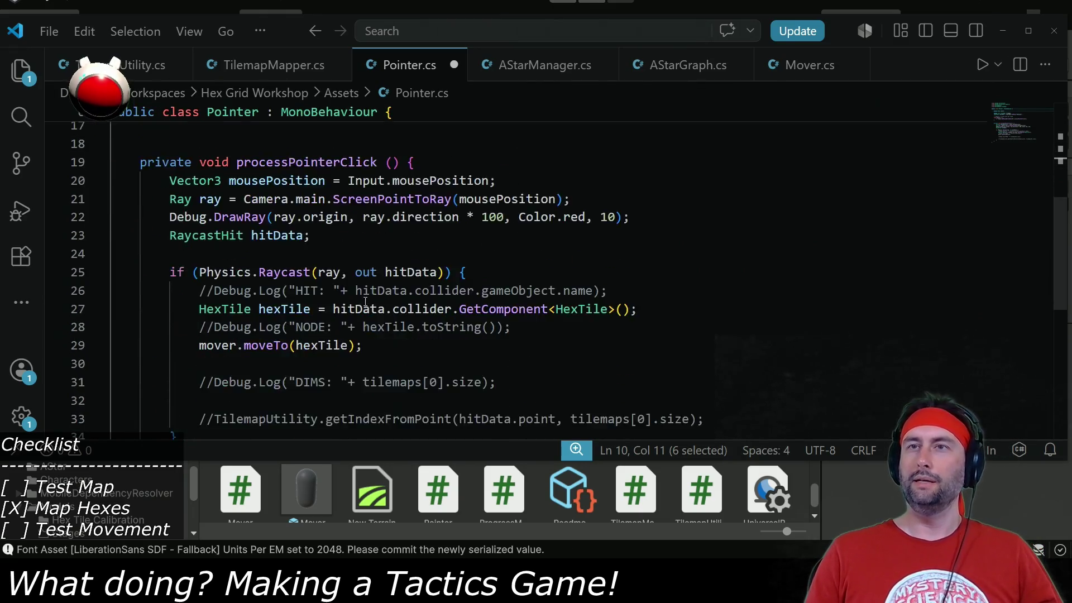
{"action": "scroll", "coordinate": [344, 326], "scroll_direction": "up", "scroll_amount": 8}
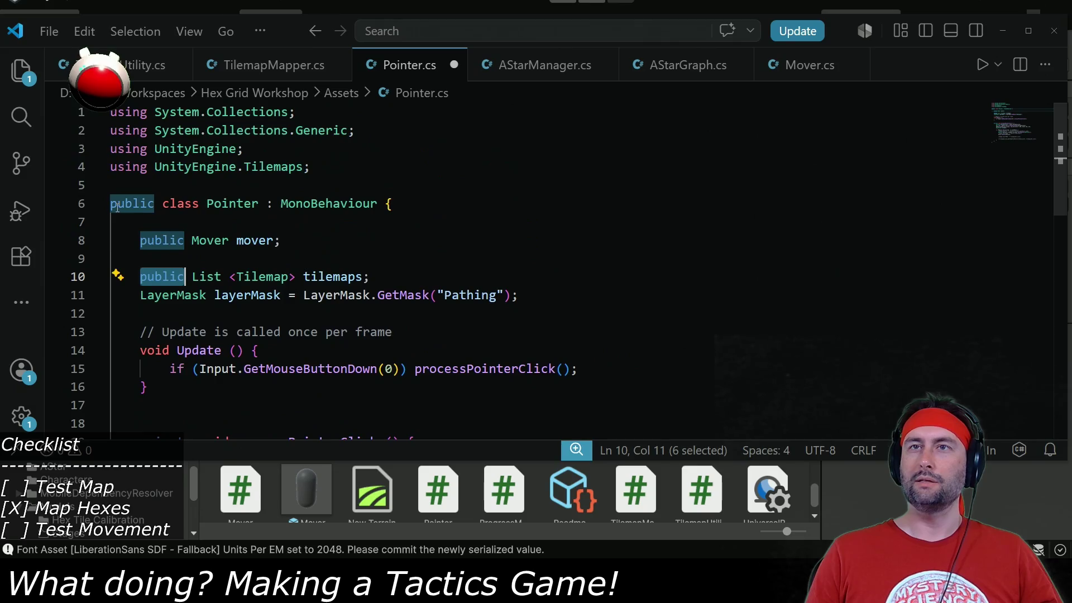
{"action": "key", "text": "Left"}
{"action": "type", "text": "//"}
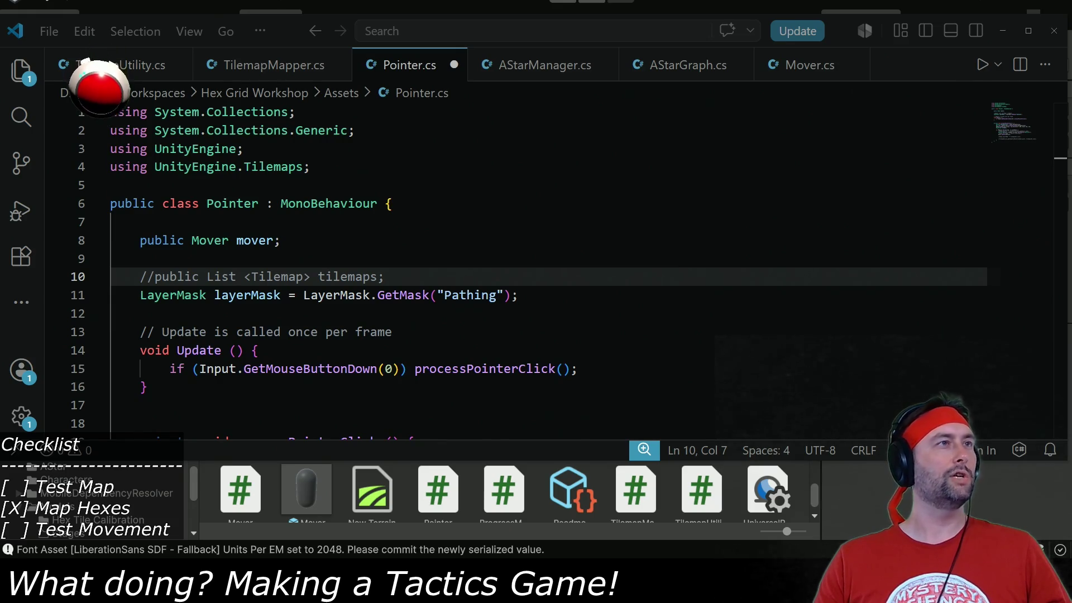
Invert the mask with ~, pass layerMask to Physics.Raycast after hitData, save, and switch to Unity.
{"action": "left_click", "coordinate": [303, 295]}
{"action": "type", "text": "~"}
{"action": "double_click", "coordinate": [245, 299]}
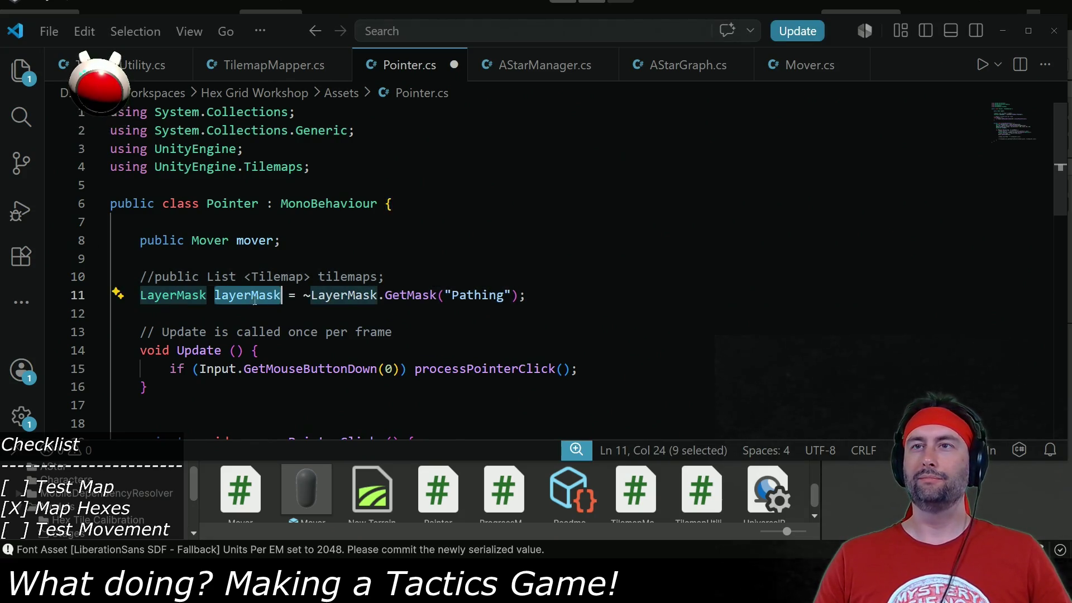
{"action": "scroll", "coordinate": [350, 323], "scroll_direction": "down", "scroll_amount": 5}
{"action": "left_click", "coordinate": [437, 300]}
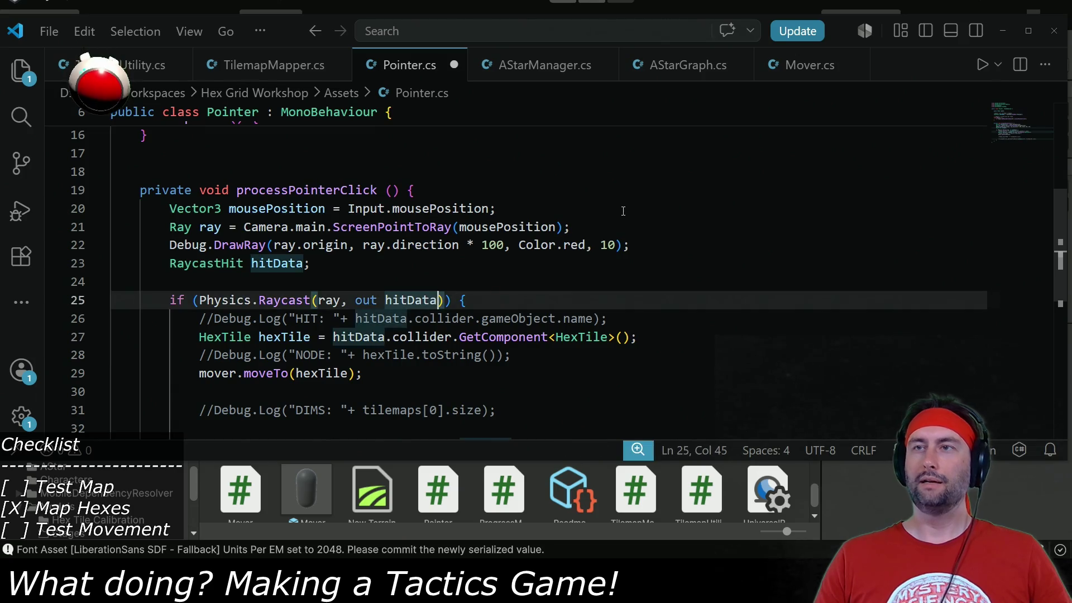
{"action": "type", "text": ", layerMask"}
{"action": "key", "text": "ctrl+s"}
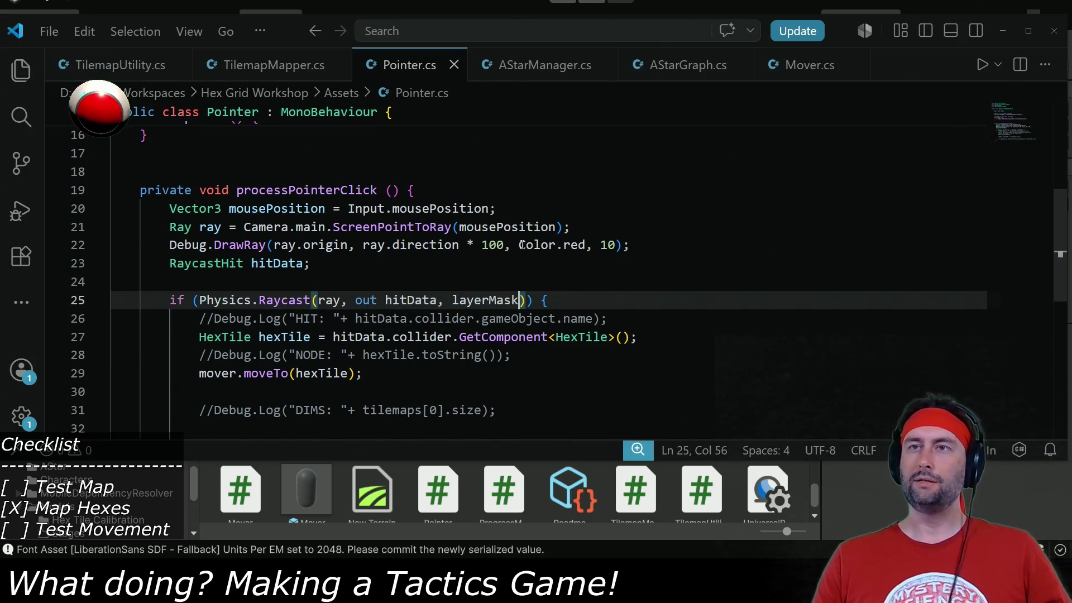
{"action": "key", "text": "alt+Tab"}
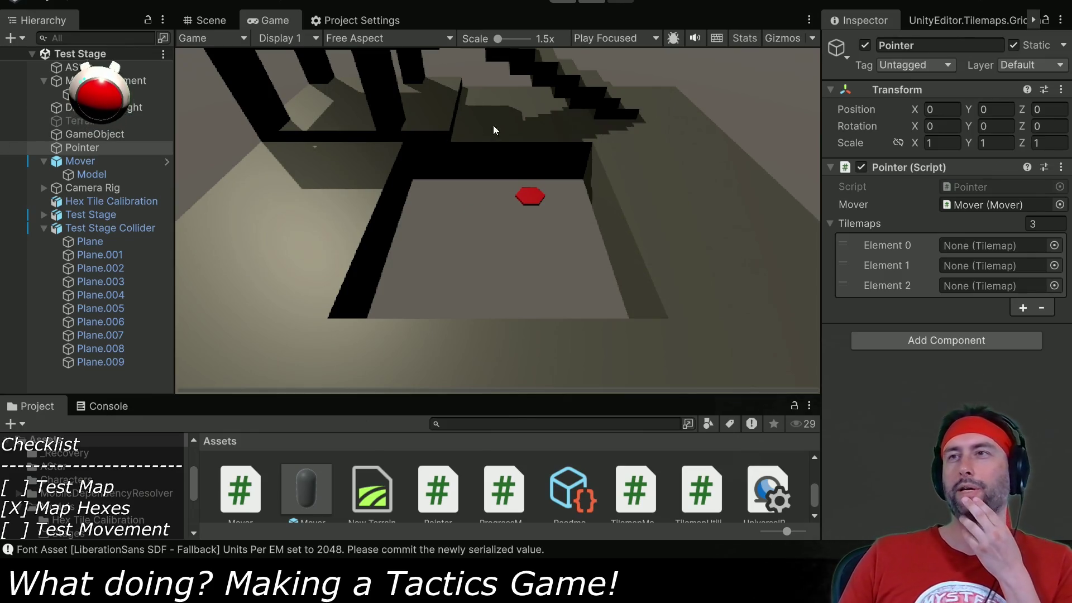
Read the Console's NameToLayer field-initializer exception, then return to Pointer.cs.
{"action": "left_click", "coordinate": [89, 411]}
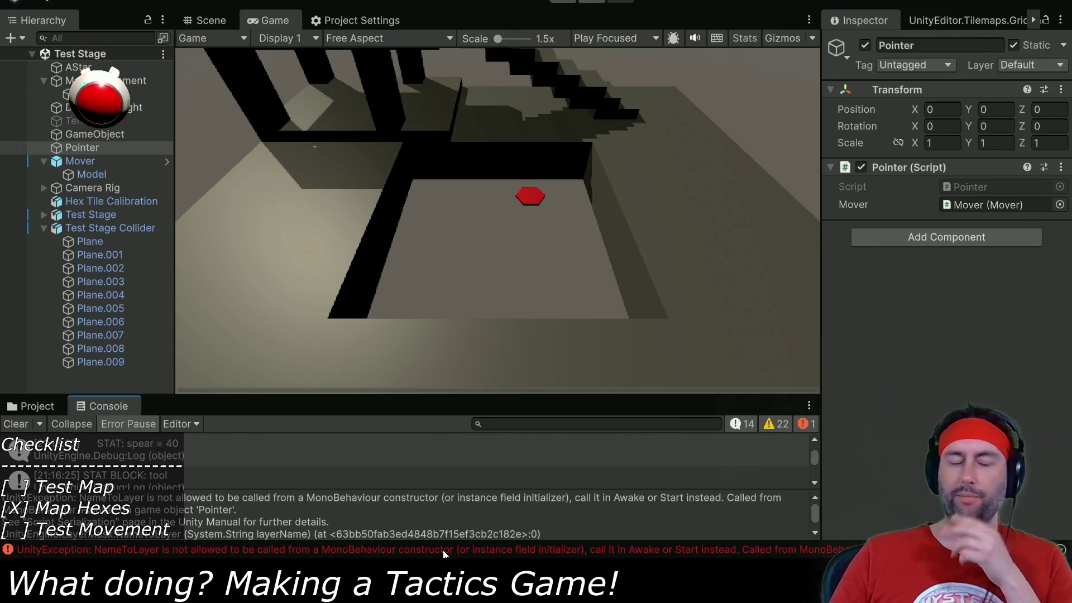
{"action": "key", "text": "alt+Tab"}
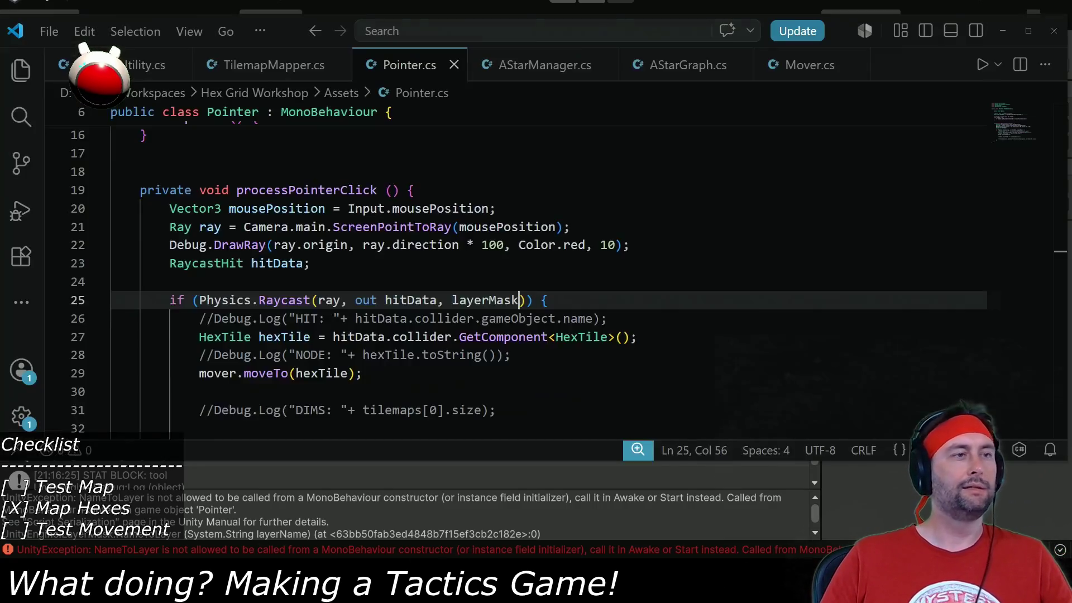
Replace the field initializer with a Start method assigning layerMask = ~LayerMask.GetMask("Pathing").
{"action": "scroll", "coordinate": [369, 259], "scroll_direction": "up", "scroll_amount": 5}
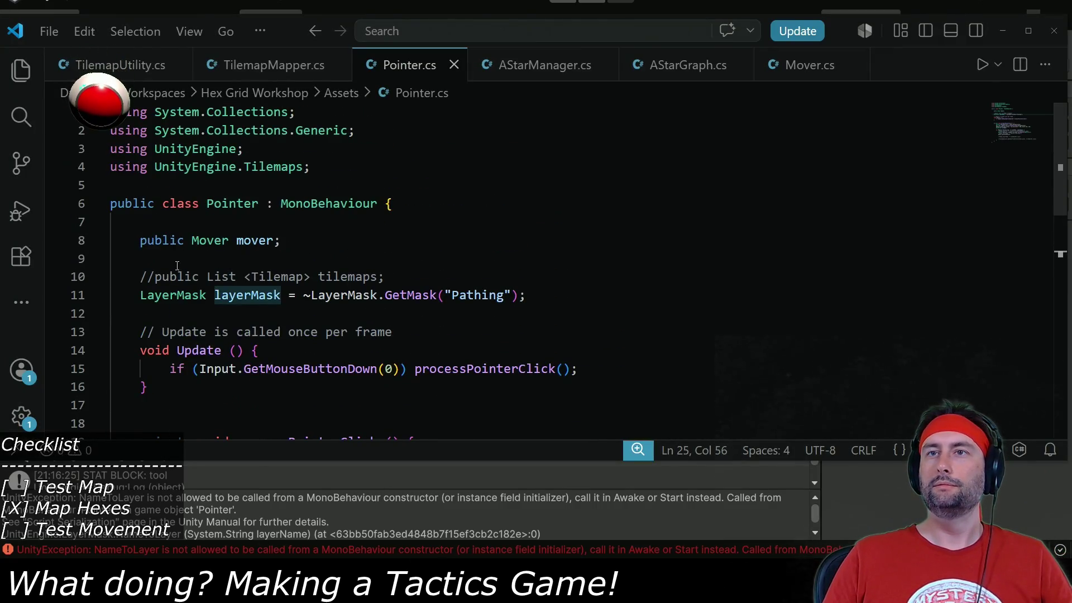
{"action": "left_click_drag", "start_coordinate": [218, 295], "coordinate": [530, 295]}
{"action": "key", "text": "BackSpace"}
{"action": "key", "text": "Return"}
{"action": "key", "text": "Return"}
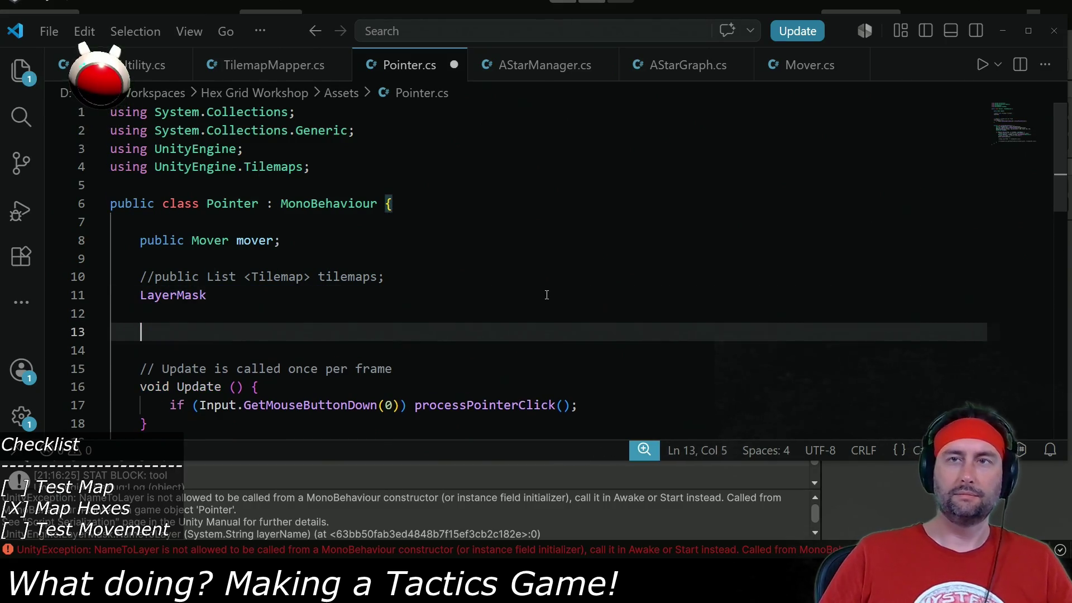
{"action": "type", "text": "void Sta"}
{"action": "key", "text": "BackSpace"}
{"action": "key", "text": "BackSpace"}
{"action": "key", "text": "BackSpace"}
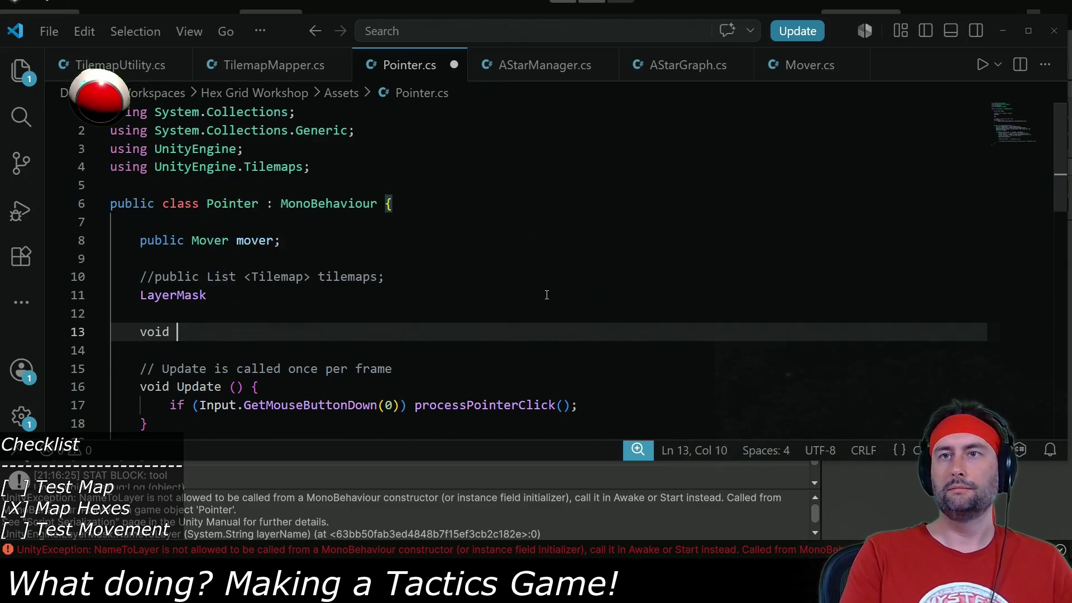
{"action": "type", "text": "Start "}
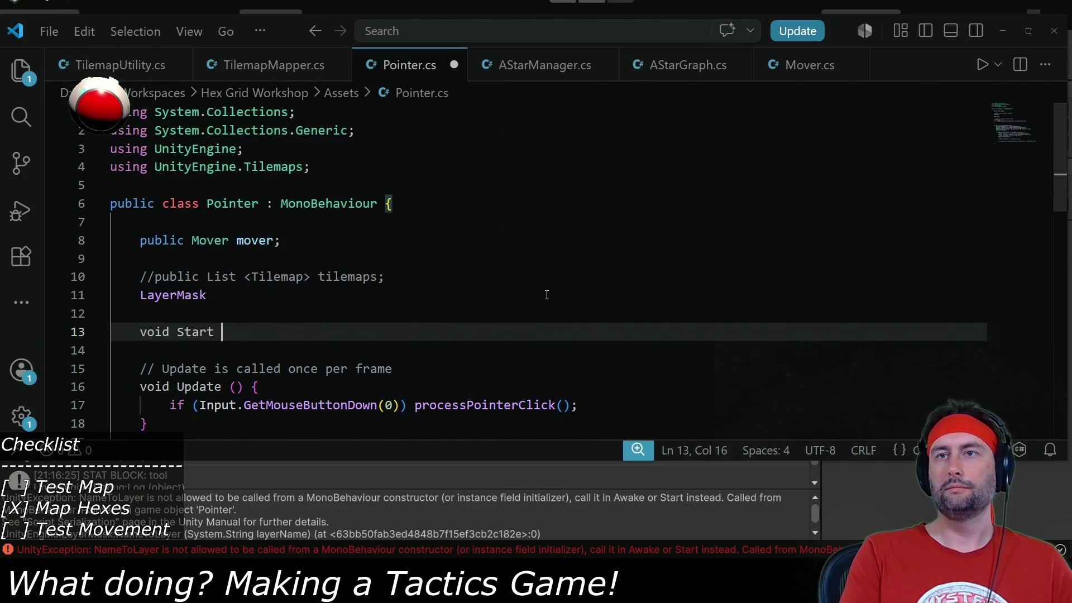
{"action": "type", "text": "() {"}
{"action": "key", "text": "Return"}
{"action": "type", "text": "layerMask = ~LayerMask.GetMask(\"Pathing\");"}
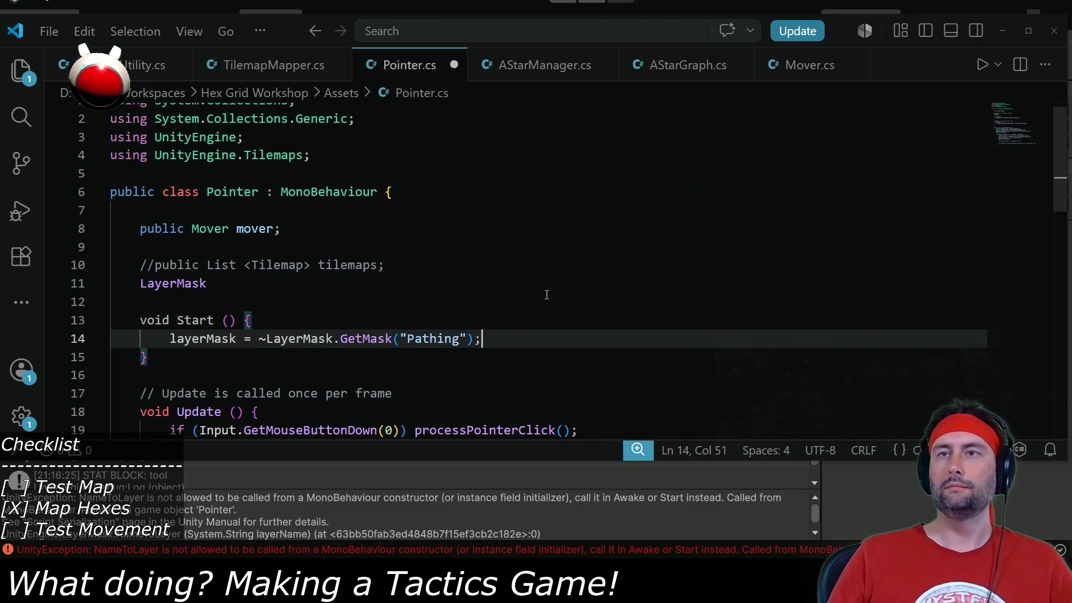
Declare the field as private LayerMask layerMask and save Pointer.cs.
{"action": "double_click", "coordinate": [219, 338]}
{"action": "key", "text": "ctrl+c"}
{"action": "left_click", "coordinate": [228, 265]}
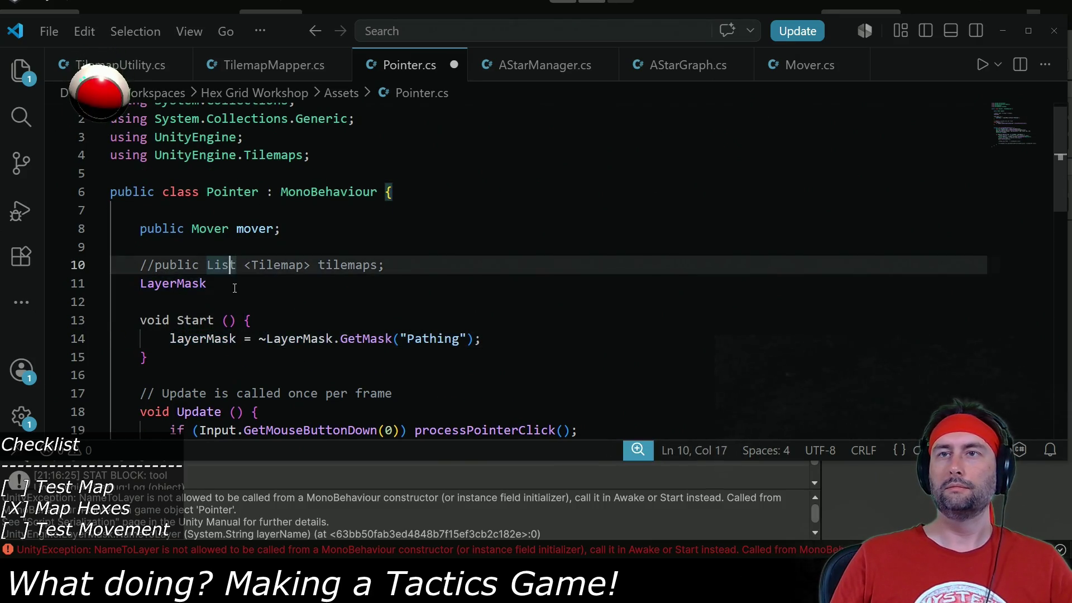
{"action": "left_click", "coordinate": [234, 285]}
{"action": "key", "text": "ctrl+v"}
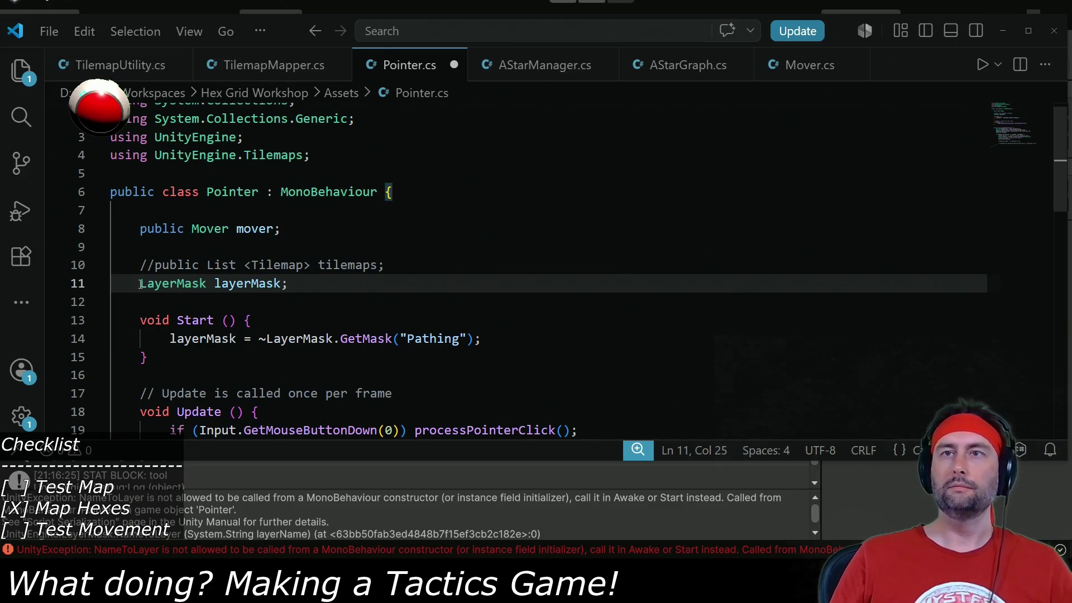
{"action": "left_click", "coordinate": [140, 284]}
{"action": "type", "text": "private"}
{"action": "key", "text": "ctrl+s"}
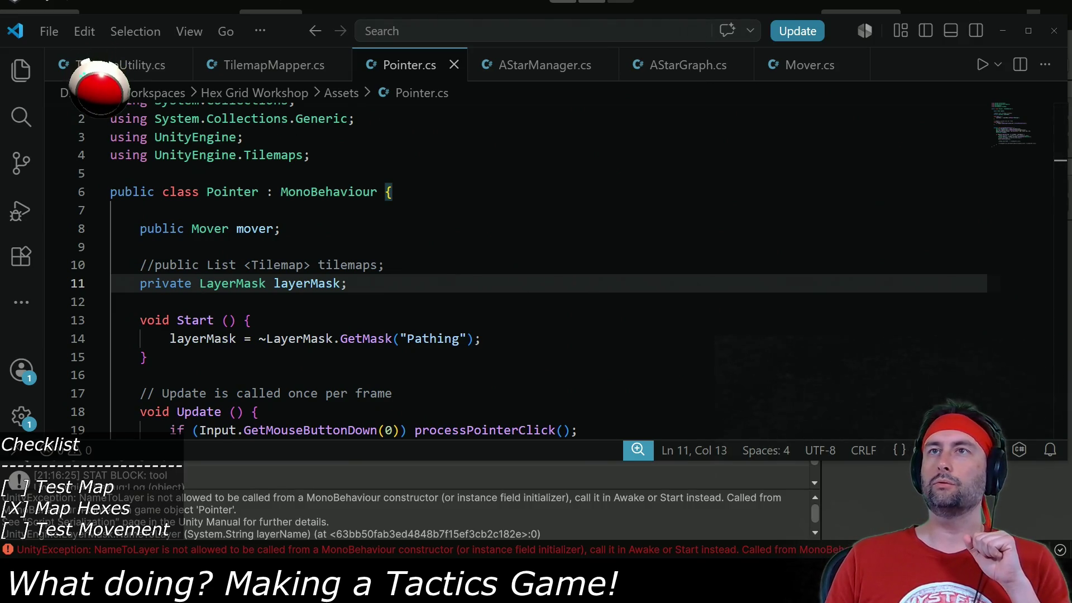
{"action": "key", "text": "alt+Tab"}
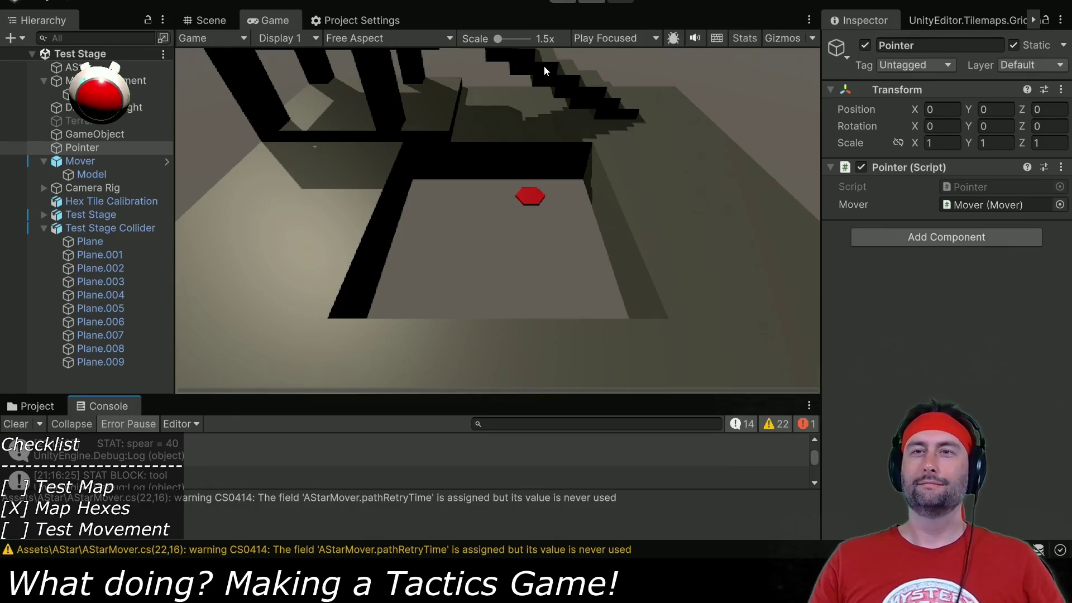
Play the hex stage after the error-free recompile, then stop the game.
{"action": "key", "text": "ctrl+p"}
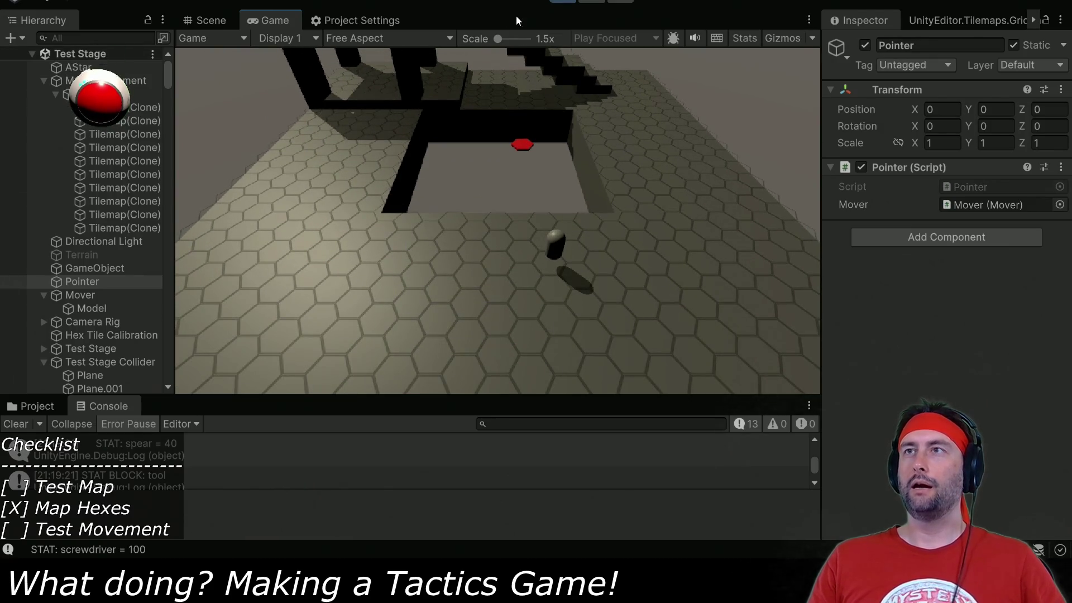
{"action": "left_click", "coordinate": [562, 2]}
{"action": "key", "text": "alt+Tab"}
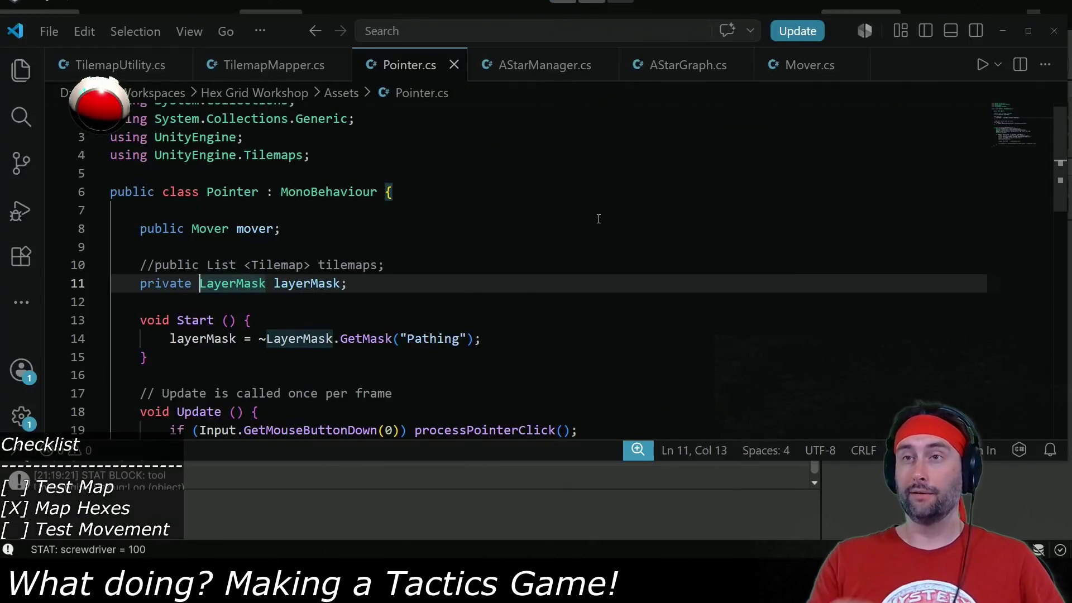
Uncomment the Debug.Log("HIT: "...) line in Pointer.cs's processPointerClick.
{"action": "scroll", "coordinate": [406, 221], "scroll_direction": "down", "scroll_amount": 2}
{"action": "scroll", "coordinate": [406, 221], "scroll_direction": "down", "scroll_amount": 2}
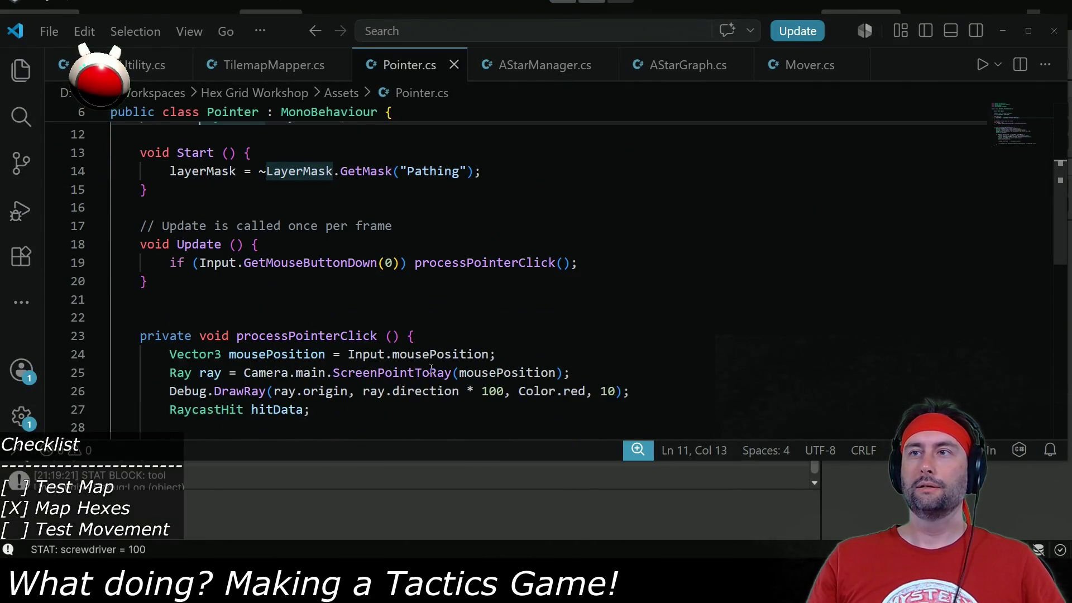
{"action": "scroll", "coordinate": [439, 359], "scroll_direction": "down", "scroll_amount": 3}
{"action": "left_click", "coordinate": [206, 324]}
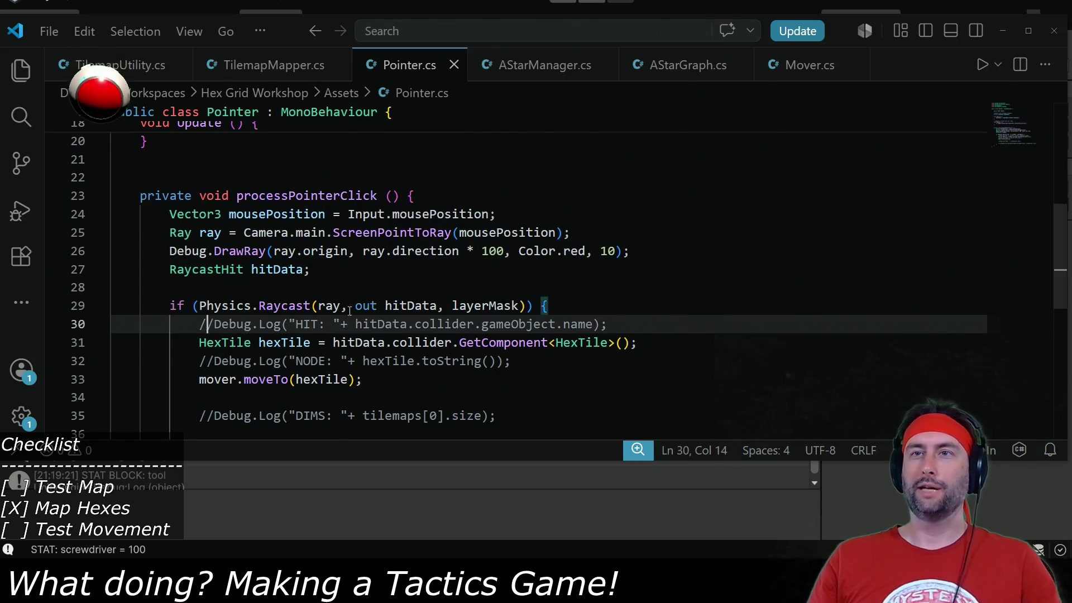
{"action": "key", "text": "ctrl+slash"}
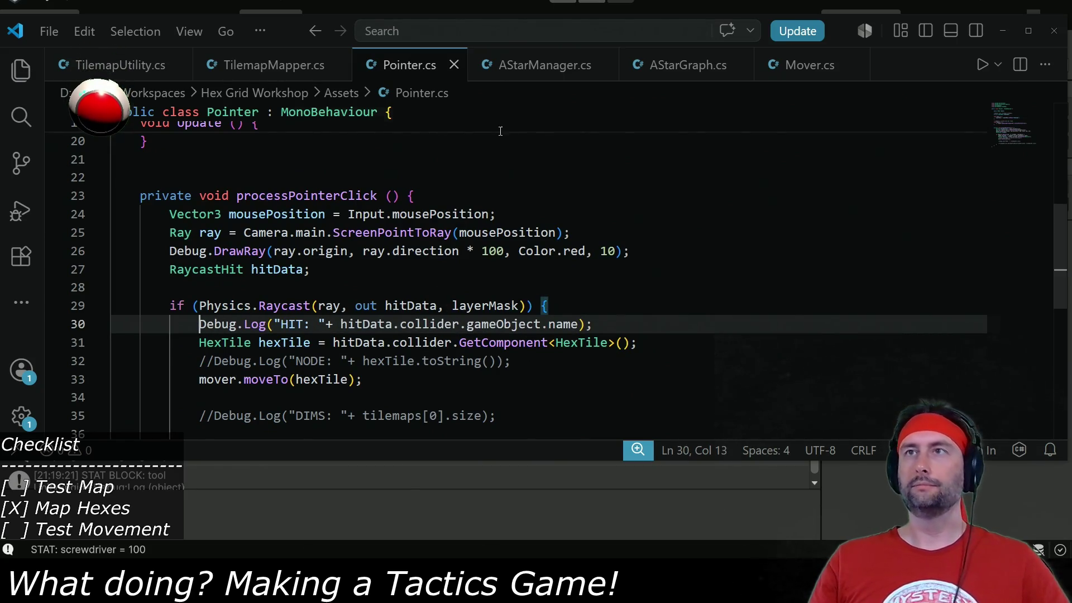
{"action": "key", "text": "alt+Tab"}
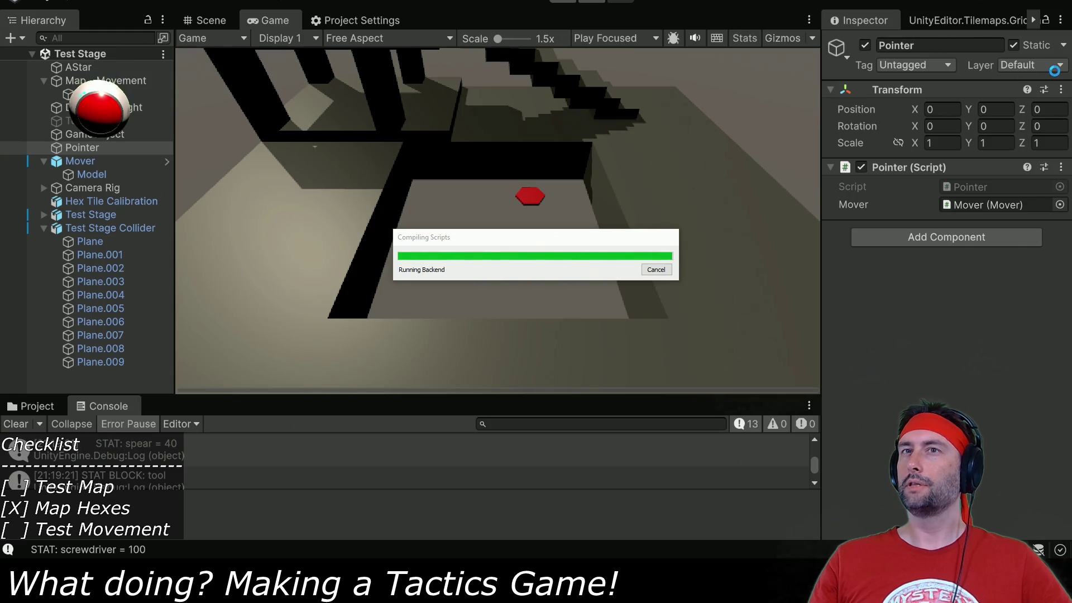
Play the hex stage, clear the Console, check the Scene view, then stop playing.
{"action": "key", "text": "ctrl+p"}
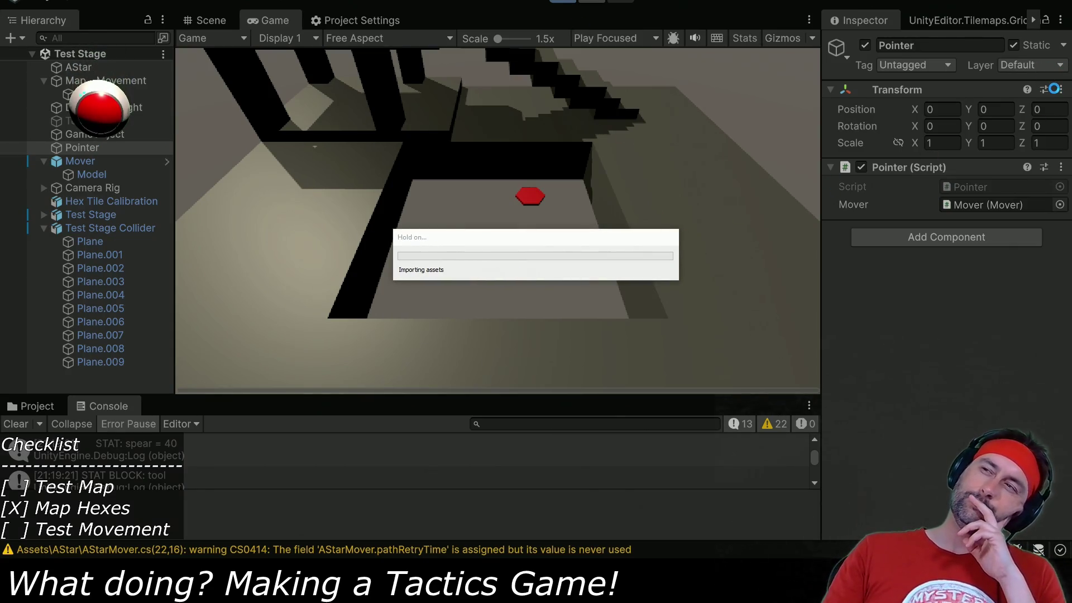
{"action": "left_click", "coordinate": [19, 429]}
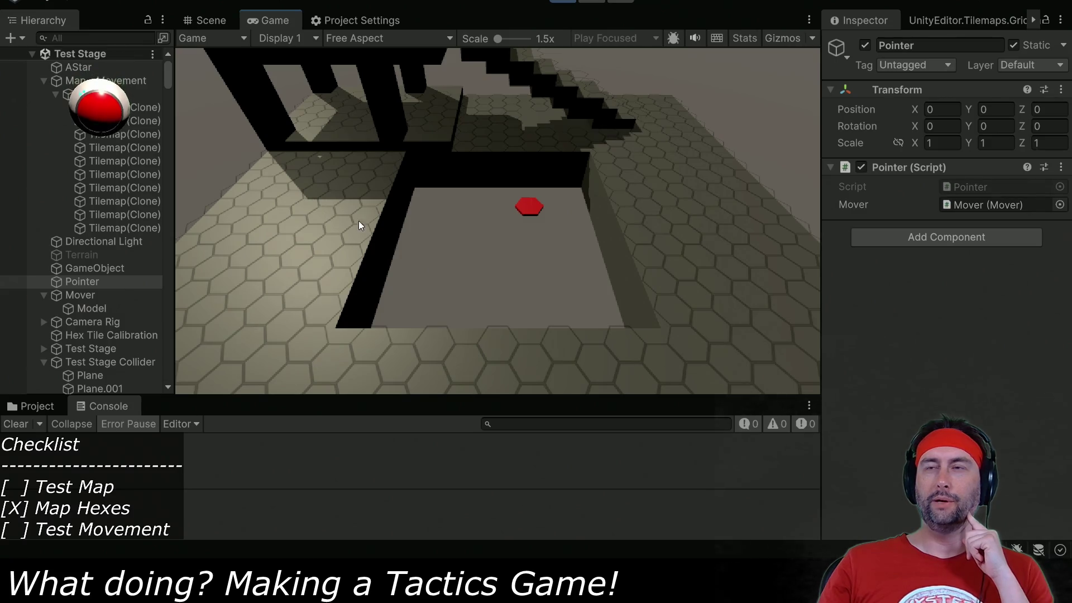
{"action": "left_click", "coordinate": [202, 22]}
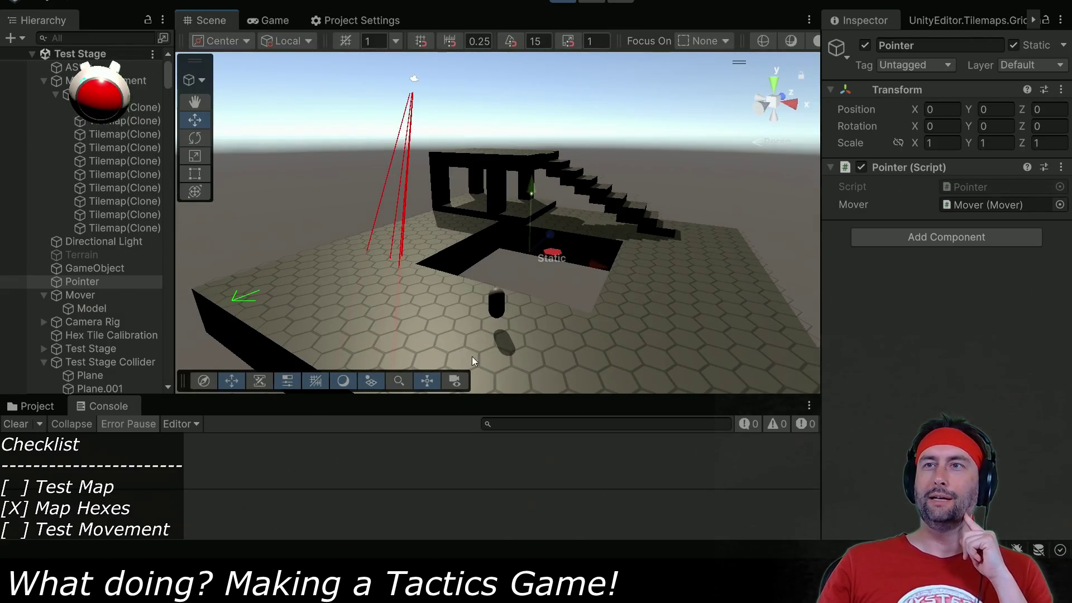
{"action": "left_click", "coordinate": [563, 4]}
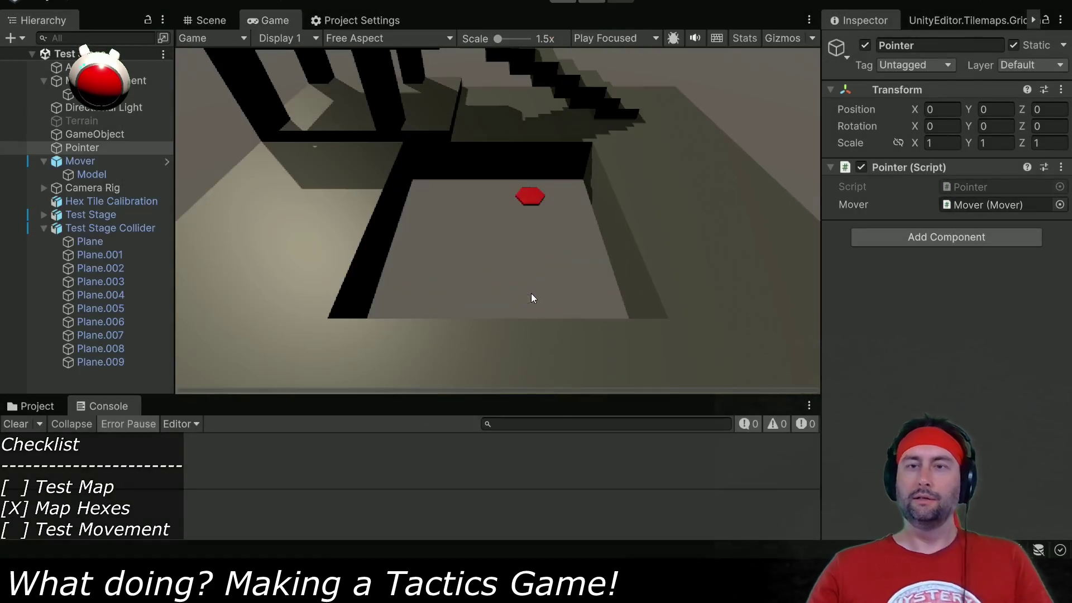
{"action": "key", "text": "alt+Tab"}
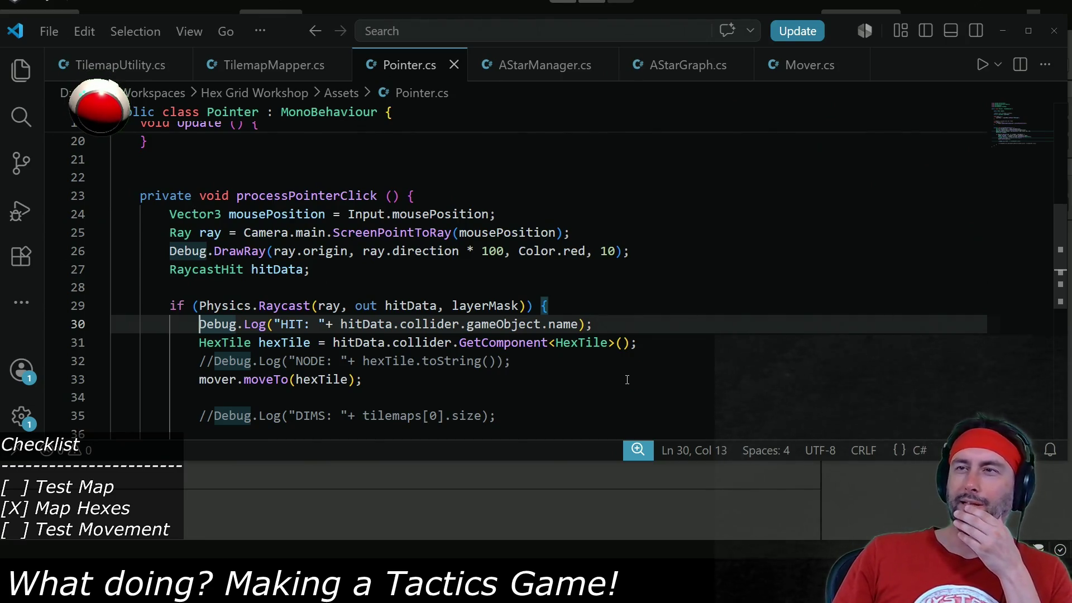
Drop the layerMask argument from Physics.Raycast and comment out the HIT debug log.
{"action": "scroll", "coordinate": [556, 363], "scroll_direction": "up", "scroll_amount": 2}
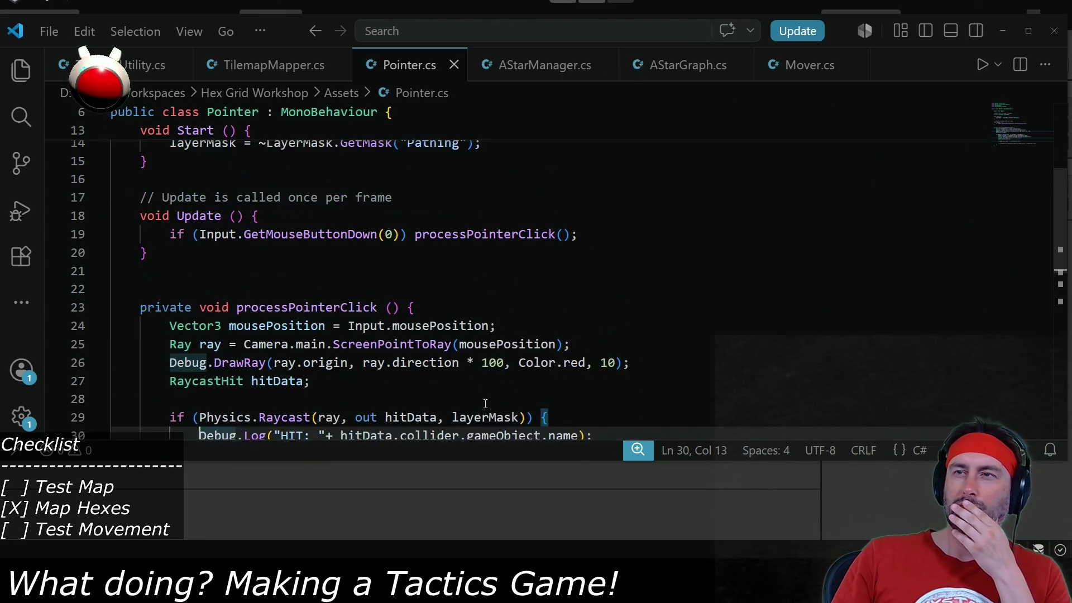
{"action": "scroll", "coordinate": [482, 402], "scroll_direction": "down", "scroll_amount": 1}
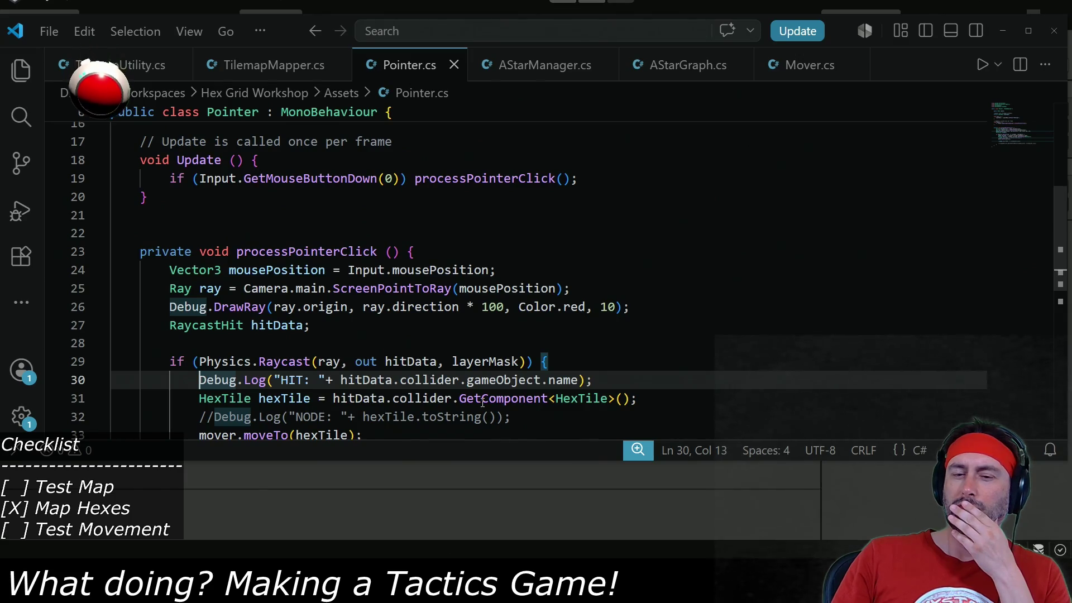
{"action": "double_click", "coordinate": [488, 360]}
{"action": "key", "text": "BackSpace"}
{"action": "scroll", "coordinate": [489, 356], "scroll_direction": "down", "scroll_amount": 1}
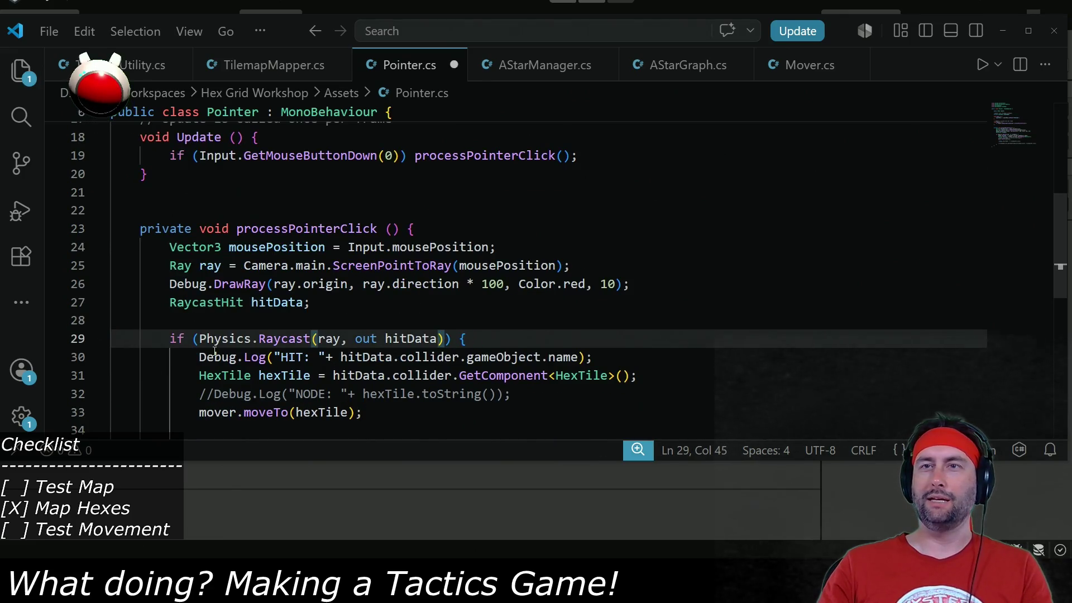
{"action": "left_click", "coordinate": [214, 355]}
{"action": "key", "text": "ctrl+slash"}
{"action": "scroll", "coordinate": [374, 356], "scroll_direction": "down", "scroll_amount": 1}
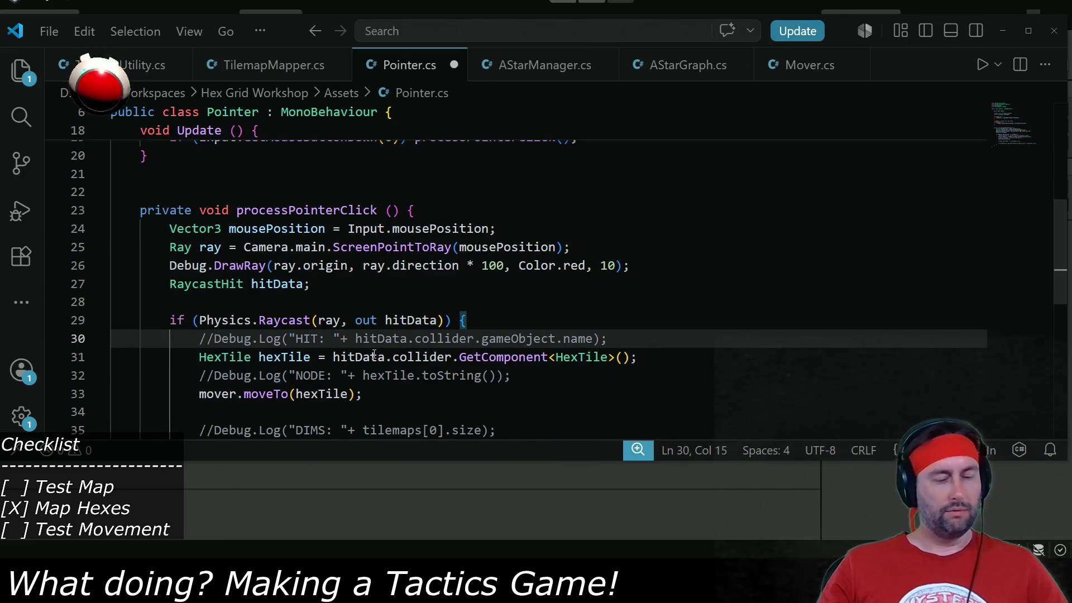
Add a public GameObject pathingObject field to TilemapMapper after aStarManager and save.
{"action": "left_click", "coordinate": [313, 66]}
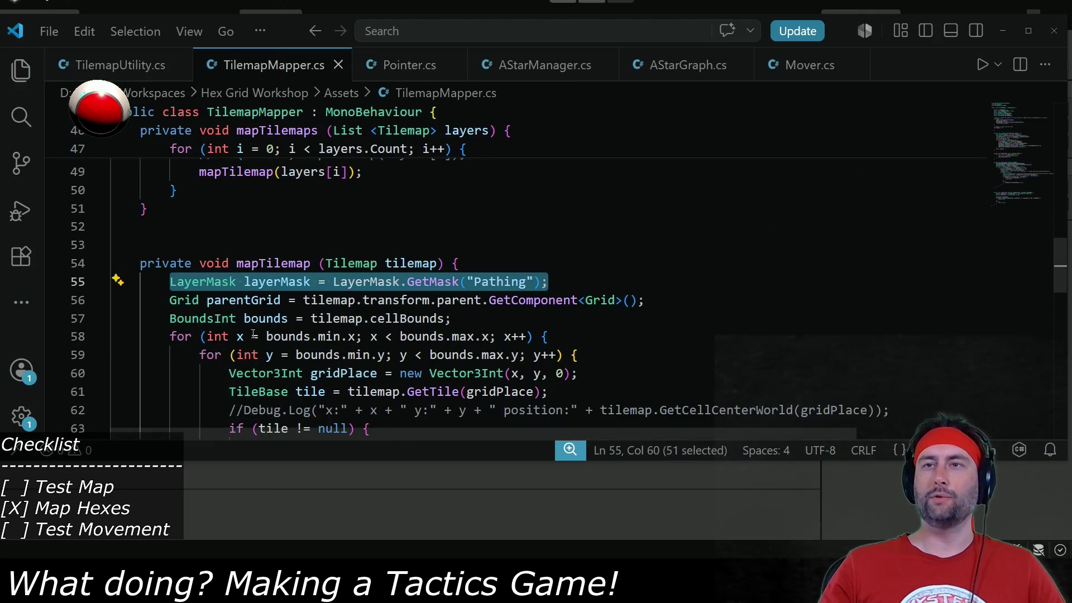
{"action": "scroll", "coordinate": [234, 293], "scroll_direction": "up", "scroll_amount": 3}
{"action": "scroll", "coordinate": [233, 304], "scroll_direction": "up", "scroll_amount": 10}
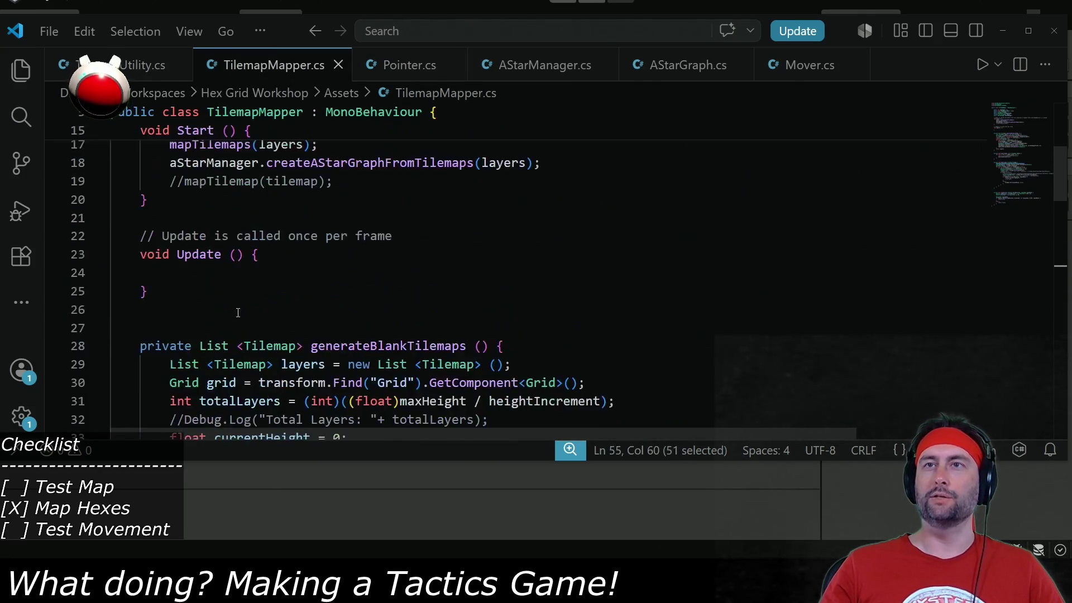
{"action": "left_click", "coordinate": [422, 230]}
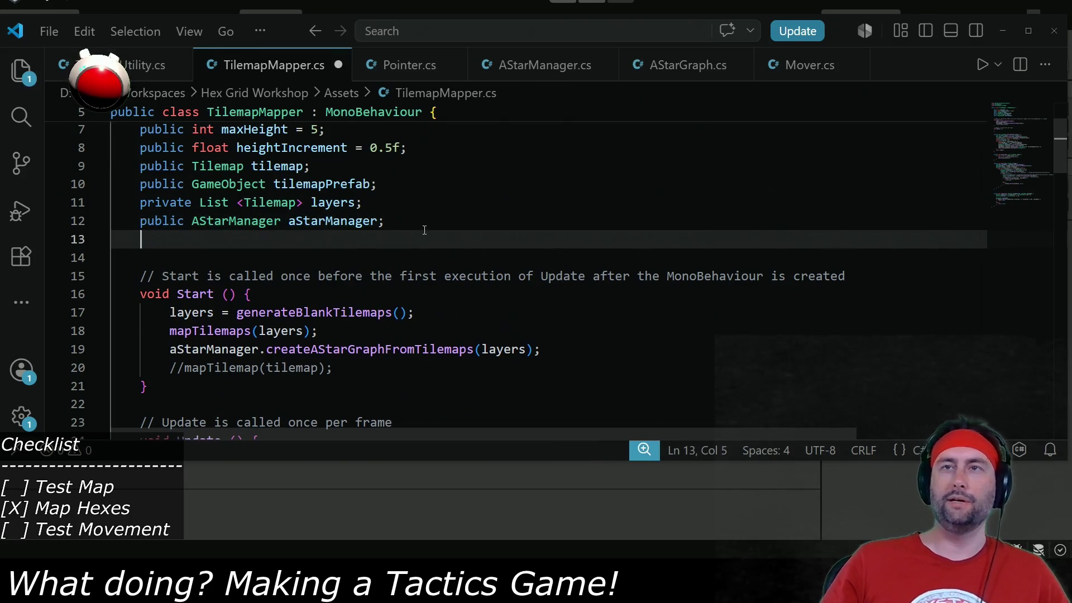
{"action": "key", "text": "Return"}
{"action": "type", "text": "publ"}
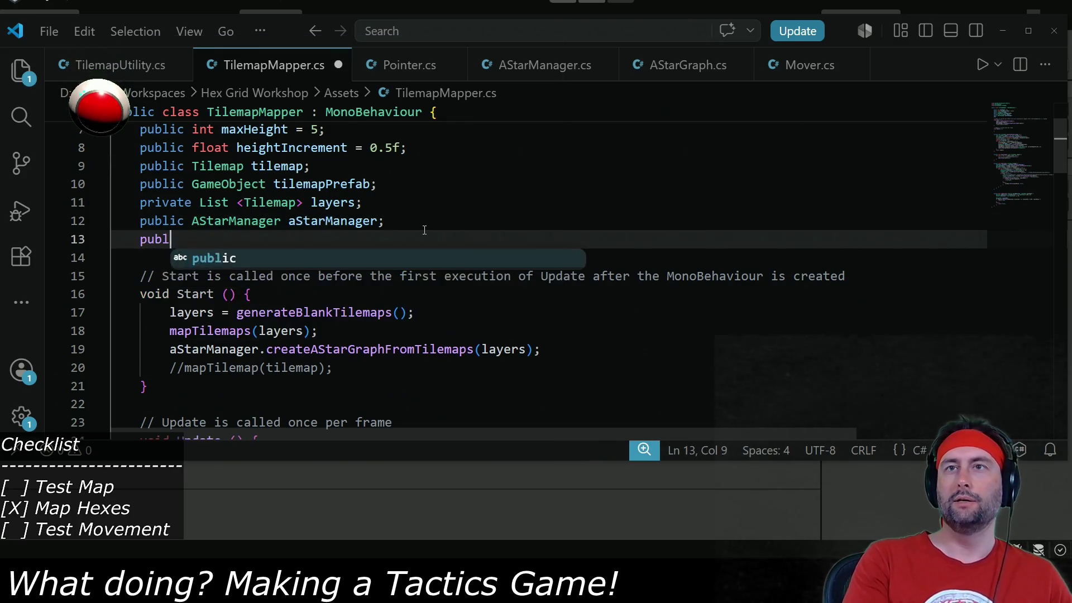
{"action": "type", "text": "ic GameObject "}
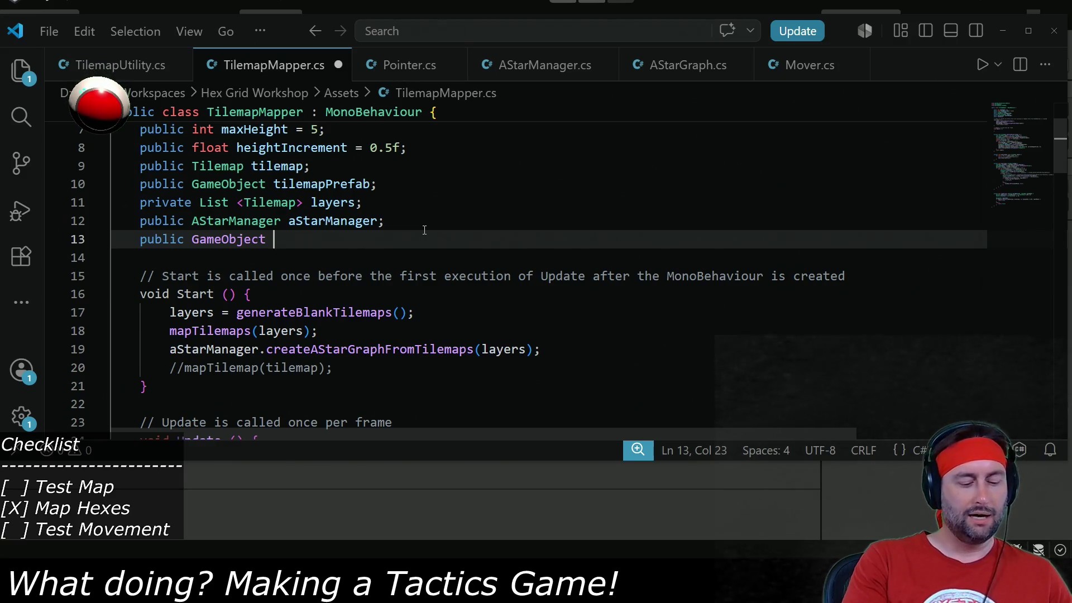
{"action": "type", "text": "pathingObject;"}
{"action": "key", "text": "ctrl+s"}
Call pathingObject.SetActive(false) right after mapTilemaps and save TilemapMapper.
{"action": "double_click", "coordinate": [321, 239]}
{"action": "scroll", "coordinate": [241, 316], "scroll_direction": "down", "scroll_amount": 4}
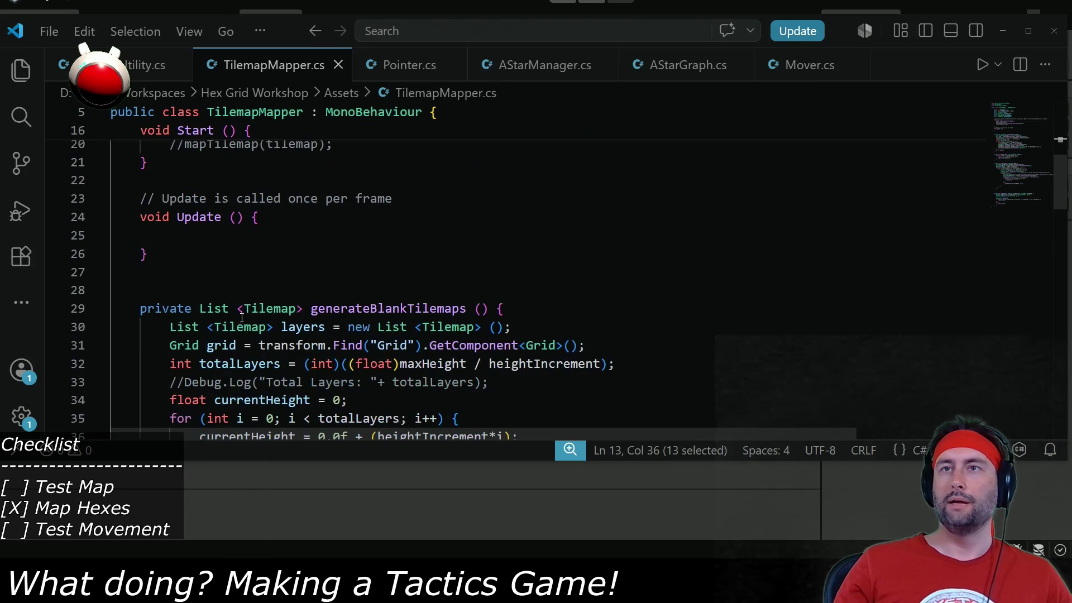
{"action": "scroll", "coordinate": [240, 276], "scroll_direction": "up", "scroll_amount": 3}
{"action": "left_click", "coordinate": [577, 268]}
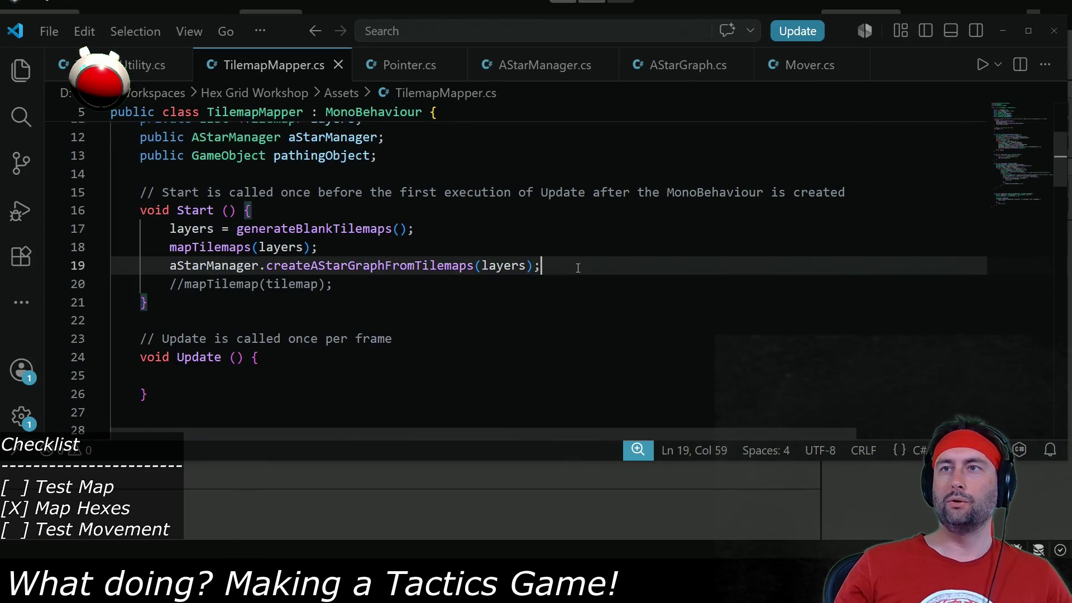
{"action": "left_click", "coordinate": [349, 248]}
{"action": "key", "text": "Return"}
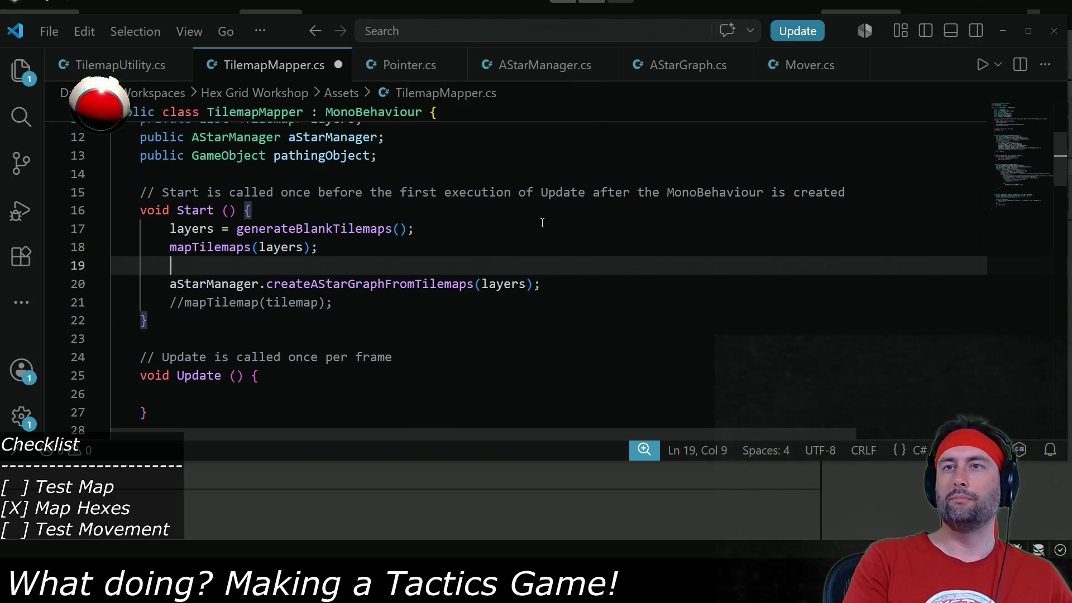
{"action": "type", "text": "pathingObject.SetActive("}
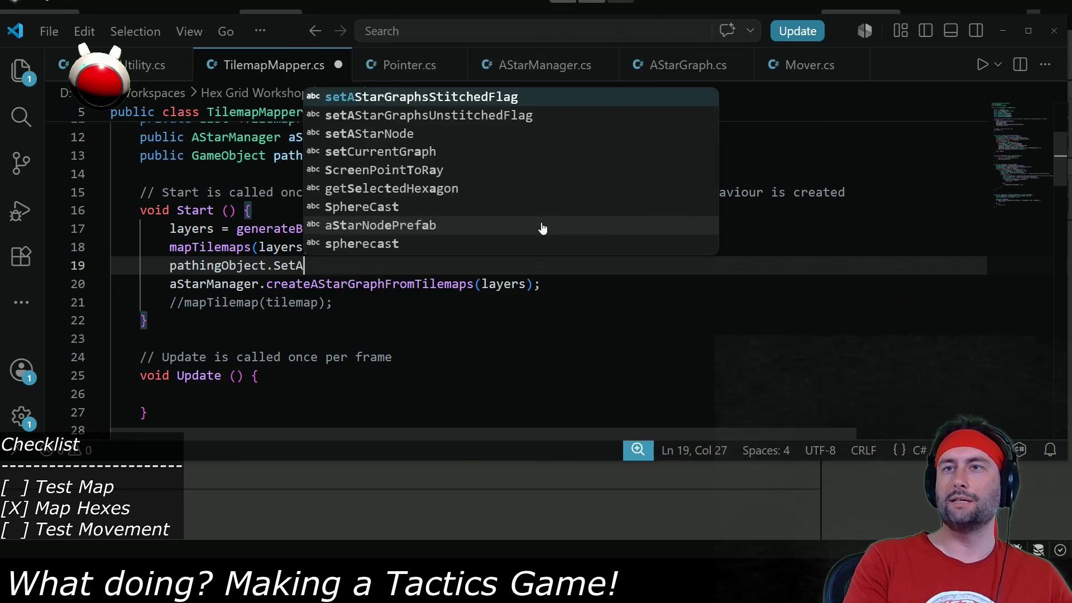
{"action": "type", "text": "false);"}
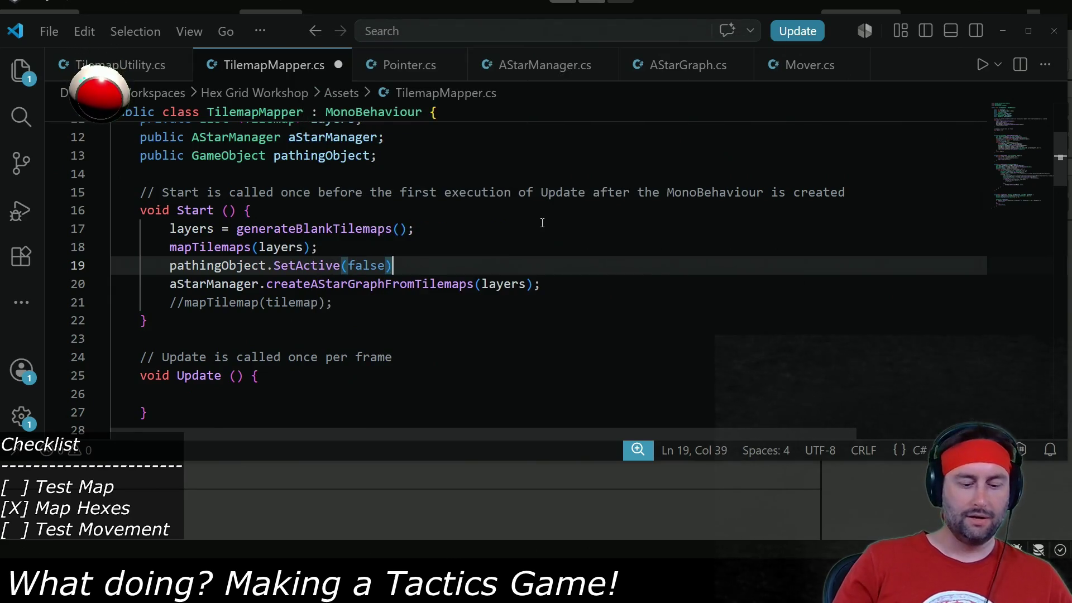
{"action": "key", "text": "ctrl+s"}
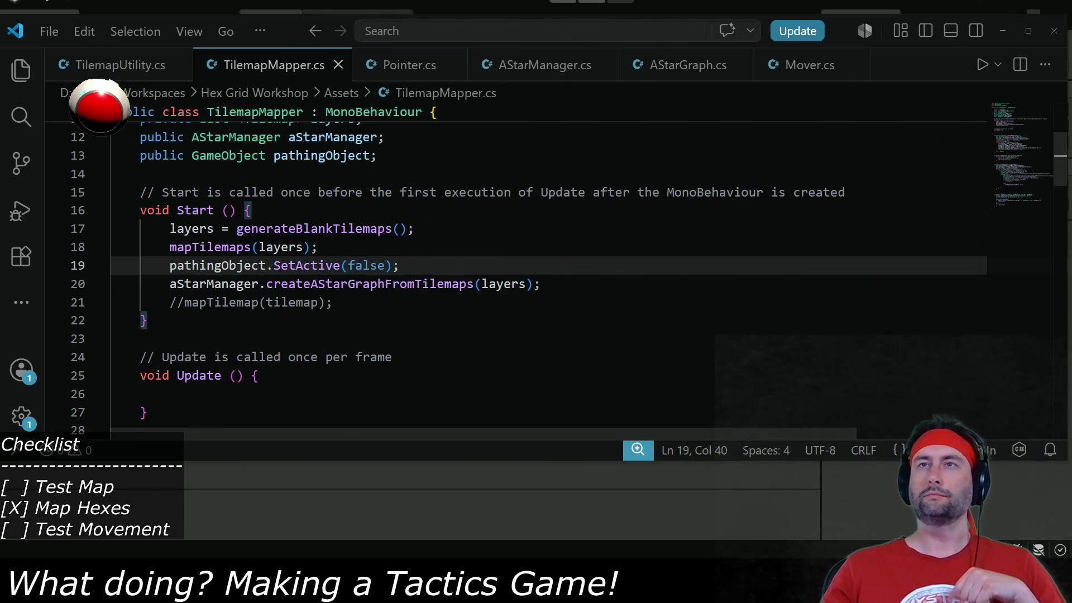
{"action": "key", "text": "alt+Tab"}
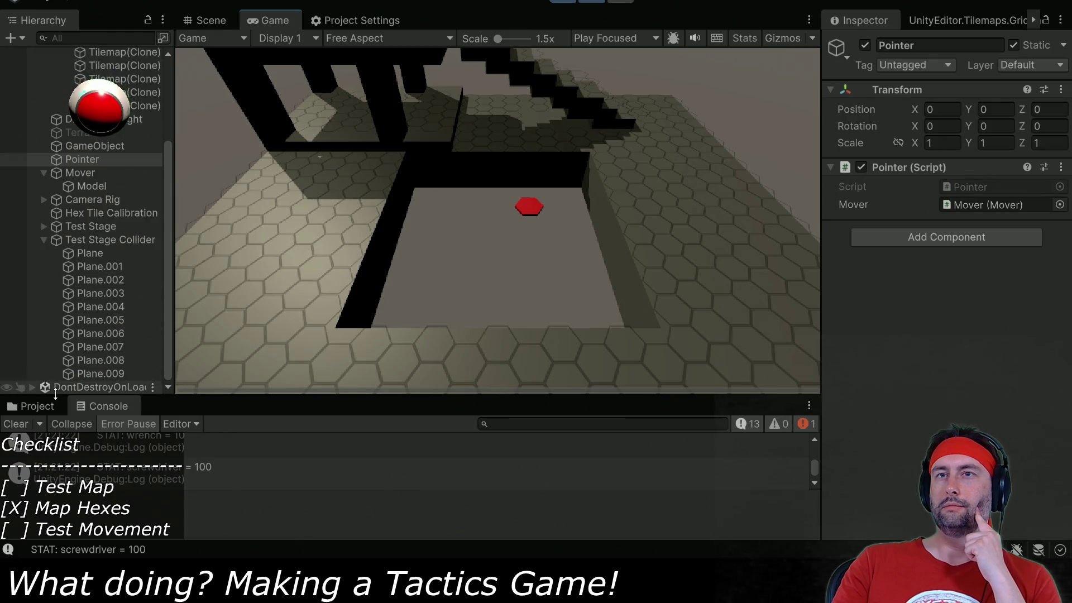
Stop play, set Map - Movement's Pathing Object to Test Stage Collider, and play again.
{"action": "left_click", "coordinate": [76, 240]}
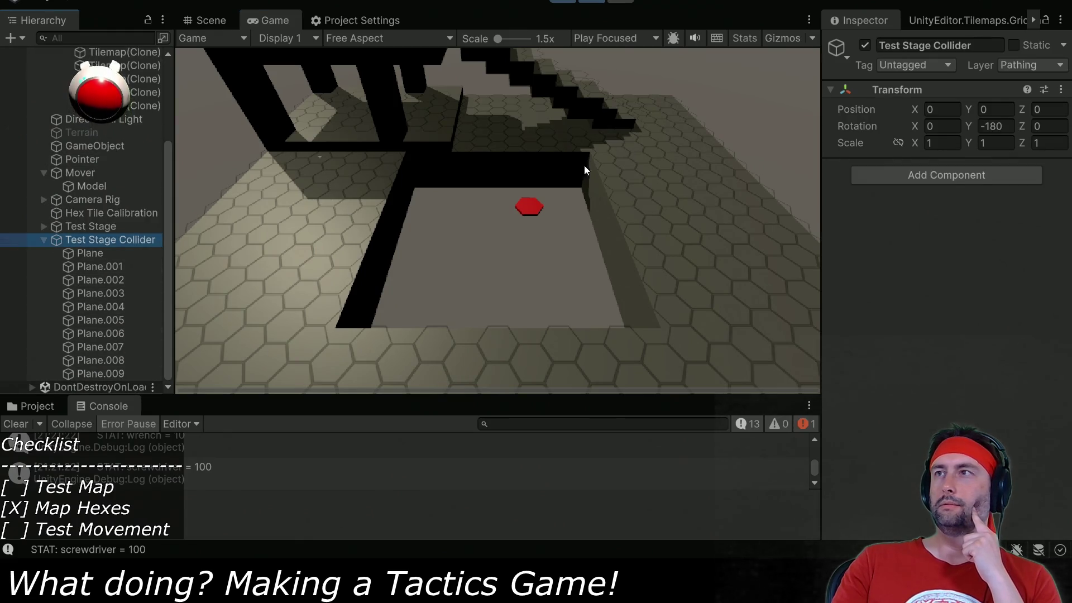
{"action": "left_click", "coordinate": [553, 10]}
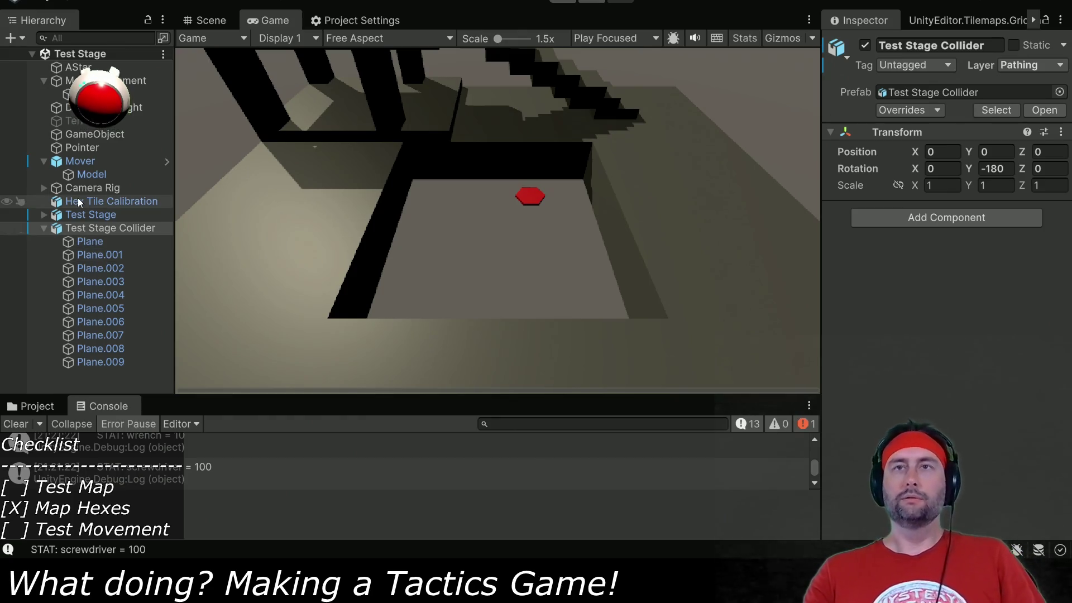
{"action": "left_click", "coordinate": [78, 81]}
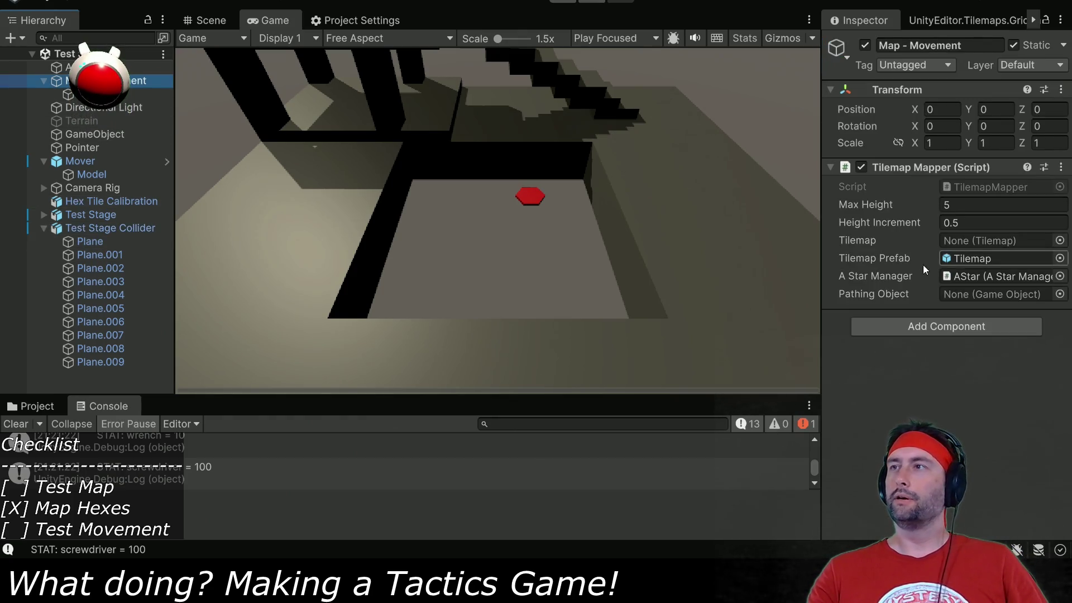
{"action": "left_click_drag", "start_coordinate": [110, 228], "coordinate": [1002, 300]}
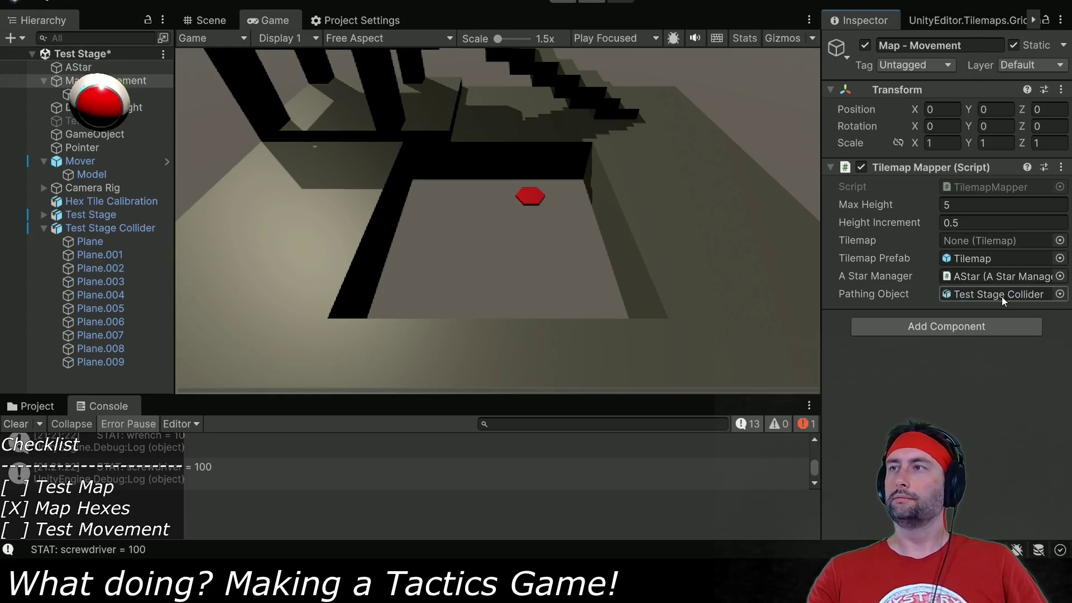
{"action": "key", "text": "ctrl+p"}
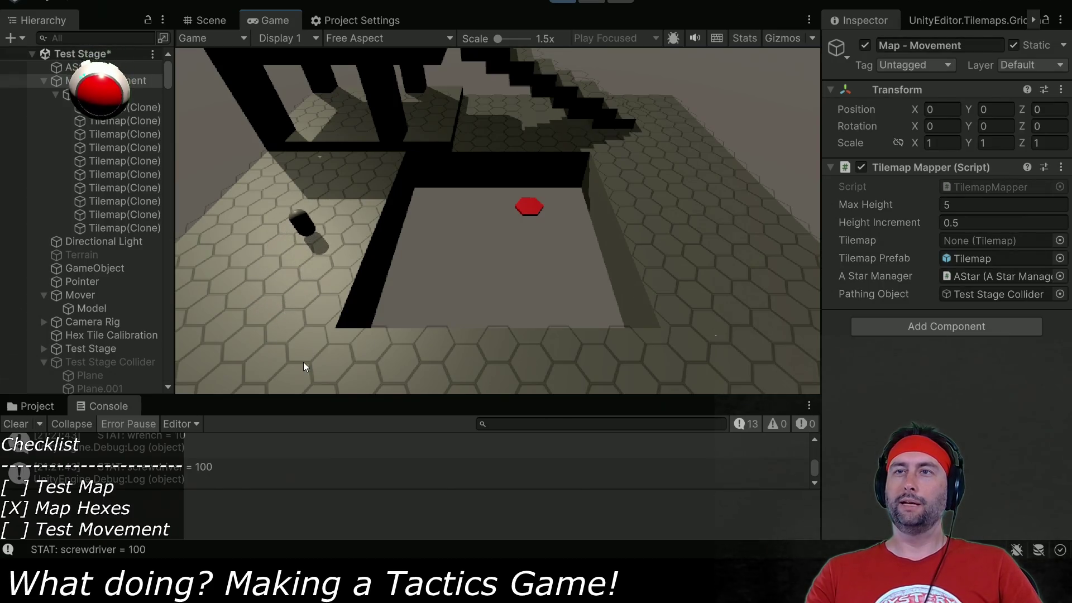
Click two hex tiles in the Game view and watch the capsule walk to each.
{"action": "left_click", "coordinate": [296, 380]}
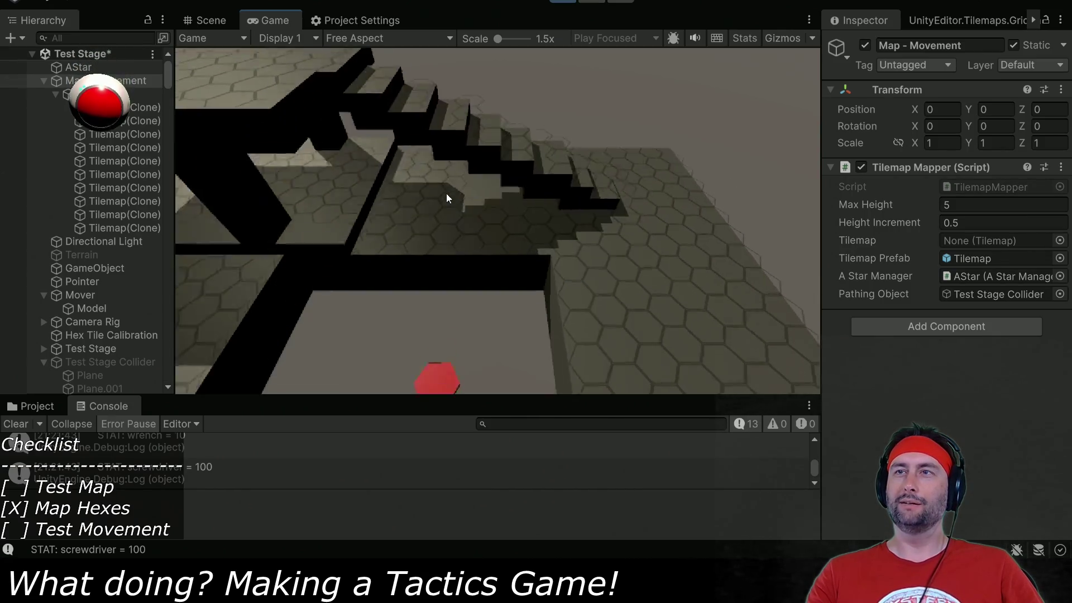
{"action": "left_click", "coordinate": [452, 214]}
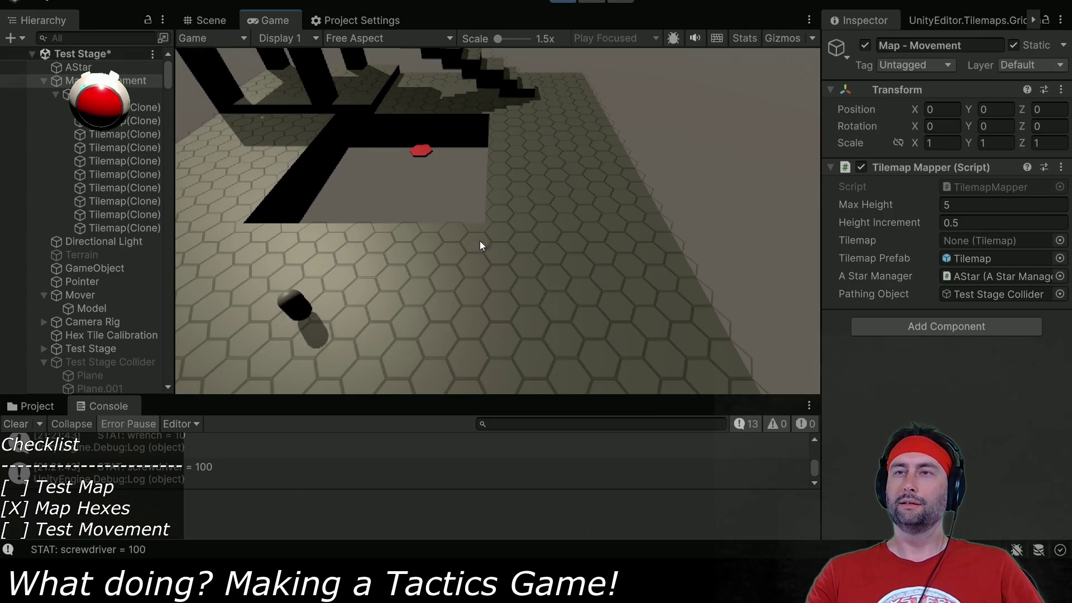
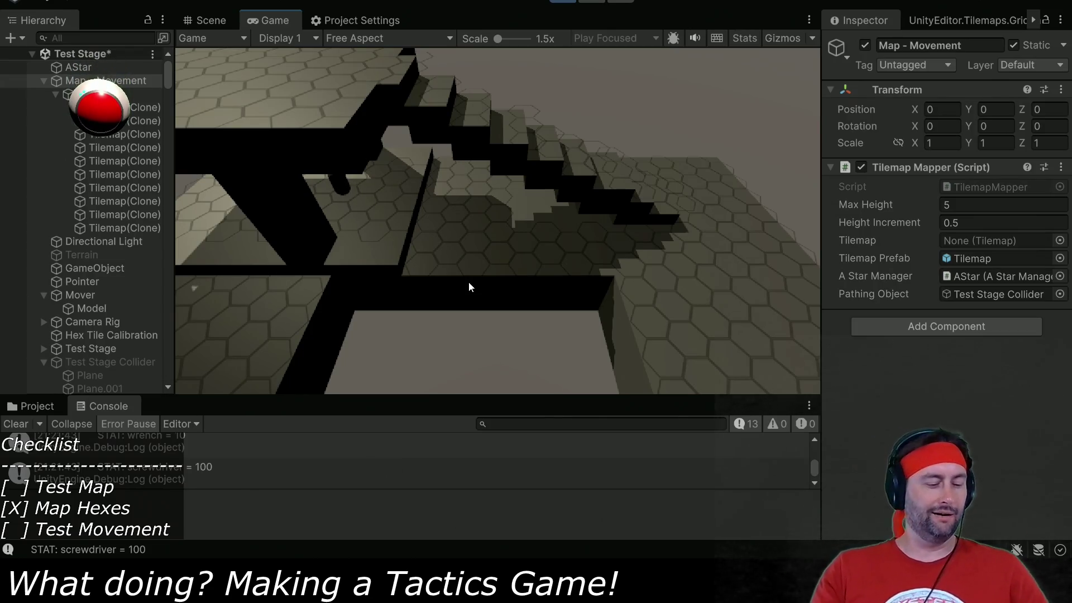
Rotate the Game view camera around the running stage to look along the stairs.
{"action": "key", "text": "e"}
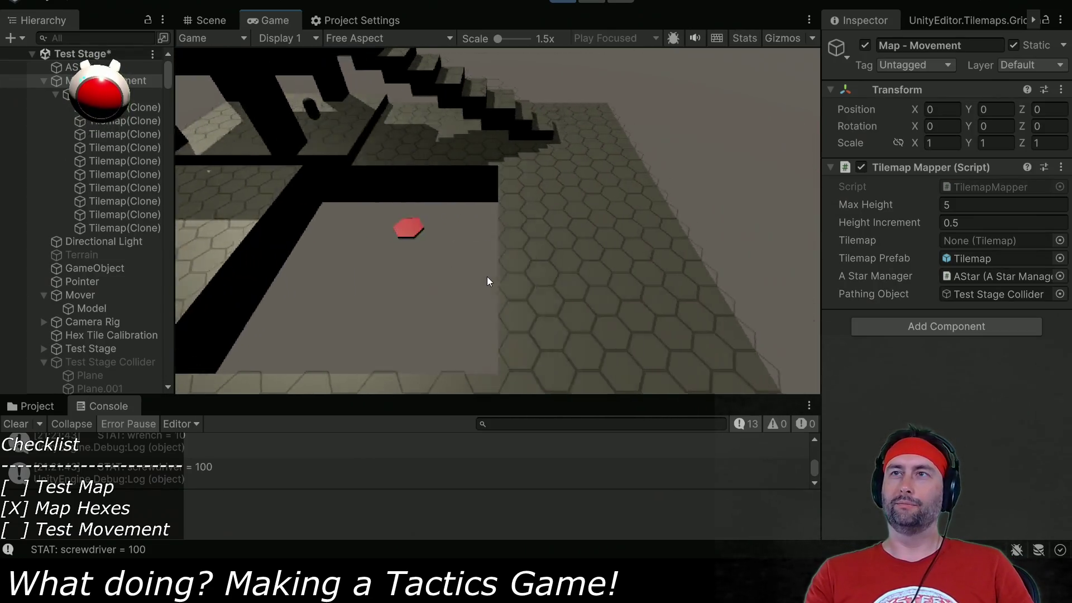
{"action": "key", "text": "e"}
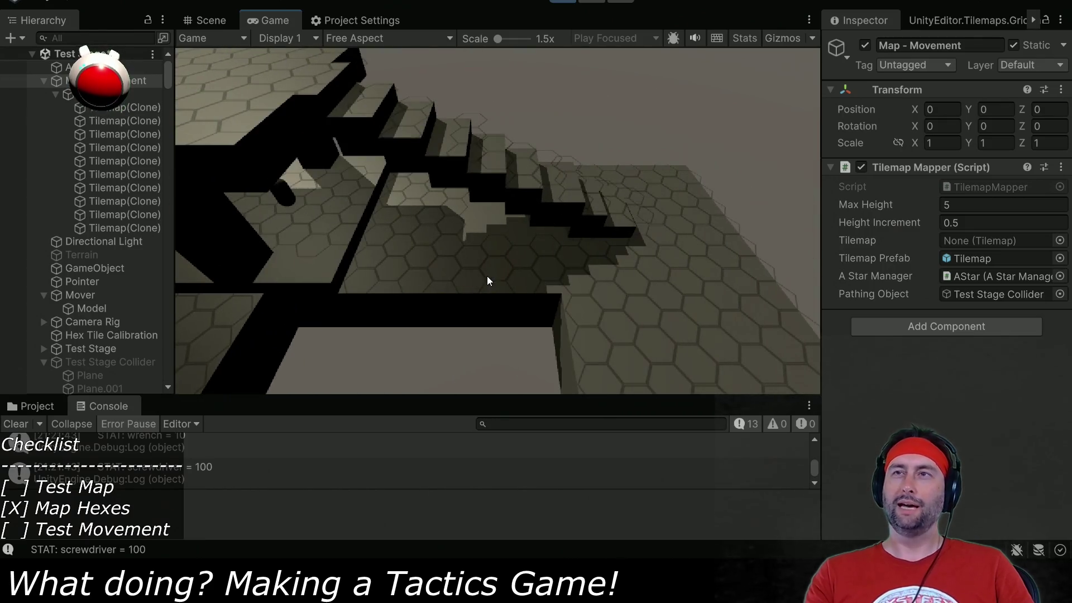
{"action": "key", "text": "e"}
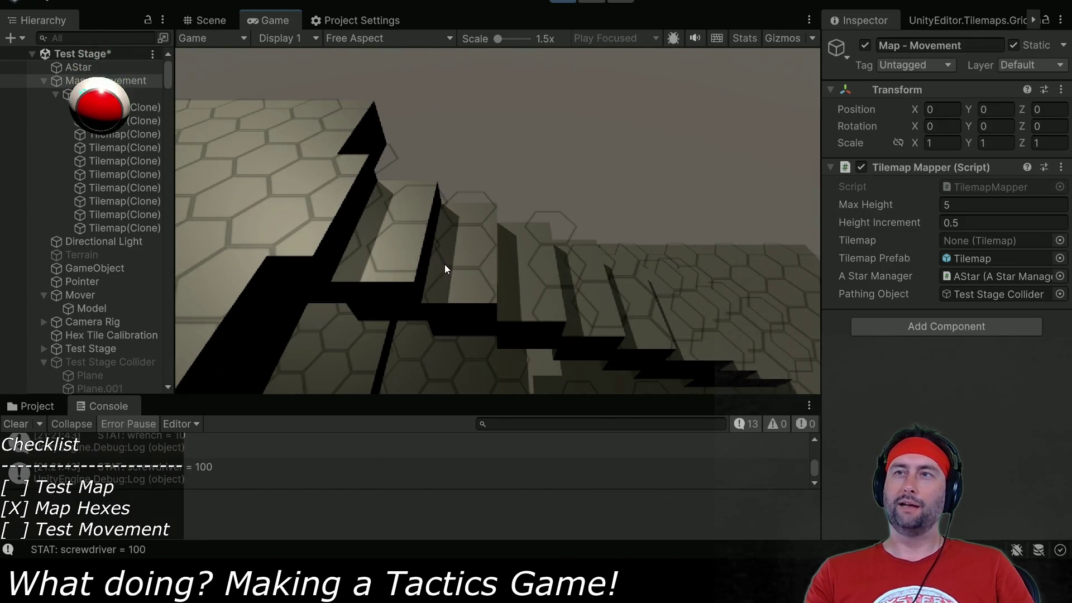
{"action": "key", "text": "e"}
Switch to Blender and orbit the viewport around the staircase of the stage model.
{"action": "key", "text": "alt+Tab"}
{"action": "left_click_drag", "start_coordinate": [568, 383], "coordinate": [593, 349]}
{"action": "mouse_move", "coordinate": [663, 321]}
{"action": "left_mouse_down"}
{"action": "mouse_move", "coordinate": [550, 314]}
{"action": "mouse_move", "coordinate": [577, 324]}
{"action": "mouse_move", "coordinate": [546, 323]}
{"action": "left_mouse_up"}
{"action": "scroll", "coordinate": [549, 314], "scroll_direction": "up", "scroll_amount": 2}
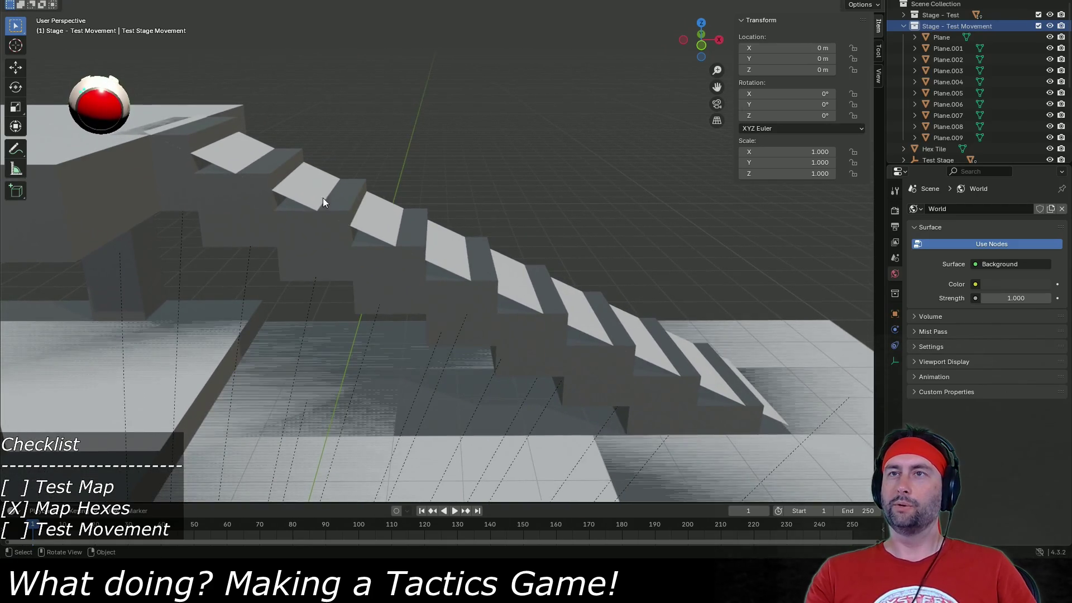
Select ramp plane Plane.009 in Blender, read its 2.35 m Z location, and return to Unity.
{"action": "left_click", "coordinate": [309, 185]}
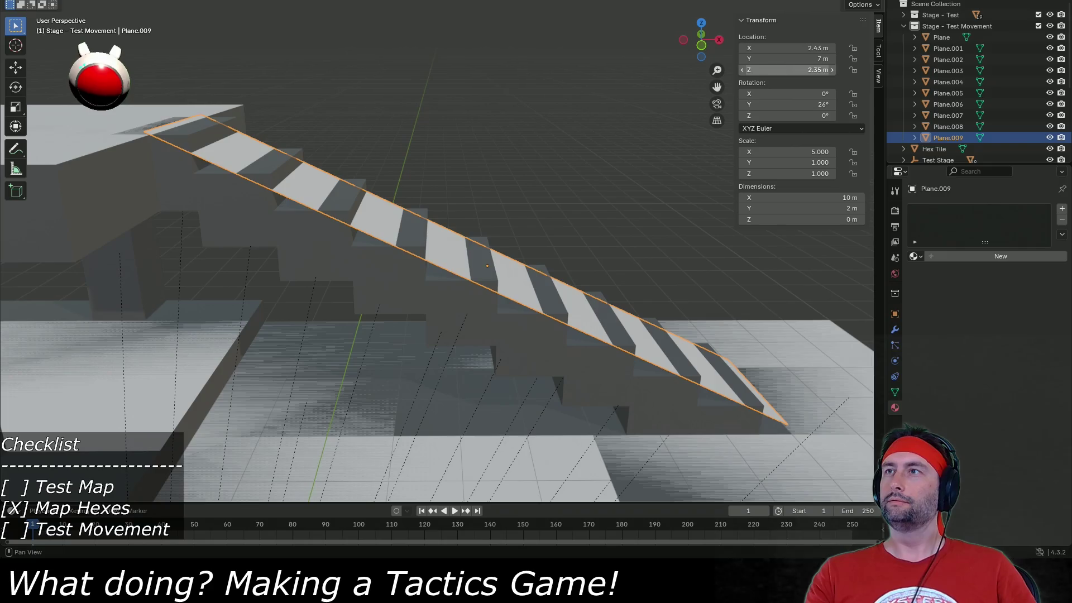
{"action": "left_click", "coordinate": [777, 71]}
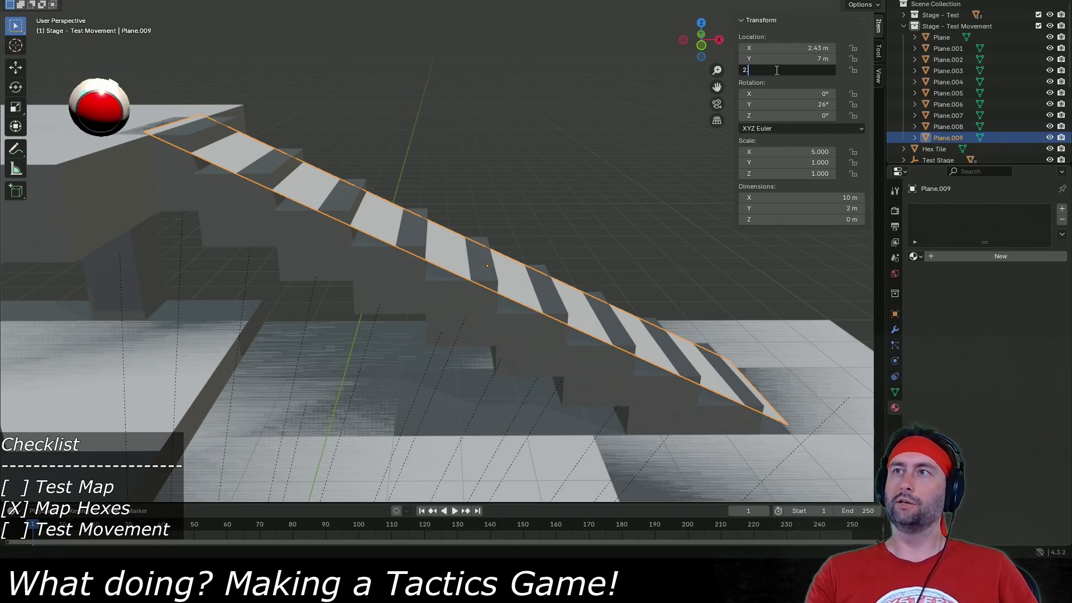
{"action": "key", "text": "Escape"}
{"action": "key", "text": "alt+Tab"}
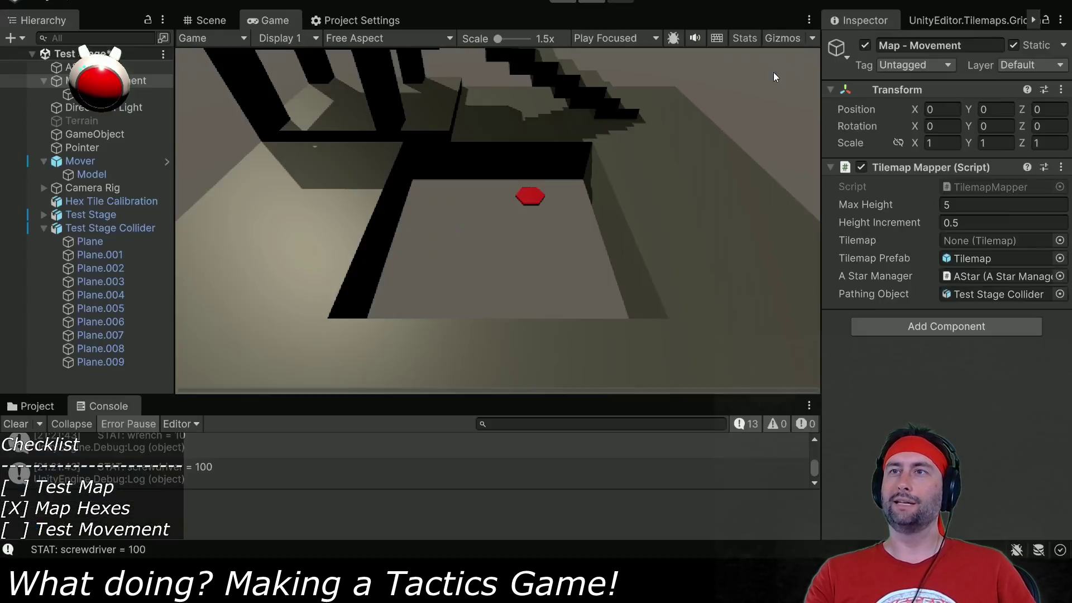
Enable Mesh Renderer on all collider planes, Plane through Plane.009.
{"action": "left_click", "coordinate": [88, 242]}
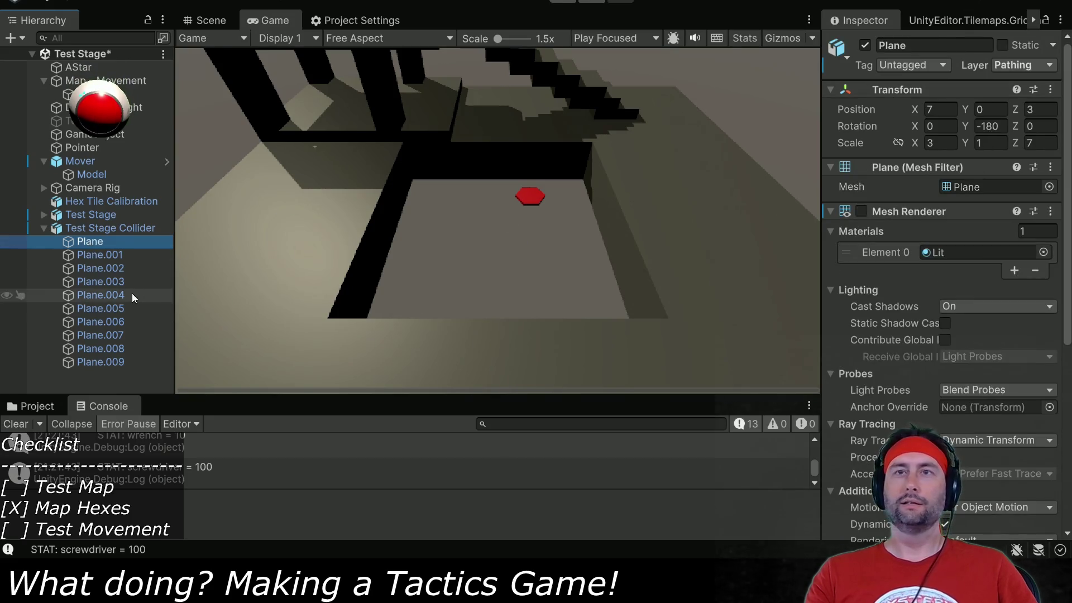
{"action": "left_click", "coordinate": [20, 361], "text": "shift"}
{"action": "left_click", "coordinate": [861, 211]}
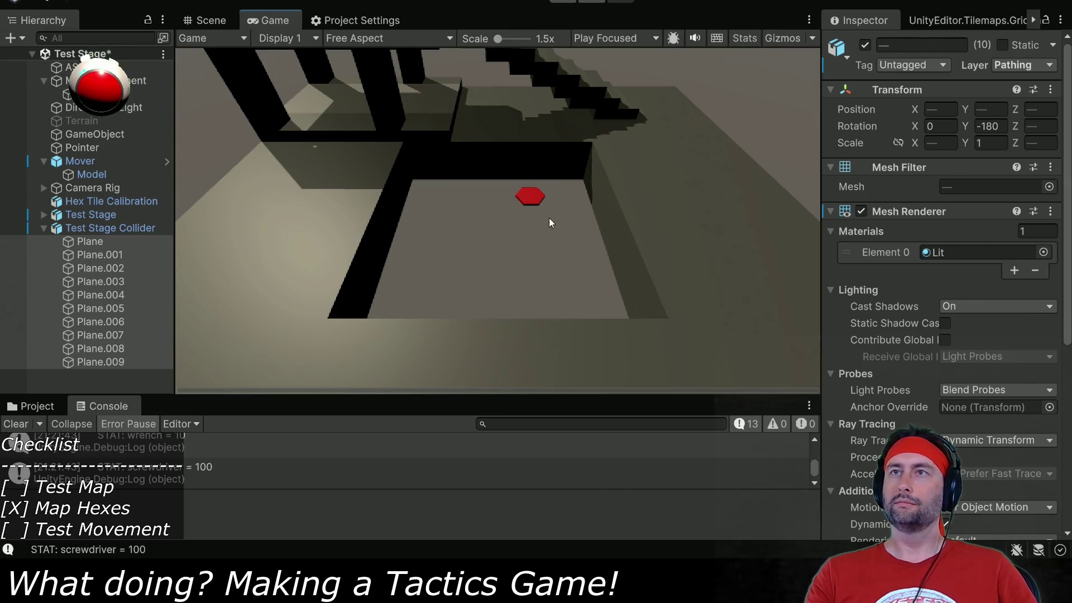
In Scene view, lower Plane.009 with Global move handles to Y 2.25.
{"action": "left_click", "coordinate": [211, 20]}
{"action": "left_click_drag", "start_coordinate": [503, 223], "coordinate": [533, 247]}
{"action": "scroll", "coordinate": [492, 301], "scroll_direction": "up", "scroll_amount": 8}
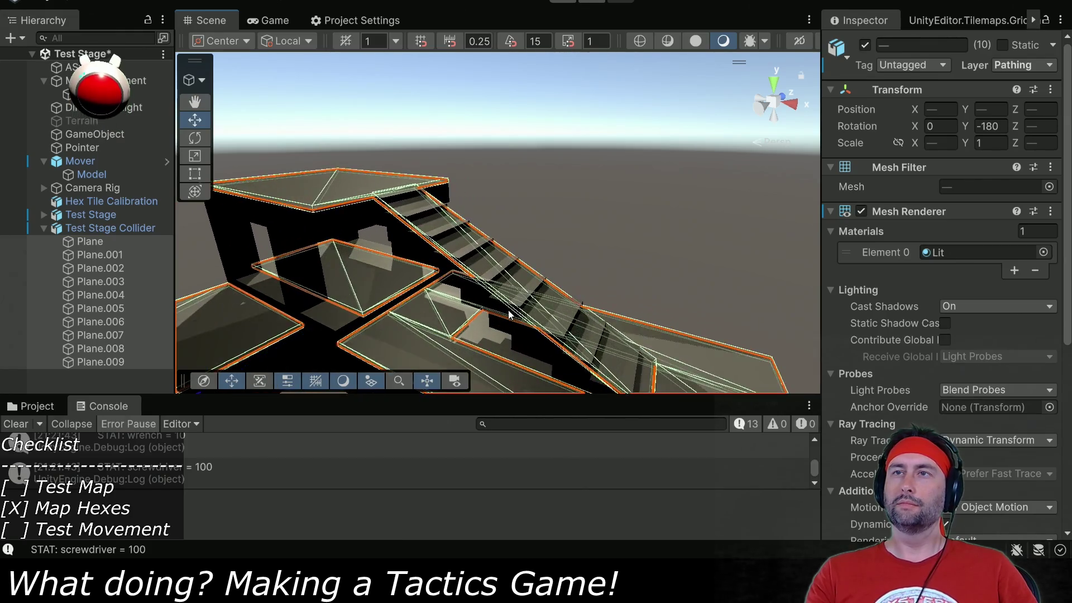
{"action": "left_click", "coordinate": [81, 240]}
{"action": "left_click", "coordinate": [118, 359]}
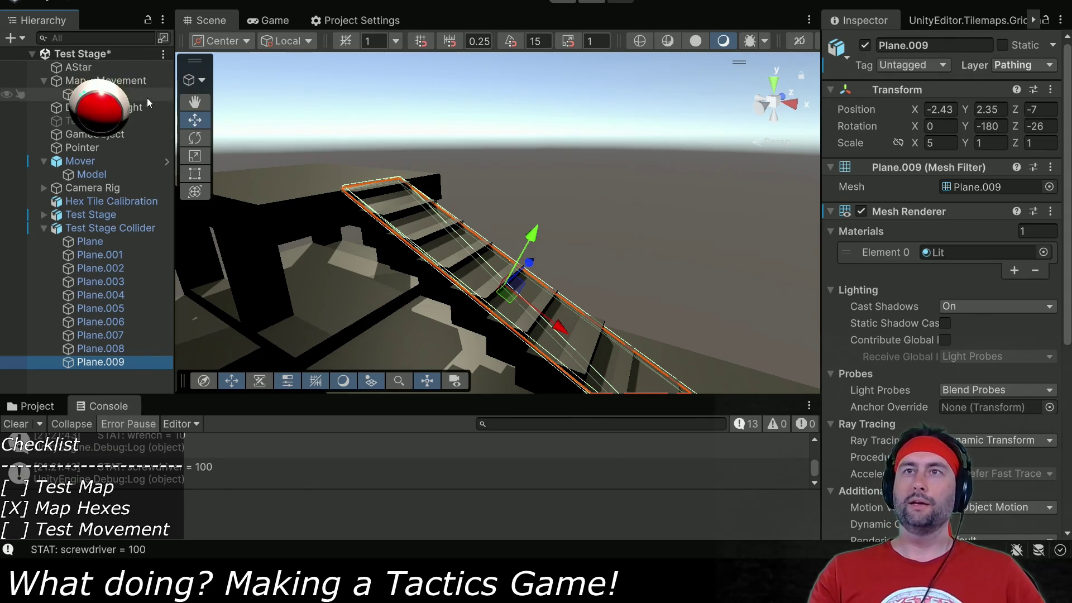
{"action": "left_click", "coordinate": [283, 46]}
{"action": "left_click", "coordinate": [289, 58]}
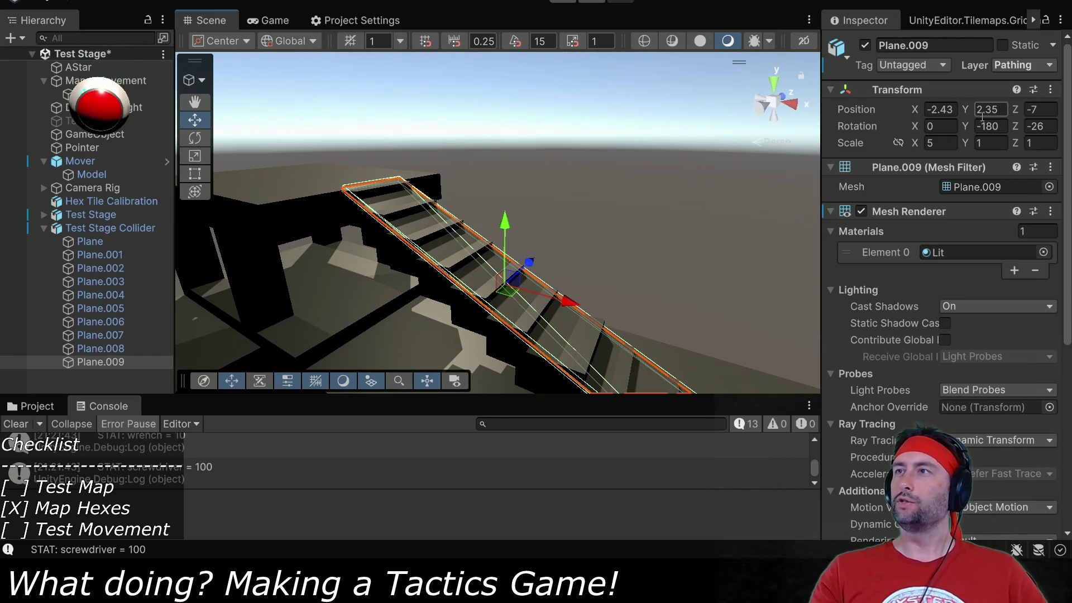
{"action": "left_click_drag", "start_coordinate": [506, 221], "coordinate": [509, 228]}
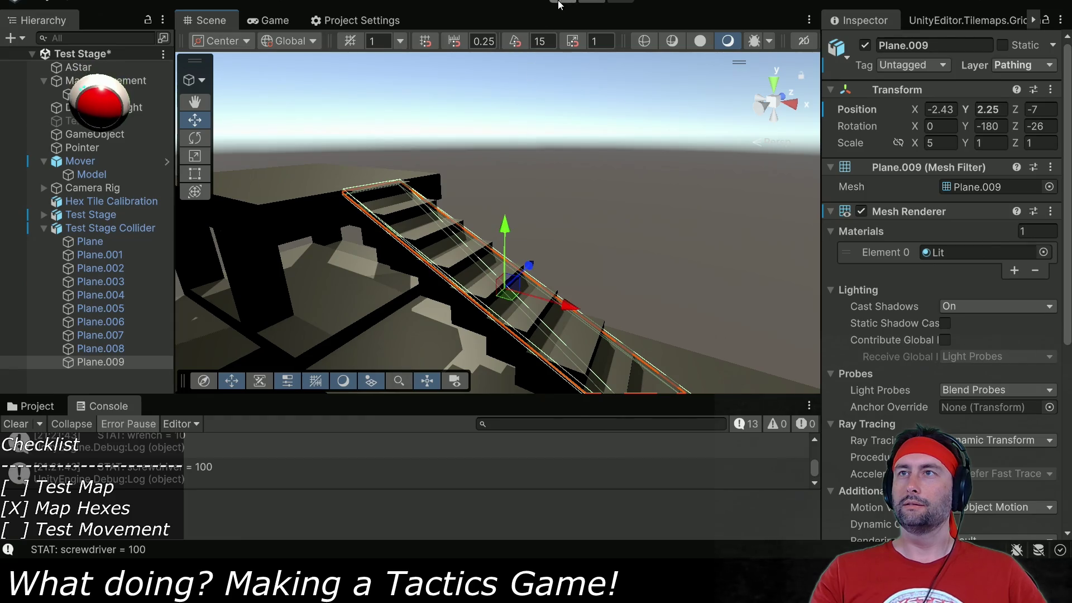
Play-test the lowered ramp in a maximized Game view, stop, and switch to Blender.
{"action": "left_click", "coordinate": [558, 5]}
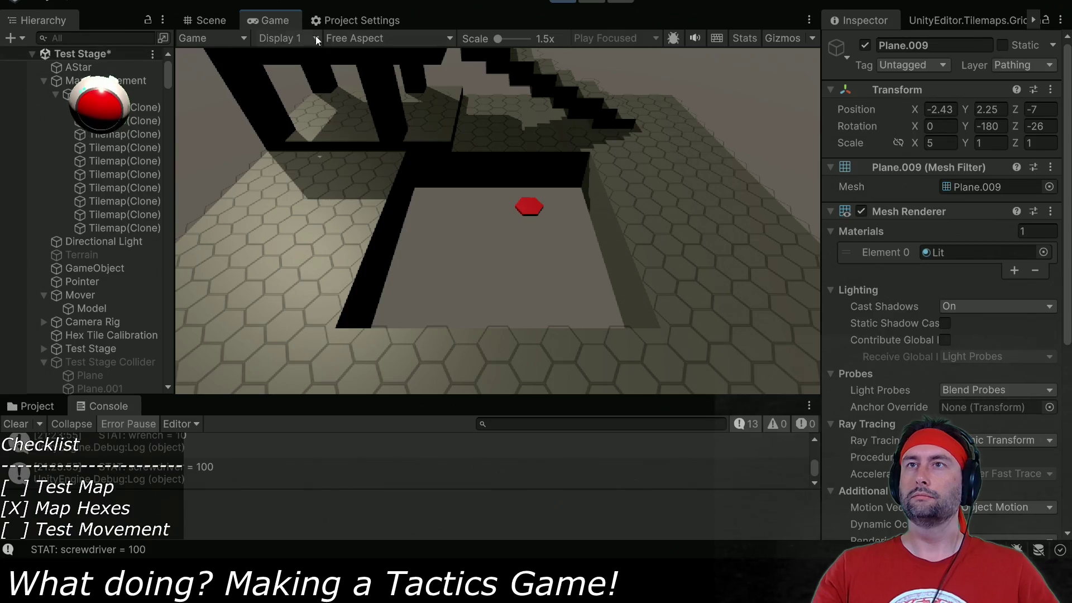
{"action": "key", "text": "shift+space"}
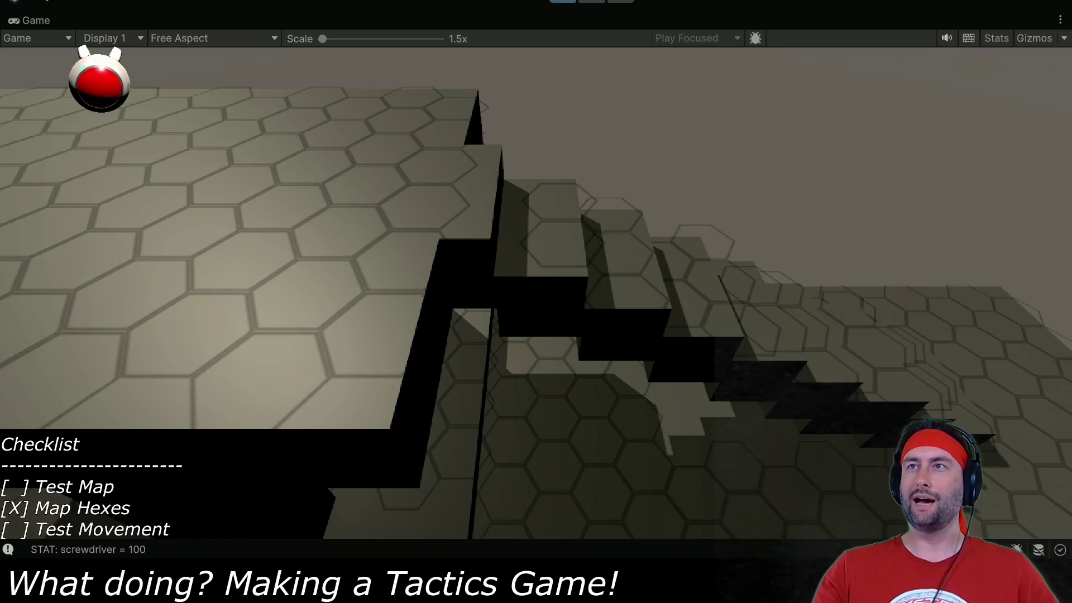
{"action": "key", "text": "ctrl+p"}
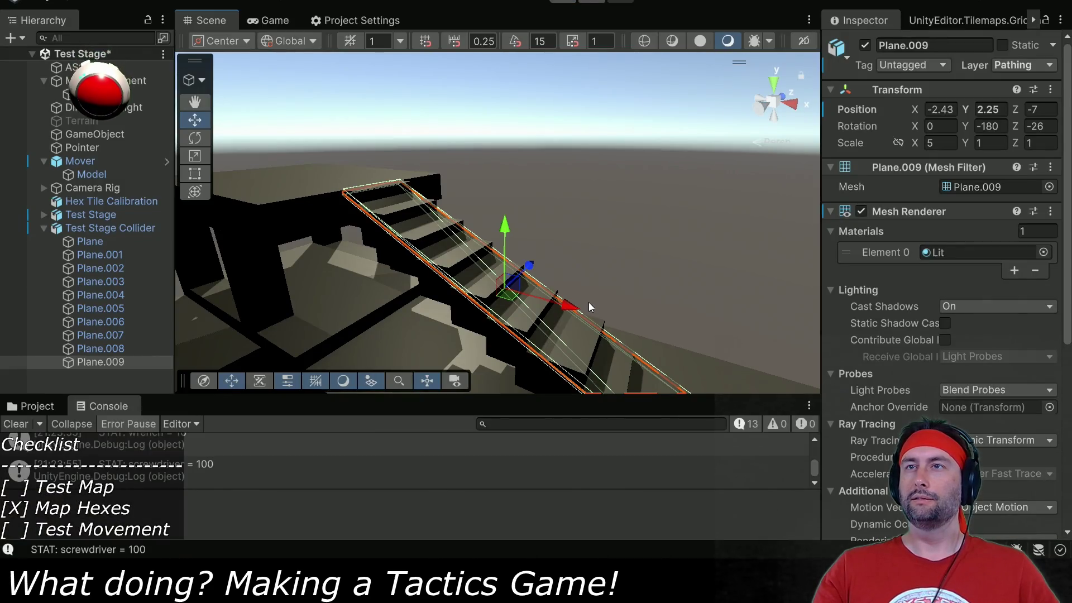
{"action": "key", "text": "alt+Tab"}
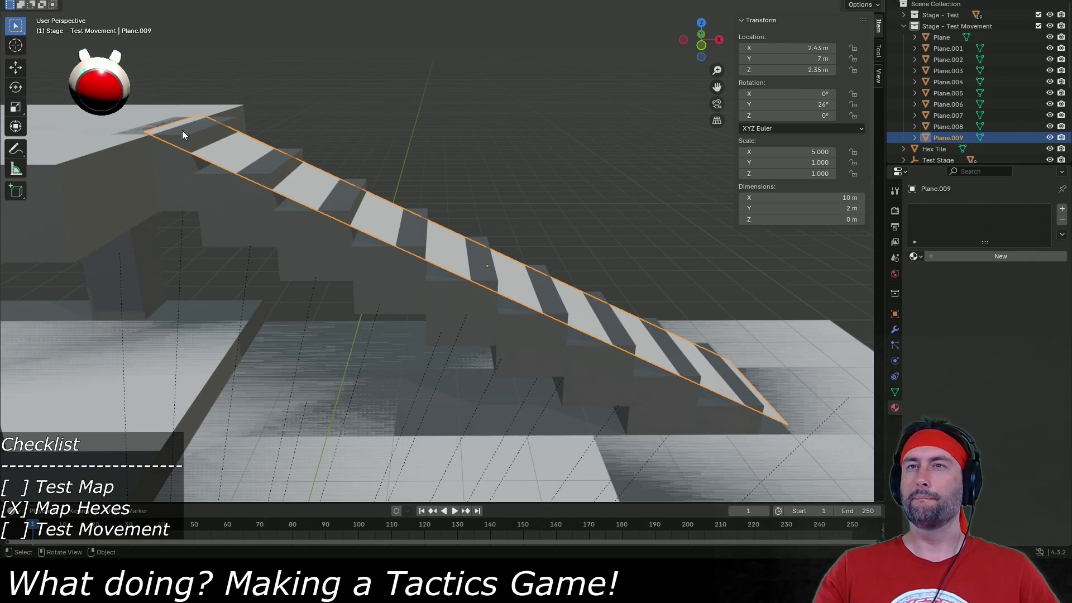
Orbit Blender's view to see the ramp plane from above the stairs, then return to Unity.
{"action": "mouse_move", "coordinate": [183, 240]}
{"action": "left_mouse_down"}
{"action": "mouse_move", "coordinate": [200, 249]}
{"action": "mouse_move", "coordinate": [201, 268]}
{"action": "left_mouse_up"}
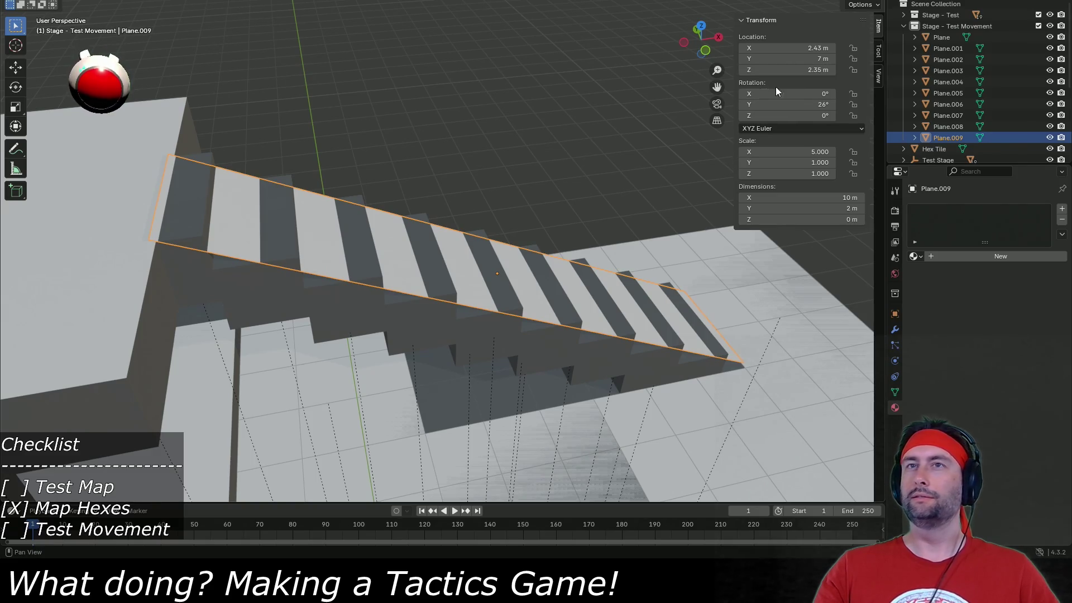
{"action": "key", "text": "alt+Tab"}
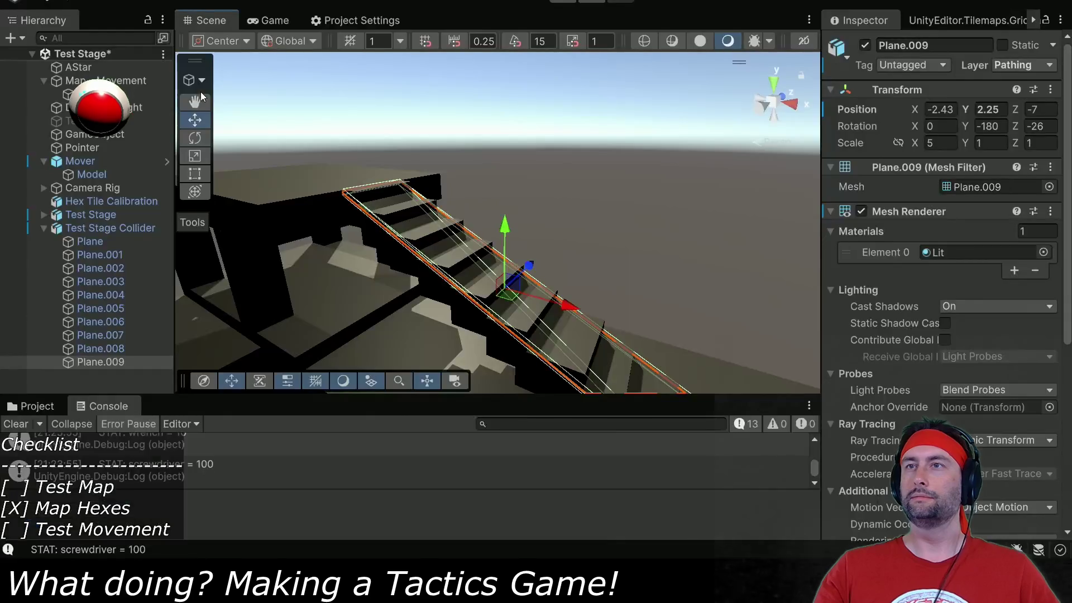
Frame the ramp and steps edge-on in orthographic Back view, then return to Game view and Blender.
{"action": "left_click", "coordinate": [760, 105]}
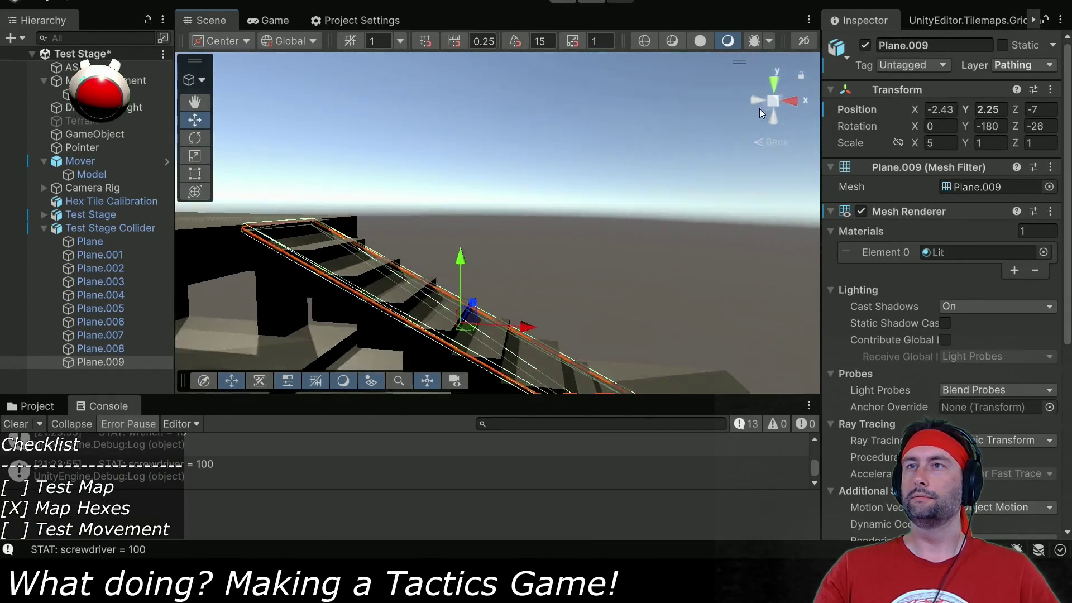
{"action": "left_click", "coordinate": [773, 104]}
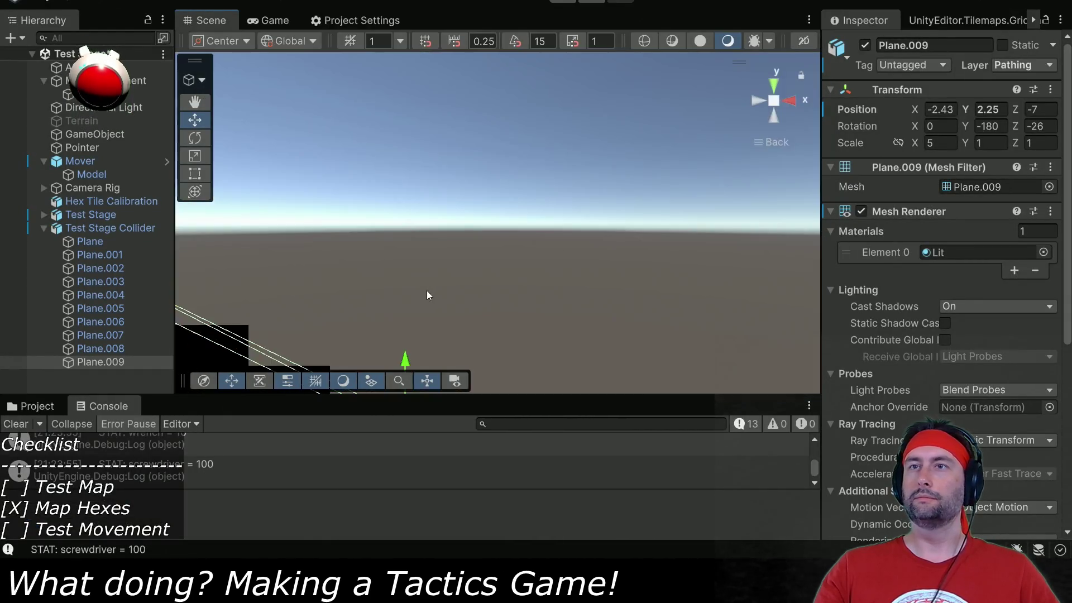
{"action": "mouse_move", "coordinate": [434, 311]}
{"action": "left_mouse_down"}
{"action": "mouse_move", "coordinate": [500, 283]}
{"action": "mouse_move", "coordinate": [480, 293]}
{"action": "mouse_move", "coordinate": [524, 298]}
{"action": "left_mouse_up"}
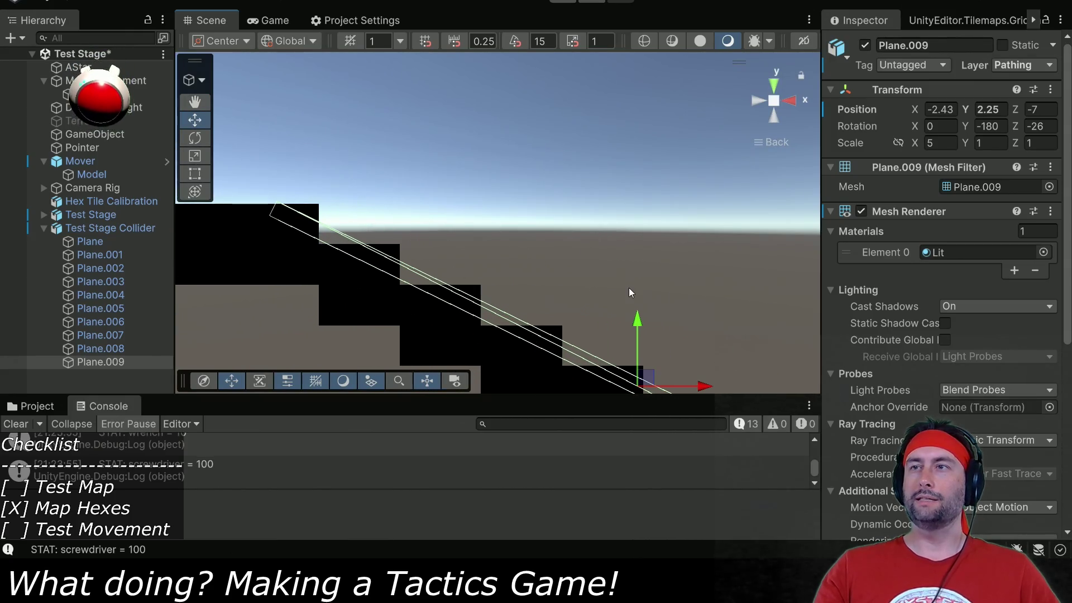
{"action": "left_click_drag", "start_coordinate": [636, 327], "coordinate": [634, 324]}
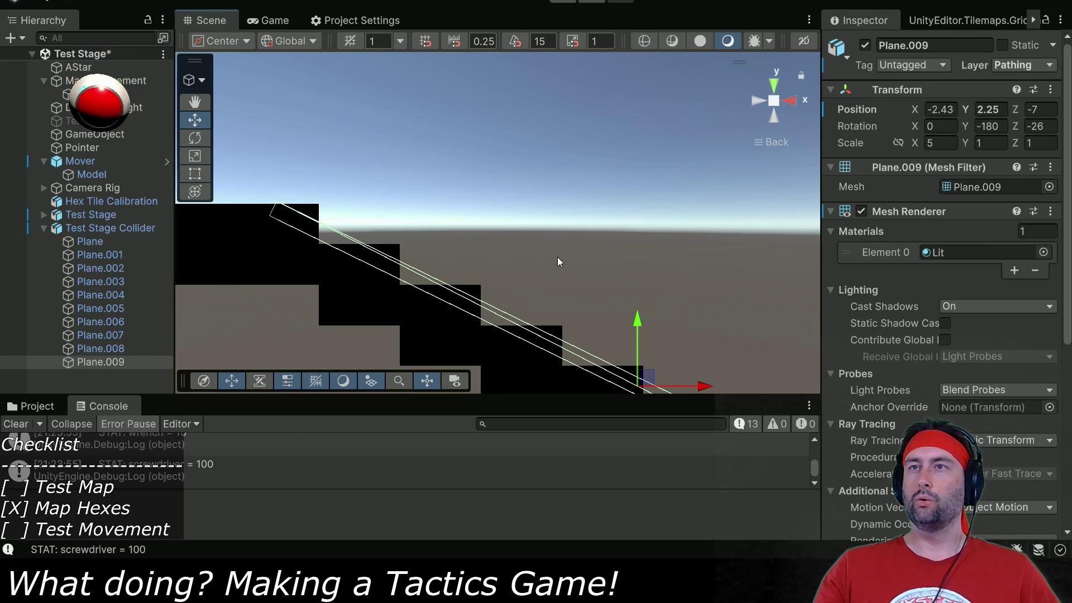
{"action": "left_click_drag", "start_coordinate": [555, 255], "coordinate": [549, 290]}
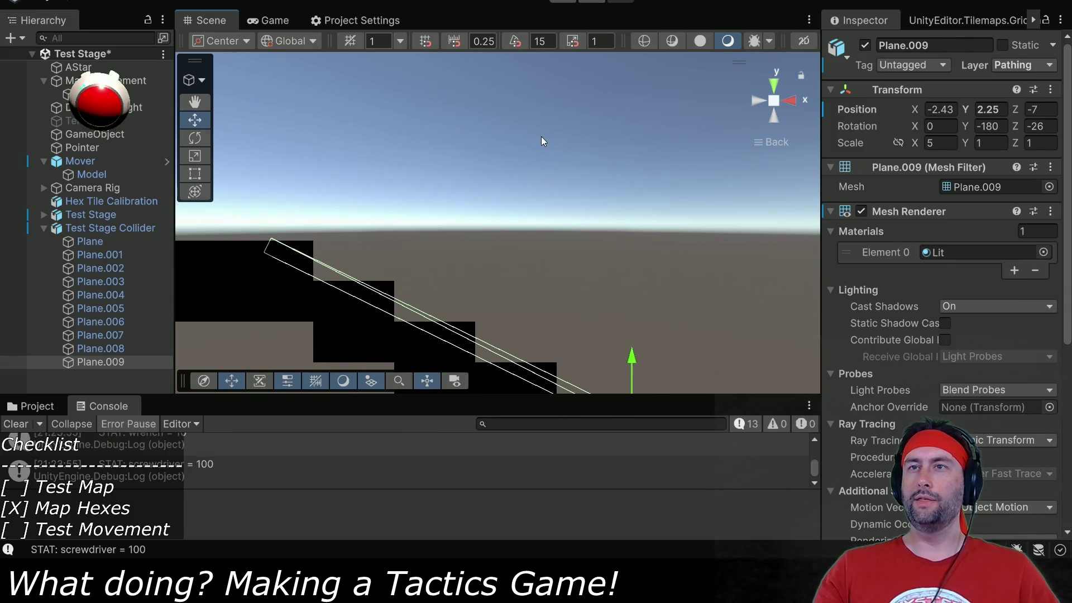
{"action": "left_click", "coordinate": [265, 22]}
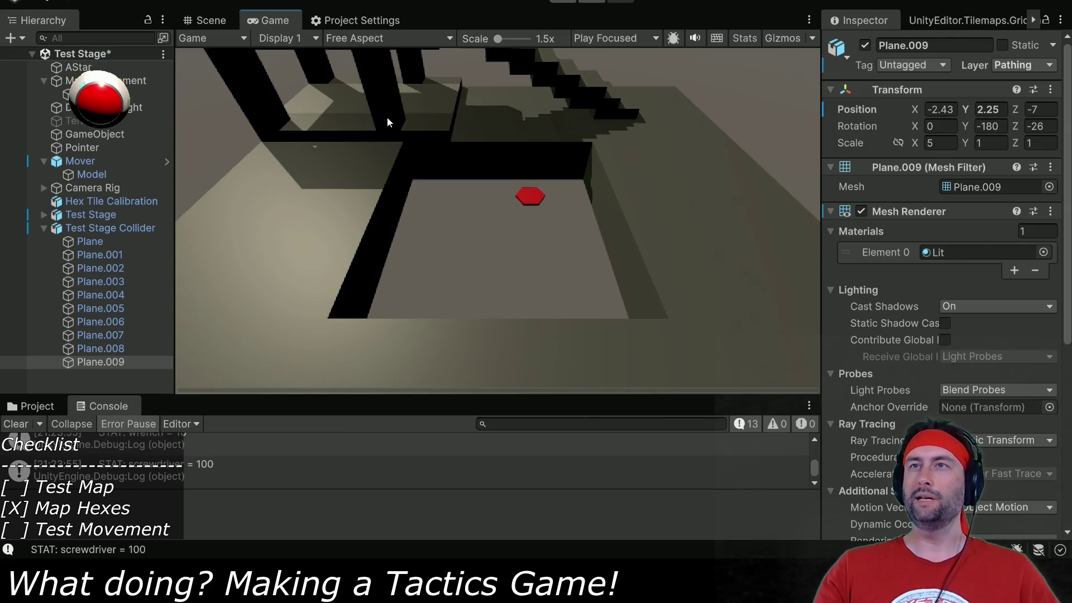
{"action": "key", "text": "alt+Tab"}
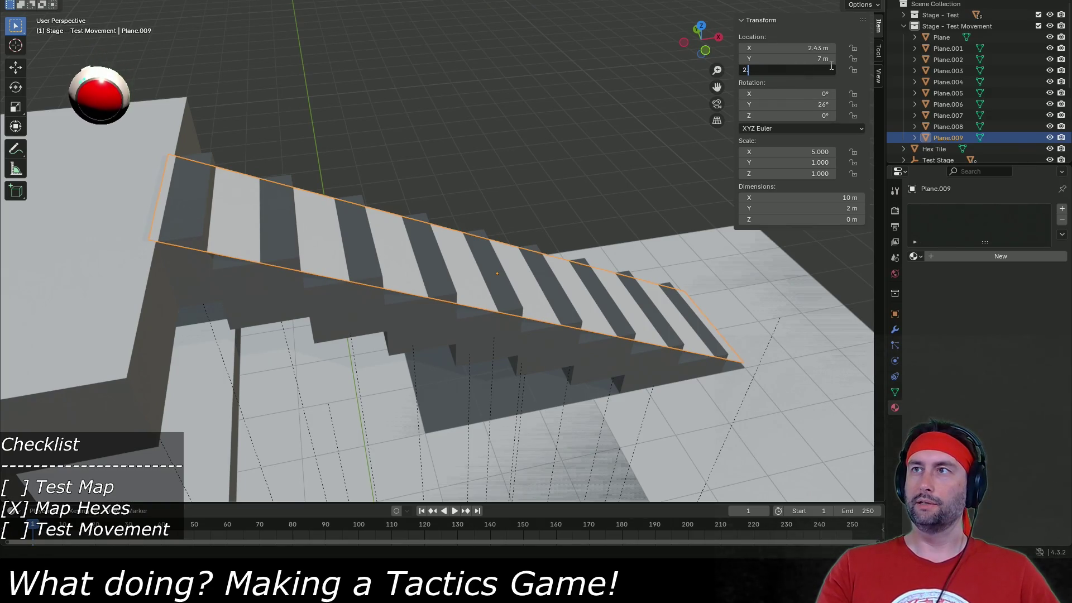
{"action": "type", "text": ".4"}
{"action": "key", "text": "Return"}
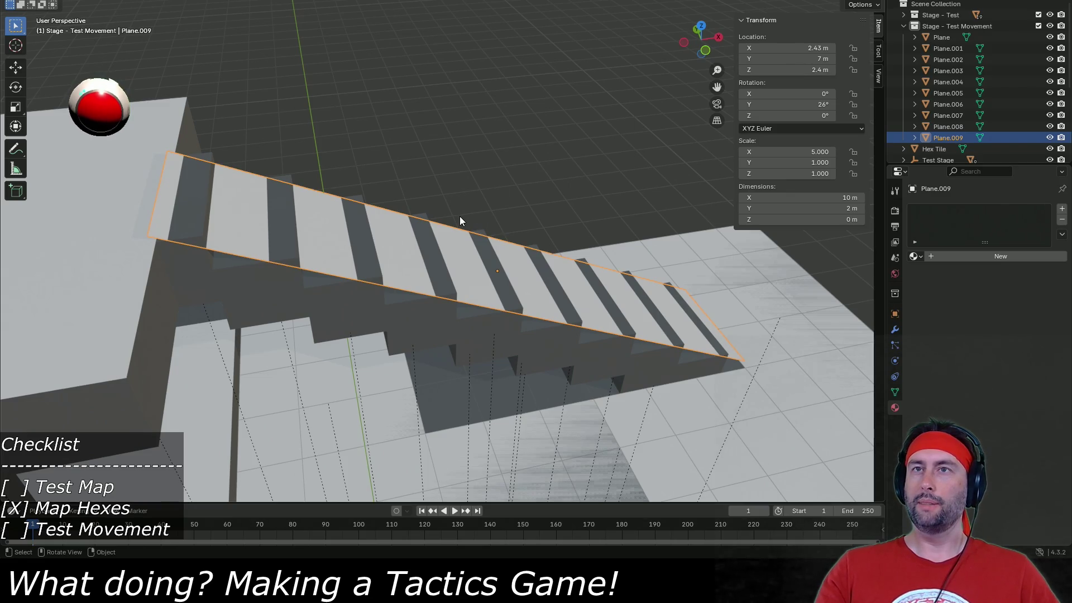
{"action": "mouse_move", "coordinate": [238, 301]}
{"action": "left_mouse_down"}
{"action": "mouse_move", "coordinate": [283, 299]}
{"action": "mouse_move", "coordinate": [333, 268]}
{"action": "left_mouse_up"}
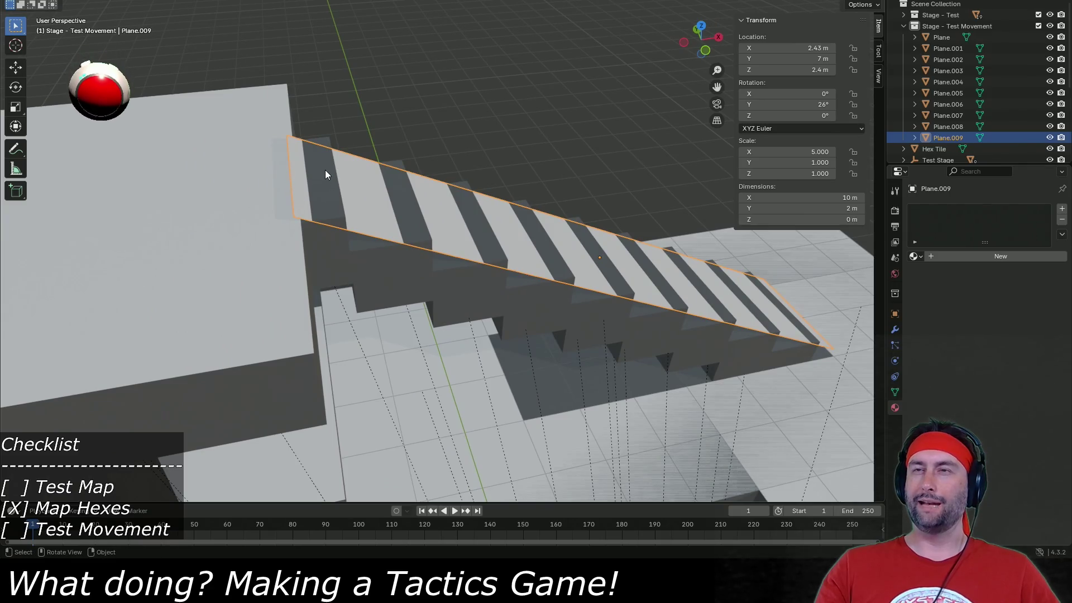
{"action": "left_click", "coordinate": [256, 195]}
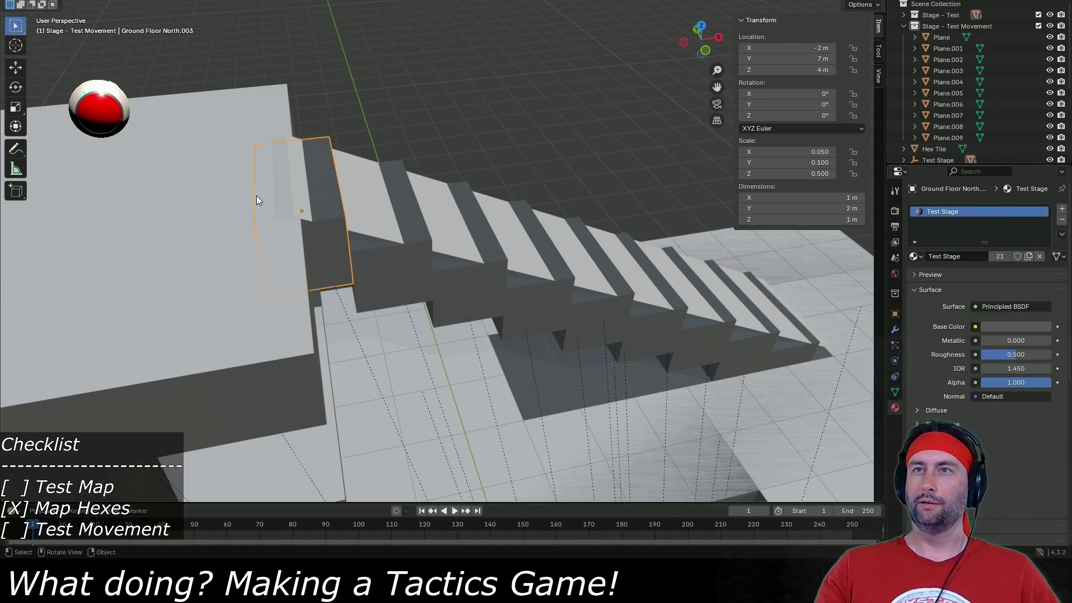
{"action": "left_click", "coordinate": [135, 350]}
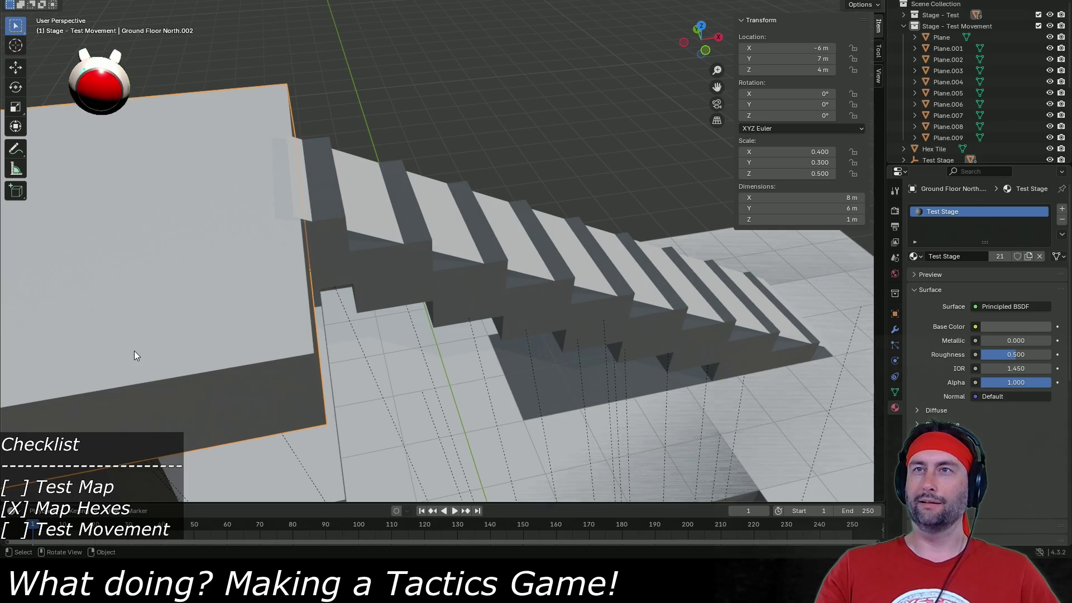
{"action": "left_click_drag", "start_coordinate": [474, 326], "coordinate": [397, 236]}
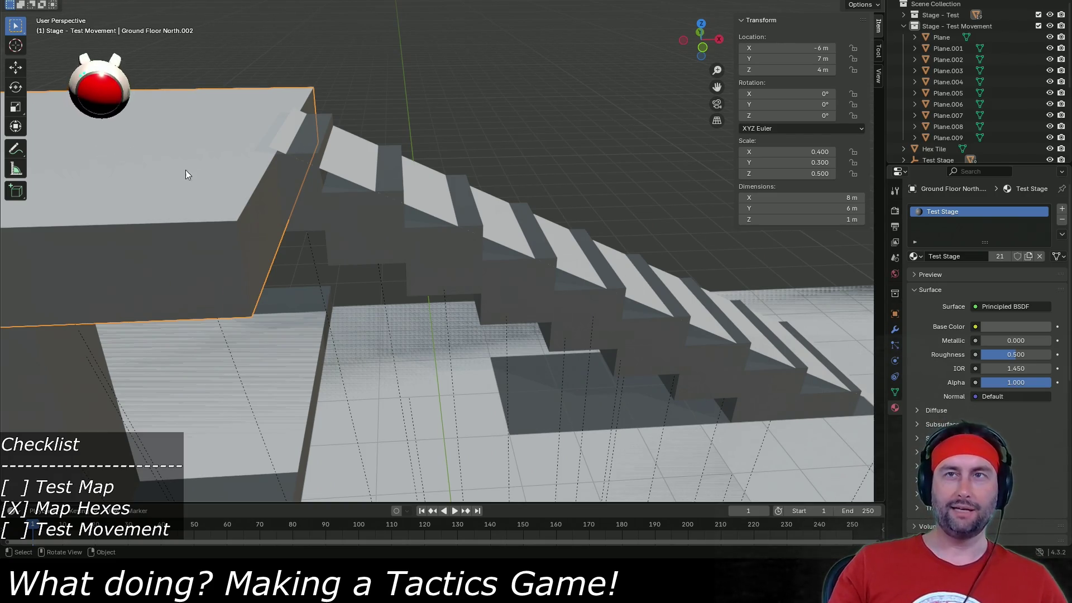
{"action": "left_click", "coordinate": [947, 126]}
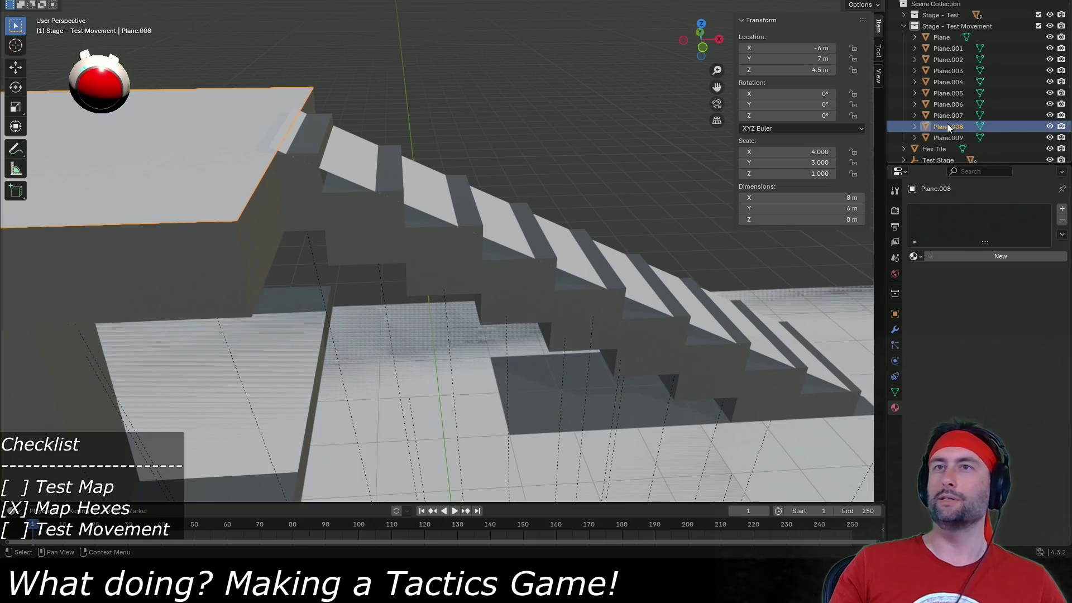
Duplicate Plane.008 in place and resize the copy to 1 m by 2 m.
{"action": "key", "text": "shift+d"}
{"action": "key", "text": "Escape"}
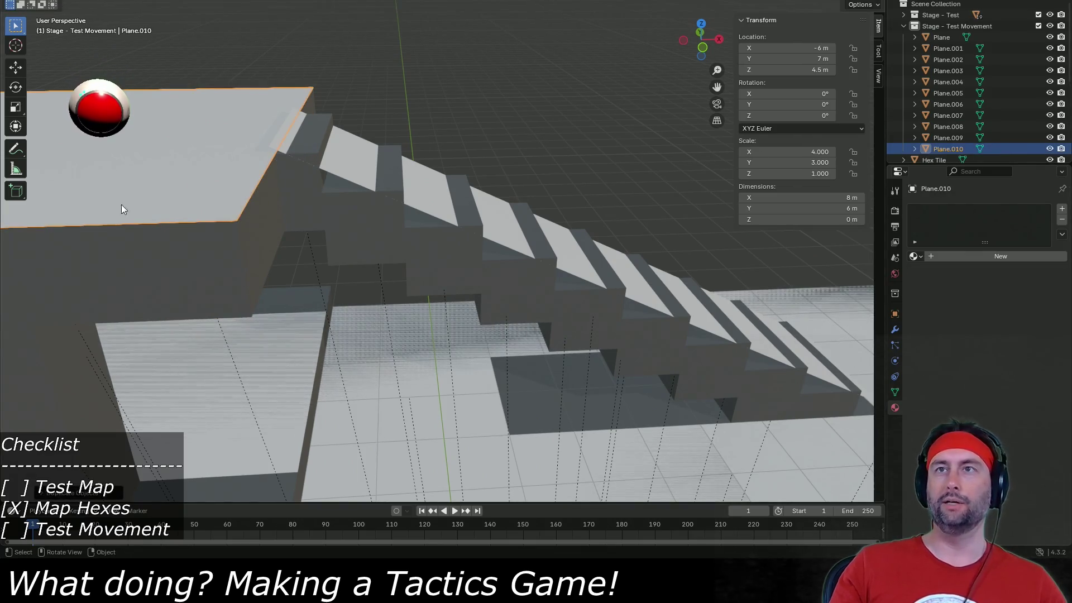
{"action": "left_click", "coordinate": [809, 197]}
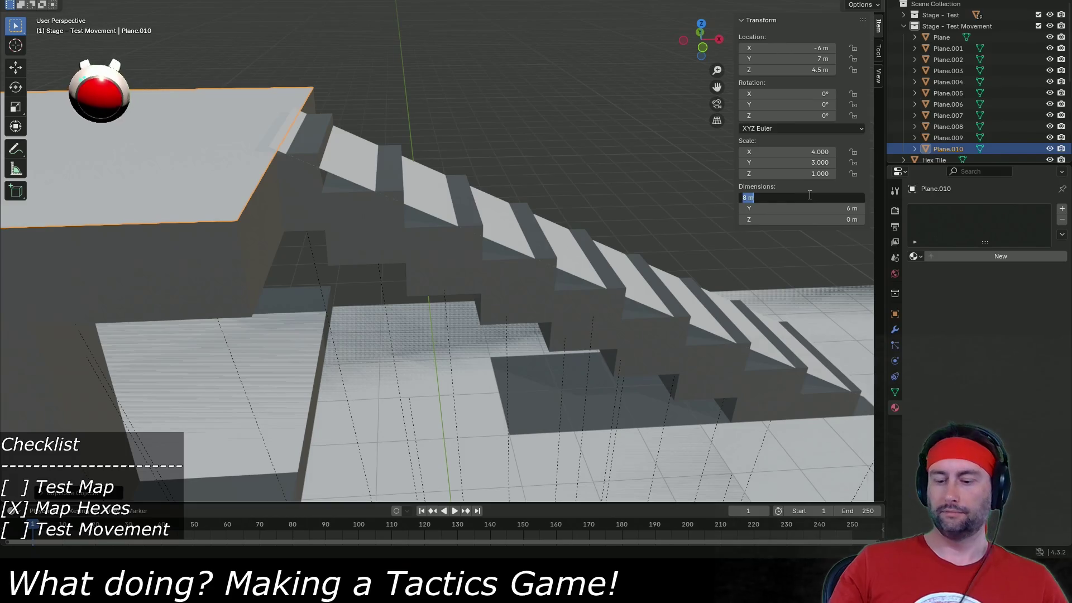
{"action": "type", "text": "1"}
{"action": "key", "text": "Tab"}
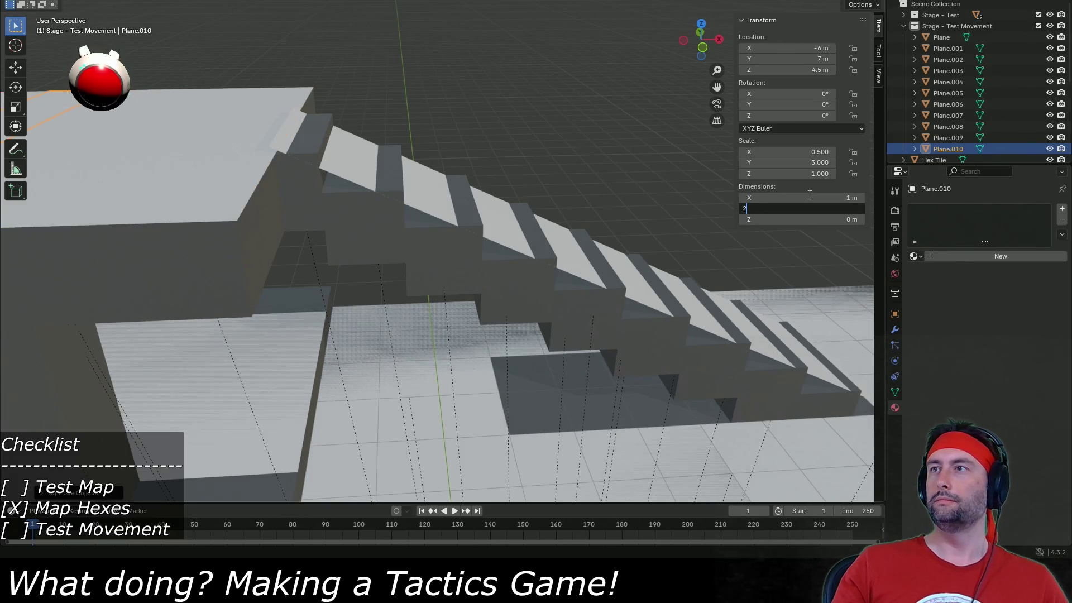
{"action": "type", "text": "2"}
{"action": "key", "text": "Return"}
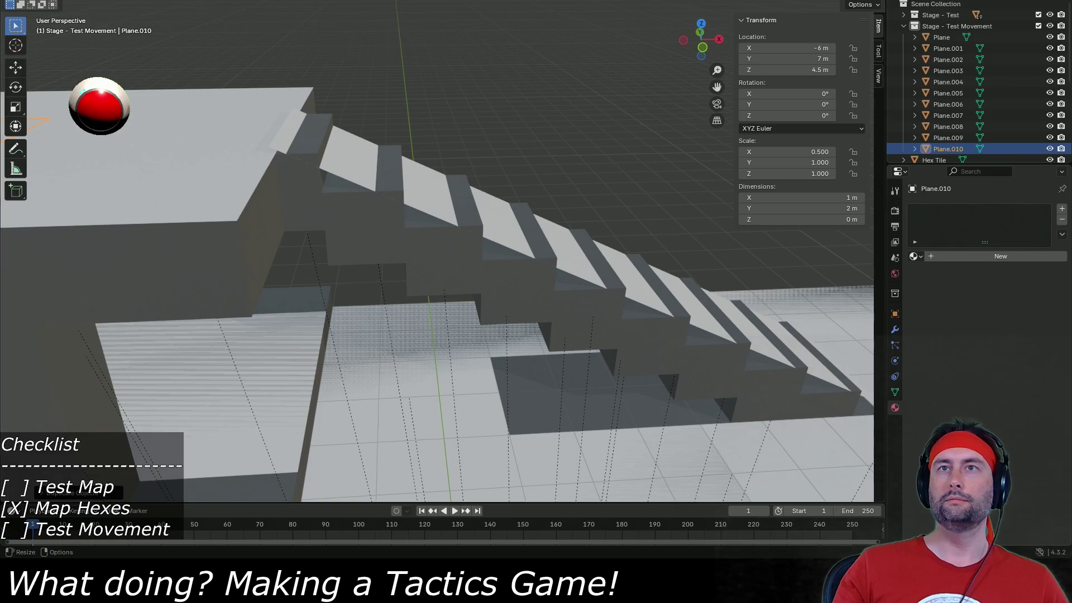
Move the new plane along X to -2 m at the stair top, save Test Stage.blend, and select the stage collection.
{"action": "key", "text": "shift+space"}
{"action": "key", "text": "g"}
{"action": "scroll", "coordinate": [180, 227], "scroll_direction": "up", "scroll_amount": 3}
{"action": "left_click_drag", "start_coordinate": [191, 213], "coordinate": [484, 205]}
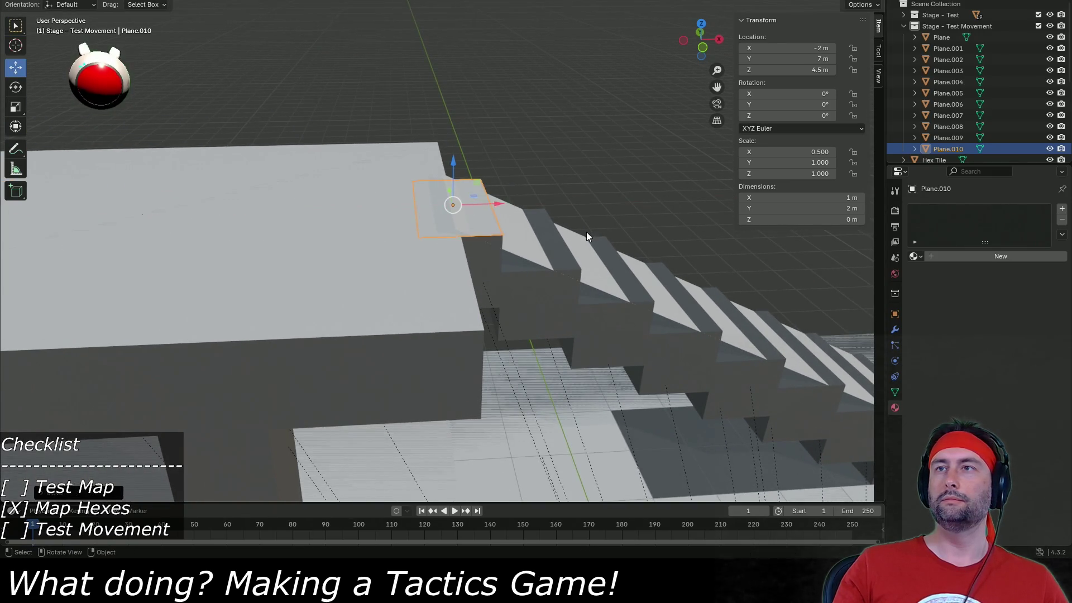
{"action": "left_click_drag", "start_coordinate": [593, 197], "coordinate": [326, 170]}
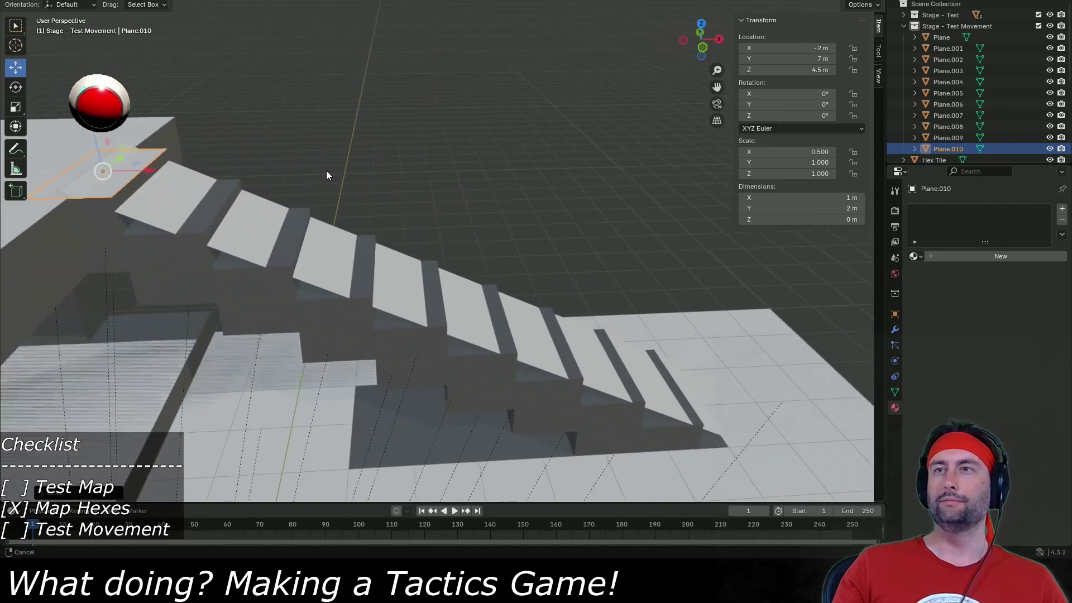
{"action": "key", "text": "ctrl+s"}
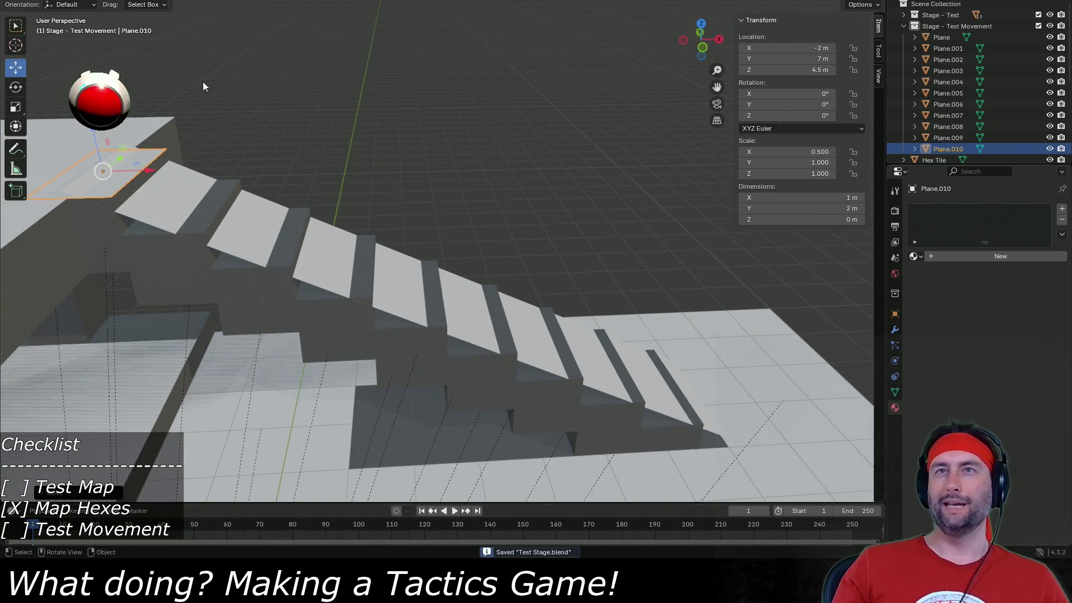
{"action": "left_click", "coordinate": [942, 26]}
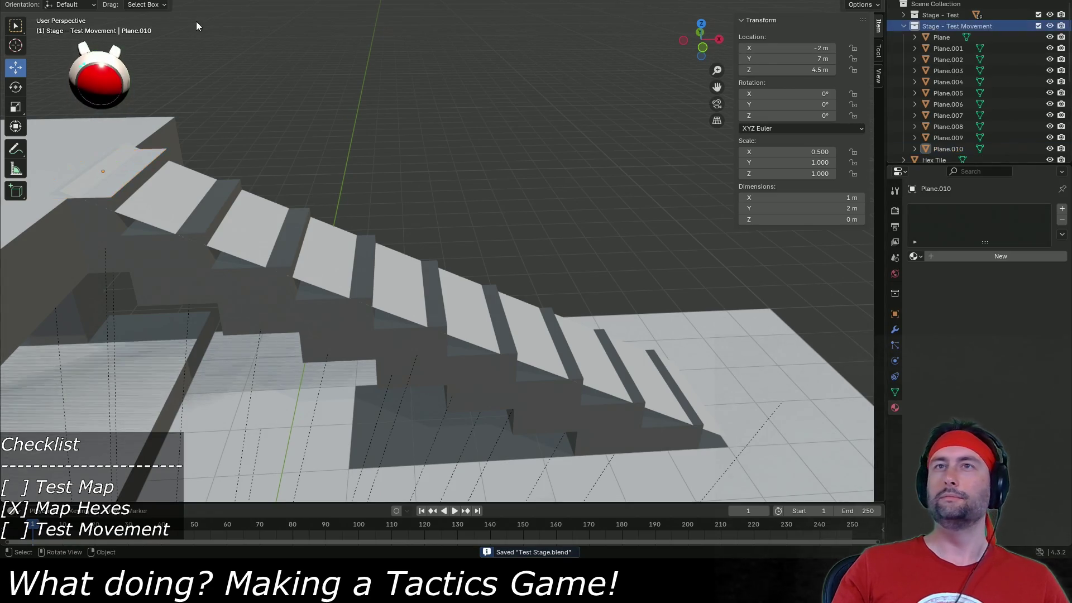
Export the collection as FBX, overwriting Test Stage Collider.fbx, and return to Unity.
{"action": "left_click", "coordinate": [25, 0]}
{"action": "mouse_move", "coordinate": [64, 146]}
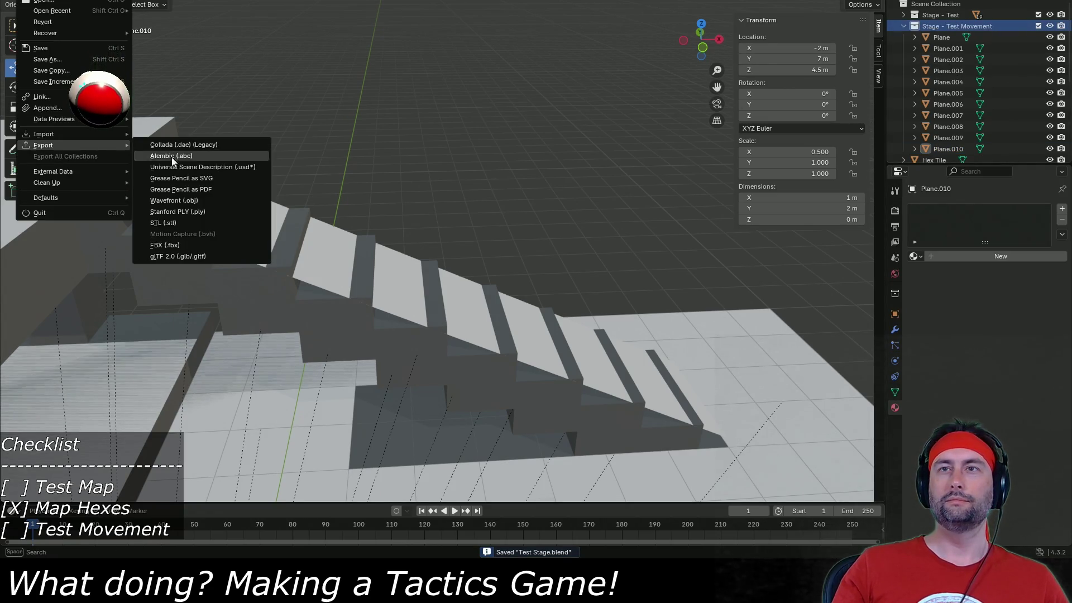
{"action": "left_click", "coordinate": [168, 245]}
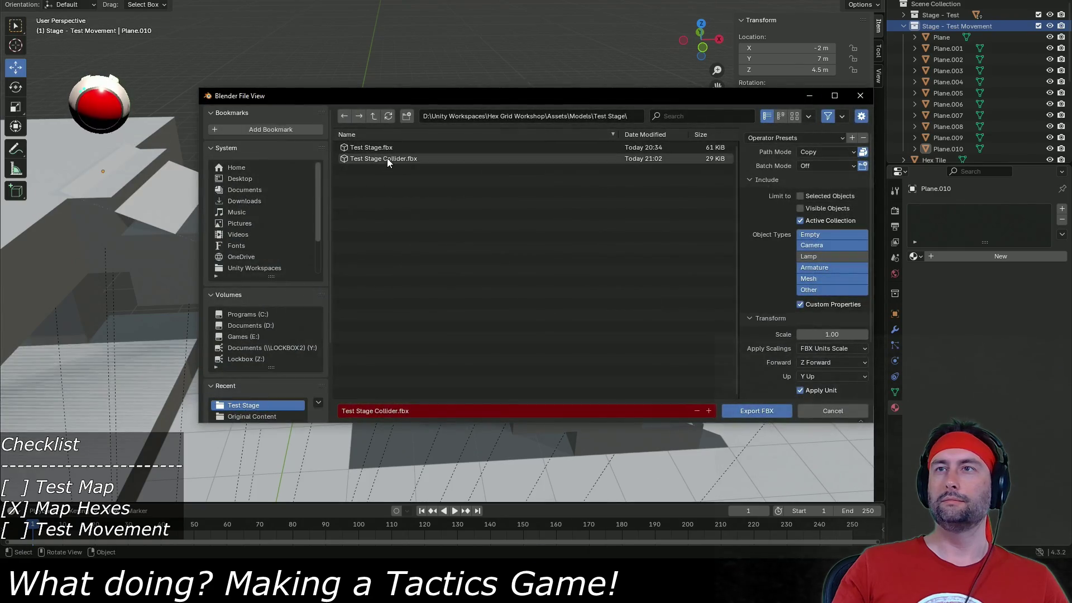
{"action": "double_click", "coordinate": [386, 158]}
{"action": "key", "text": "alt+Tab"}
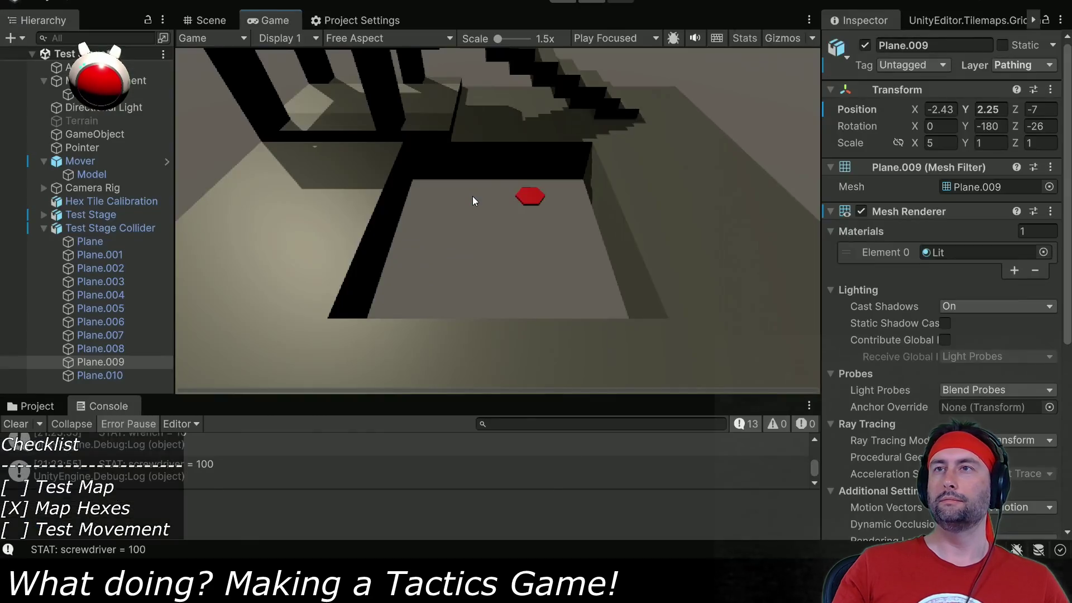
Add a Mesh Collider component to Plane.010 under Test Stage Collider and enter Play mode.
{"action": "left_click", "coordinate": [89, 375]}
{"action": "scroll", "coordinate": [910, 296], "scroll_direction": "down", "scroll_amount": 3}
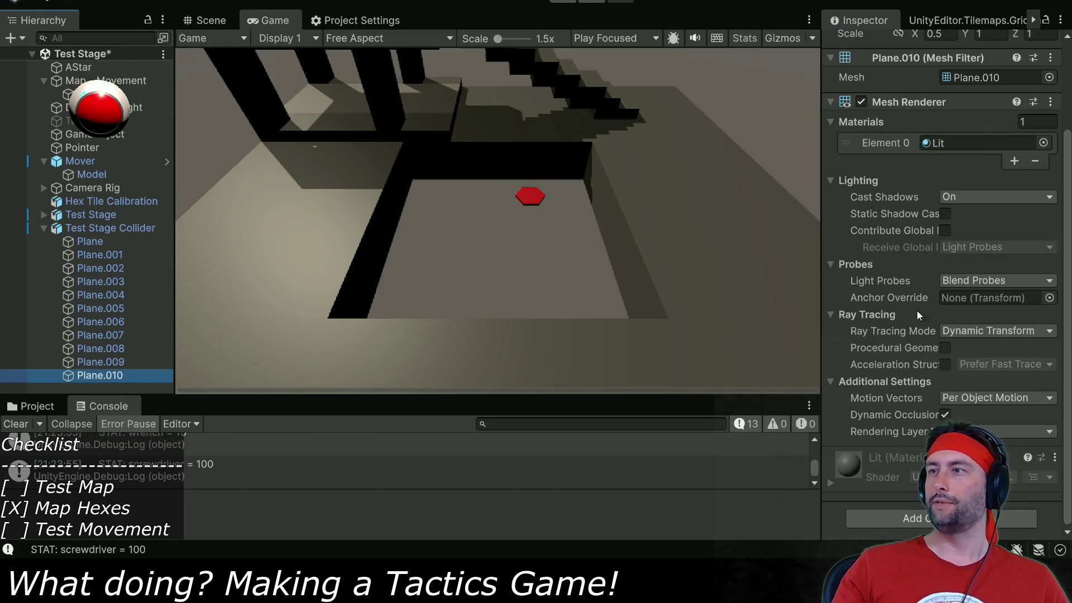
{"action": "left_click", "coordinate": [916, 512]}
{"action": "left_click", "coordinate": [896, 344]}
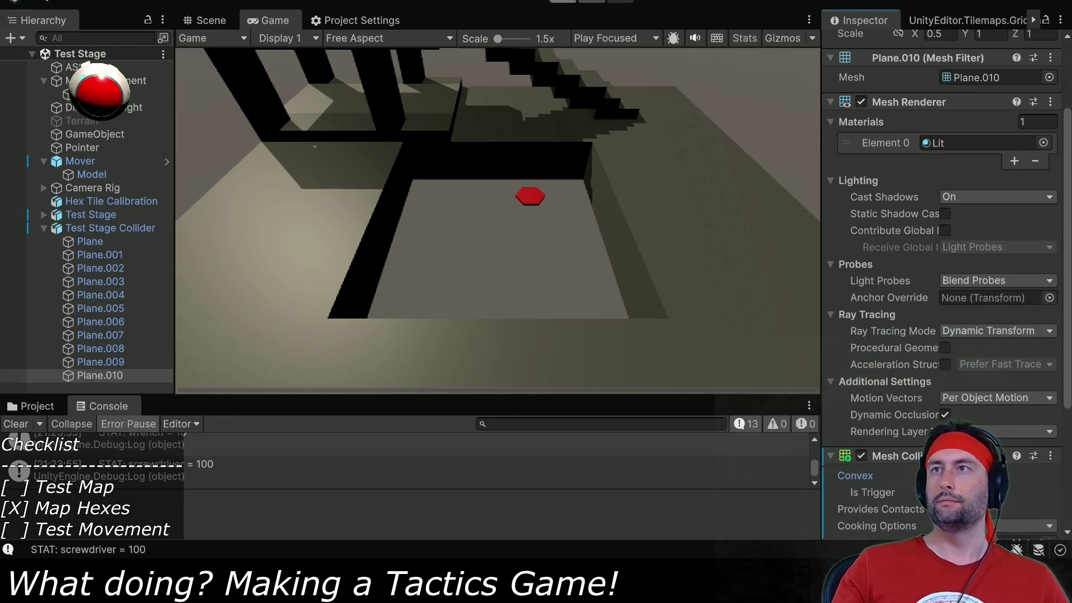
{"action": "key", "text": "ctrl+p"}
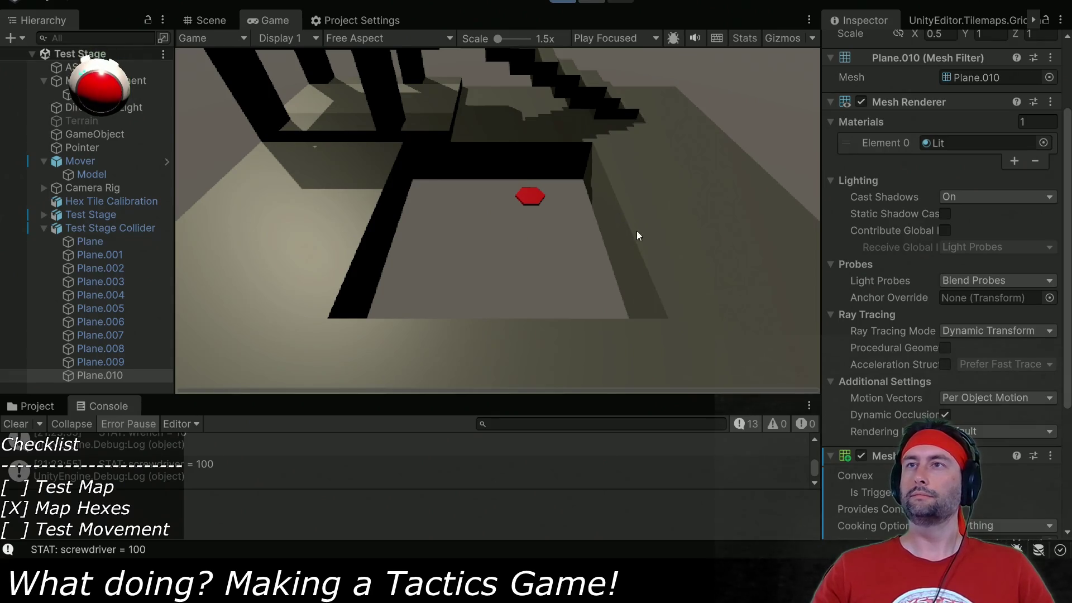
Move the game camera during the play test, stop it, and maximize the Scene view.
{"action": "scroll", "coordinate": [613, 263], "scroll_direction": "up", "scroll_amount": 3}
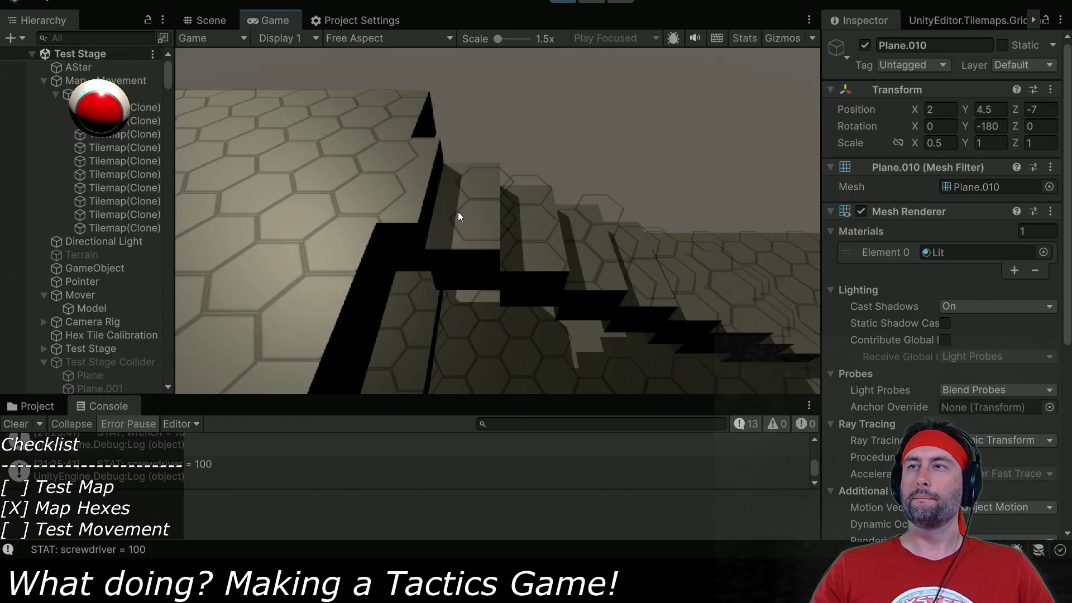
{"action": "left_click", "coordinate": [560, 2]}
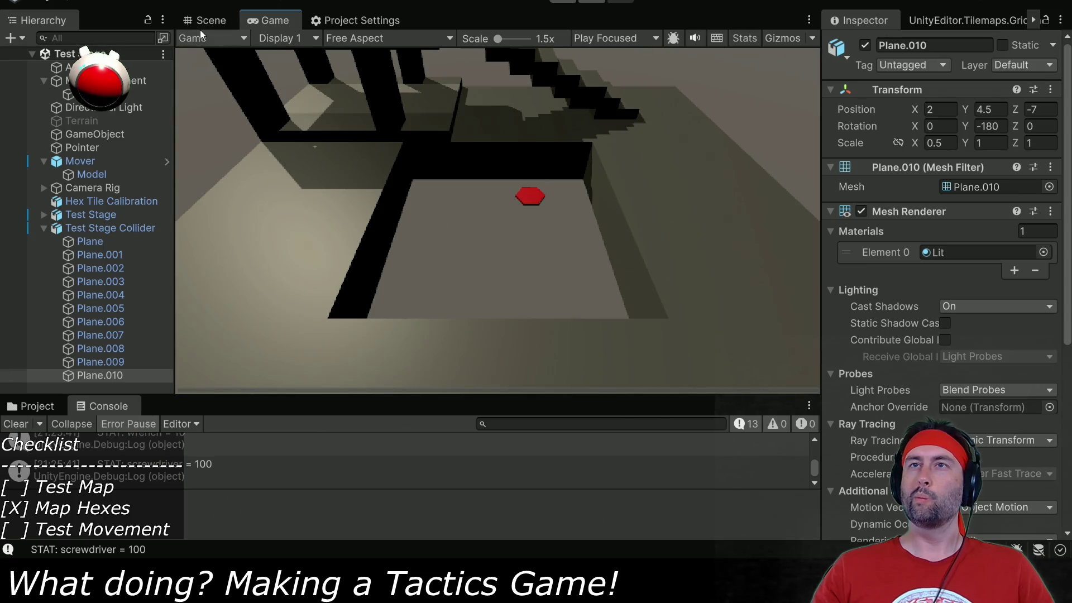
{"action": "double_click", "coordinate": [222, 19]}
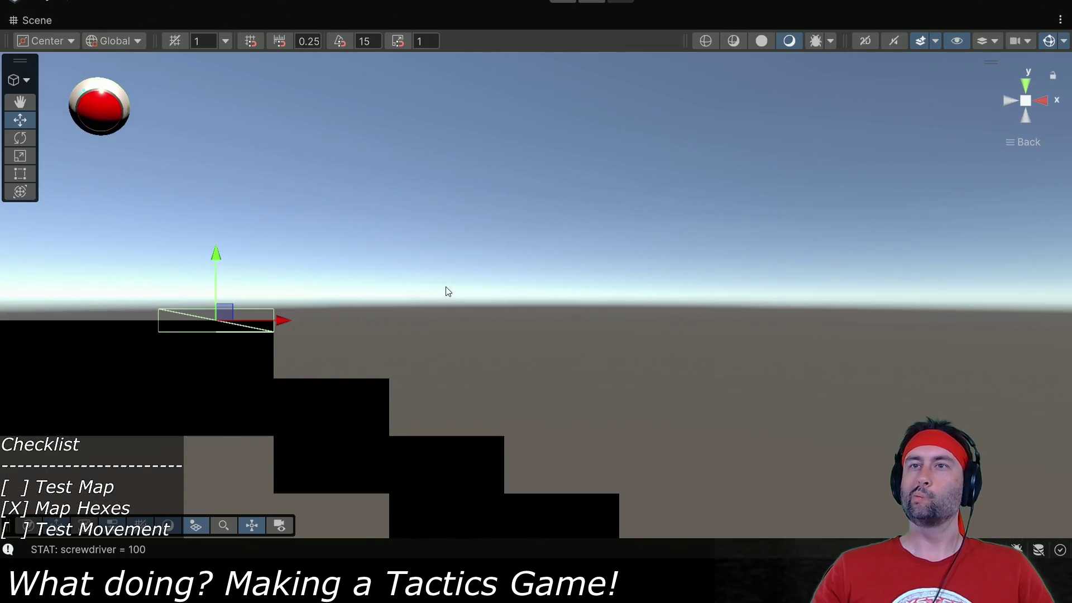
Orbit and pan over the stair colliders, then switch to Blender and select Plane.009.
{"action": "mouse_move", "coordinate": [863, 153]}
{"action": "left_mouse_down"}
{"action": "mouse_move", "coordinate": [789, 245]}
{"action": "mouse_move", "coordinate": [593, 387]}
{"action": "mouse_move", "coordinate": [648, 371]}
{"action": "mouse_move", "coordinate": [571, 341]}
{"action": "left_mouse_up"}
{"action": "scroll", "coordinate": [484, 357], "scroll_direction": "up", "scroll_amount": 3}
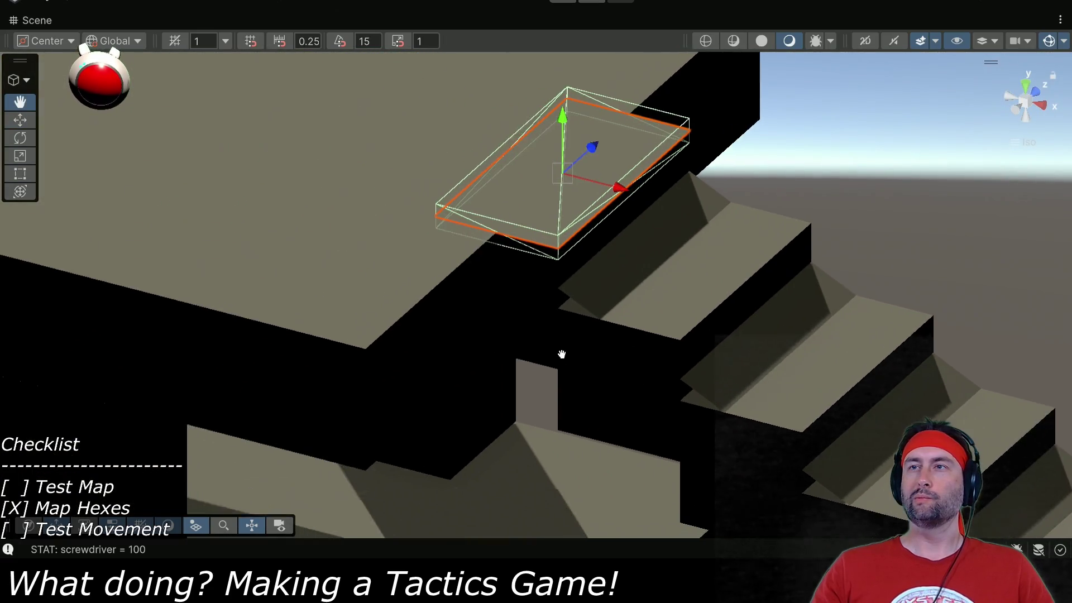
{"action": "left_click", "coordinate": [564, 289]}
{"action": "mouse_move", "coordinate": [564, 290]}
{"action": "left_mouse_down"}
{"action": "mouse_move", "coordinate": [629, 327]}
{"action": "mouse_move", "coordinate": [594, 353]}
{"action": "mouse_move", "coordinate": [725, 285]}
{"action": "mouse_move", "coordinate": [710, 301]}
{"action": "left_mouse_up"}
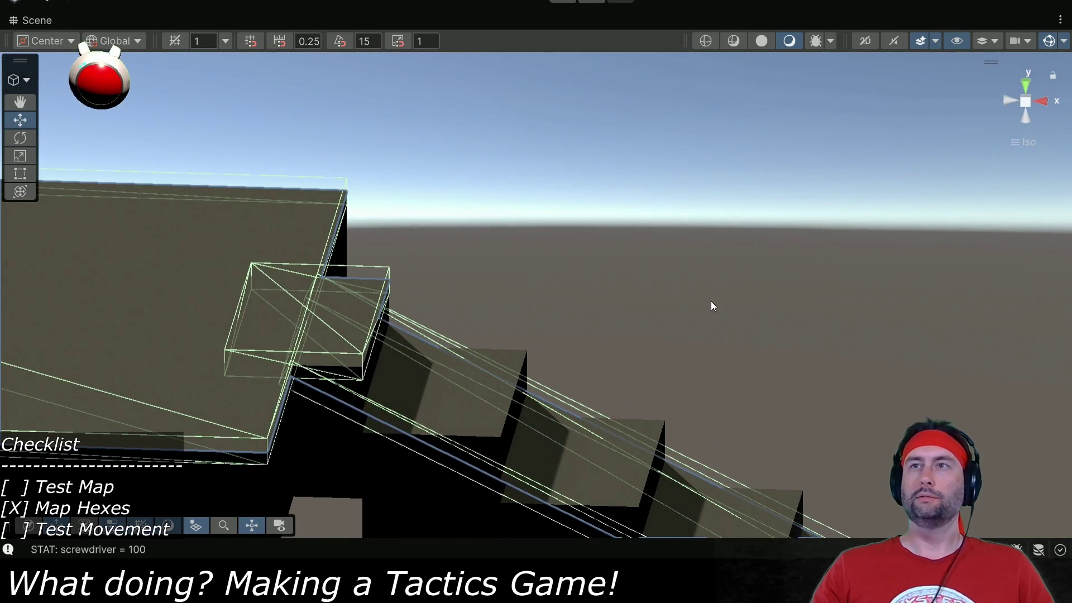
{"action": "key", "text": "alt+Tab"}
{"action": "left_click", "coordinate": [180, 196]}
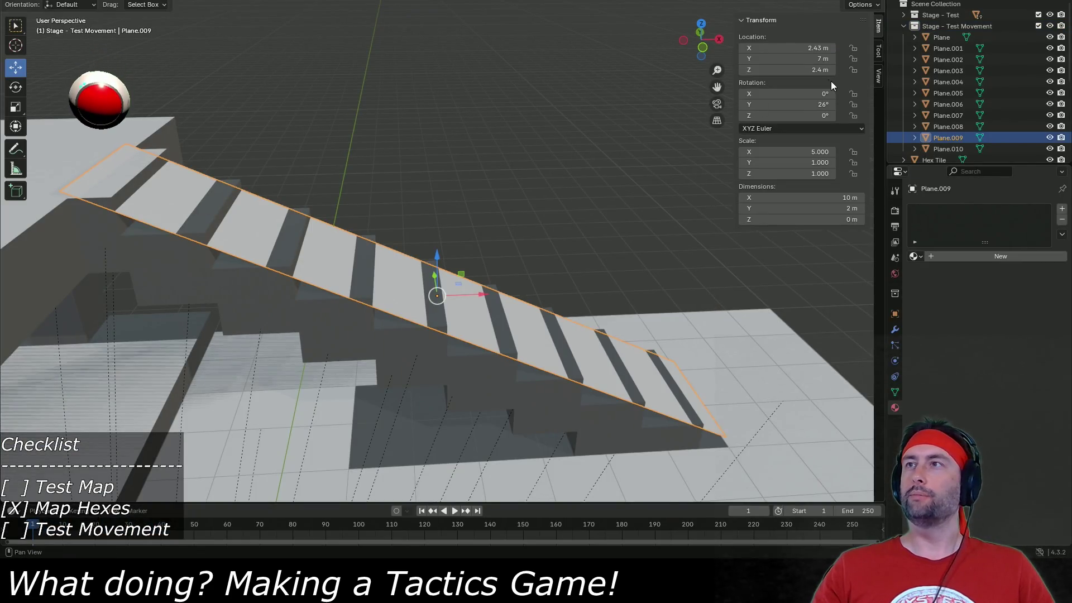
Raise Plane.009 to Z 2.45 m, re-export the stage FBX, and view the stairs in Unity.
{"action": "type", "text": ".45"}
{"action": "key", "text": "Return"}
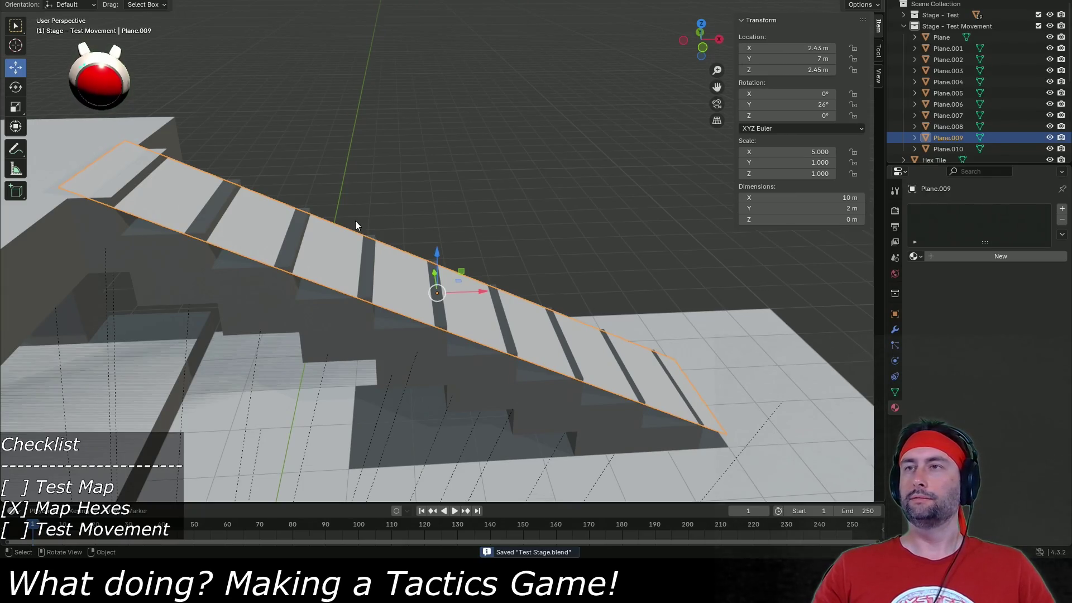
{"action": "key", "text": "F4"}
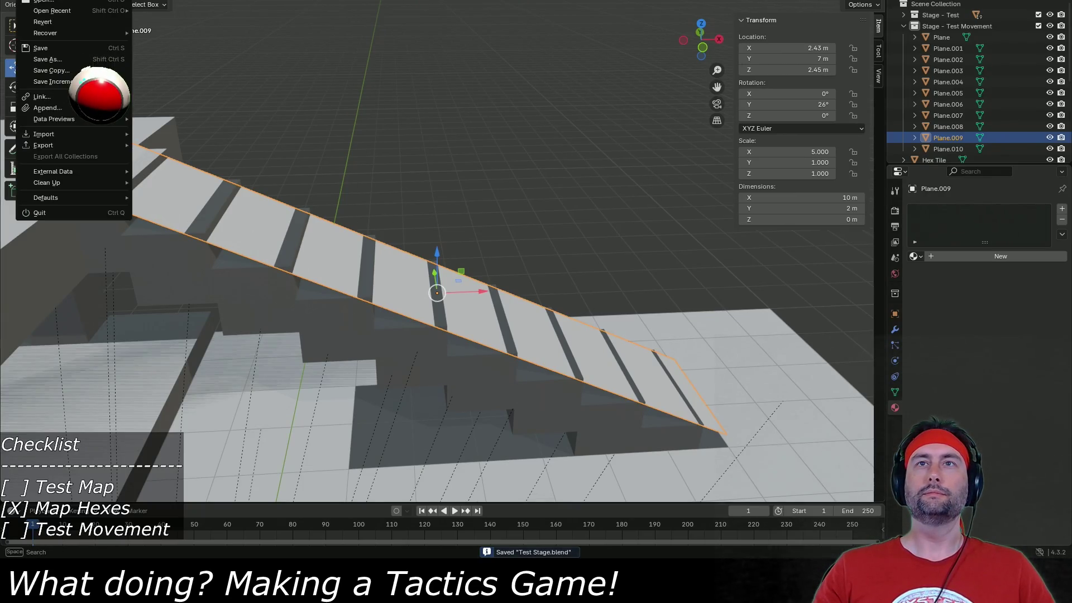
{"action": "mouse_move", "coordinate": [45, 146]}
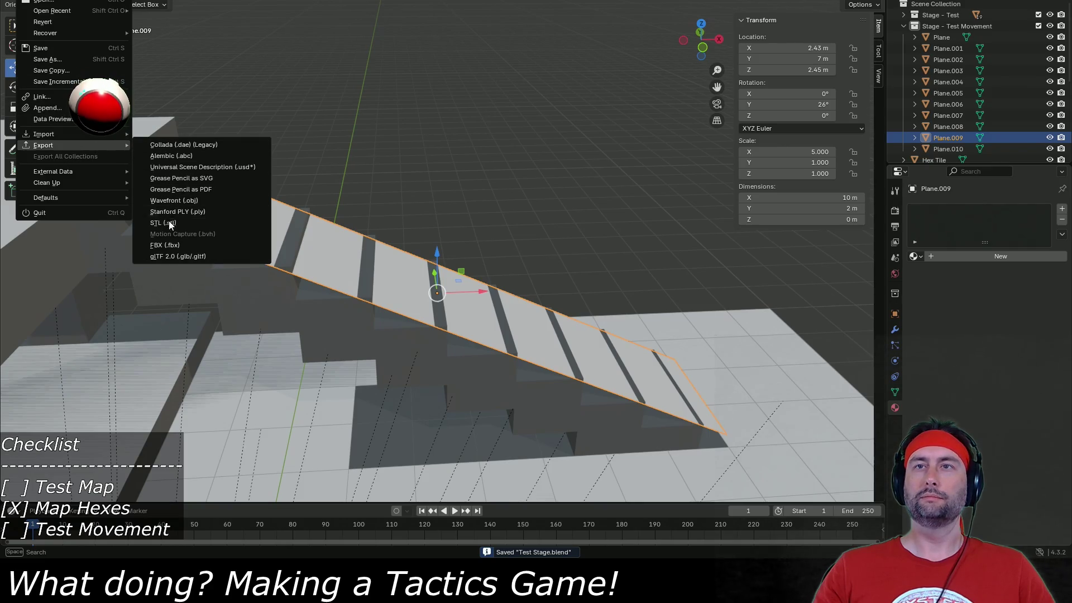
{"action": "left_click", "coordinate": [184, 247]}
{"action": "left_click", "coordinate": [754, 414]}
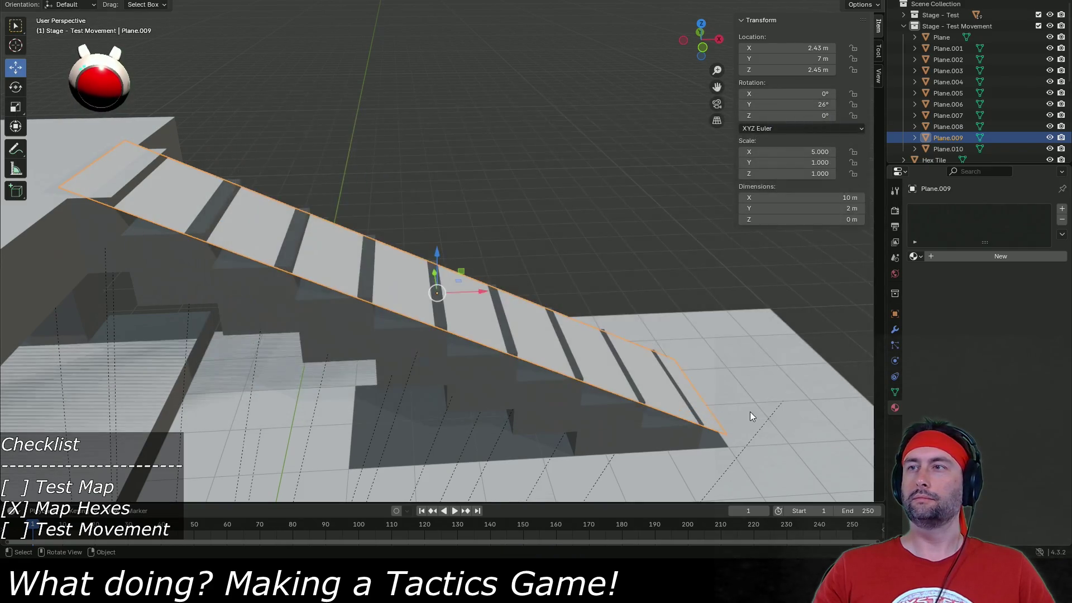
{"action": "key", "text": "alt+Tab"}
{"action": "mouse_move", "coordinate": [614, 360]}
{"action": "left_mouse_down"}
{"action": "mouse_move", "coordinate": [634, 348]}
{"action": "mouse_move", "coordinate": [624, 275]}
{"action": "mouse_move", "coordinate": [621, 328]}
{"action": "mouse_move", "coordinate": [584, 337]}
{"action": "mouse_move", "coordinate": [552, 381]}
{"action": "mouse_move", "coordinate": [658, 506]}
{"action": "mouse_move", "coordinate": [476, 352]}
{"action": "mouse_move", "coordinate": [556, 381]}
{"action": "left_mouse_up"}
Deselect the collider planes, look over the stairs and restore the full editor layout.
{"action": "left_click", "coordinate": [515, 209]}
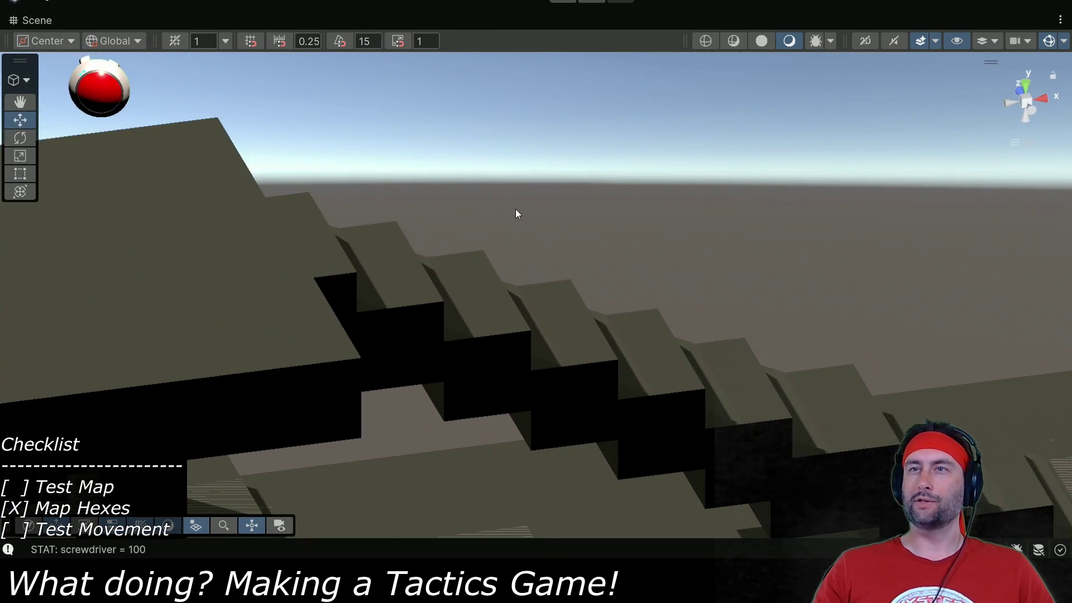
{"action": "mouse_move", "coordinate": [605, 240]}
{"action": "left_mouse_down"}
{"action": "mouse_move", "coordinate": [459, 207]}
{"action": "mouse_move", "coordinate": [474, 221]}
{"action": "left_mouse_up"}
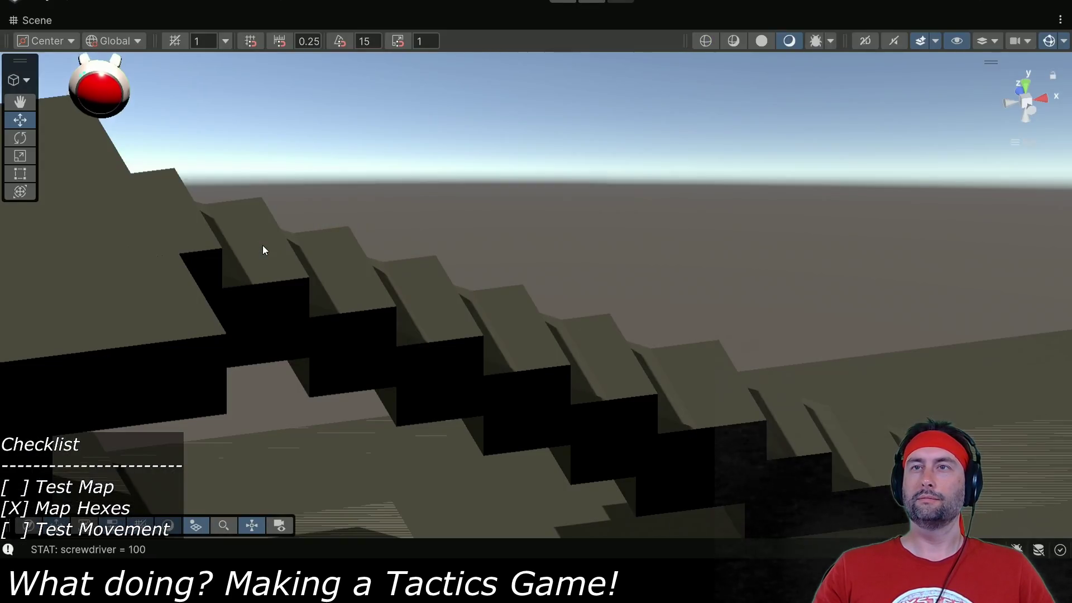
{"action": "scroll", "coordinate": [262, 245], "scroll_direction": "up", "scroll_amount": 3}
{"action": "scroll", "coordinate": [255, 287], "scroll_direction": "down", "scroll_amount": 5}
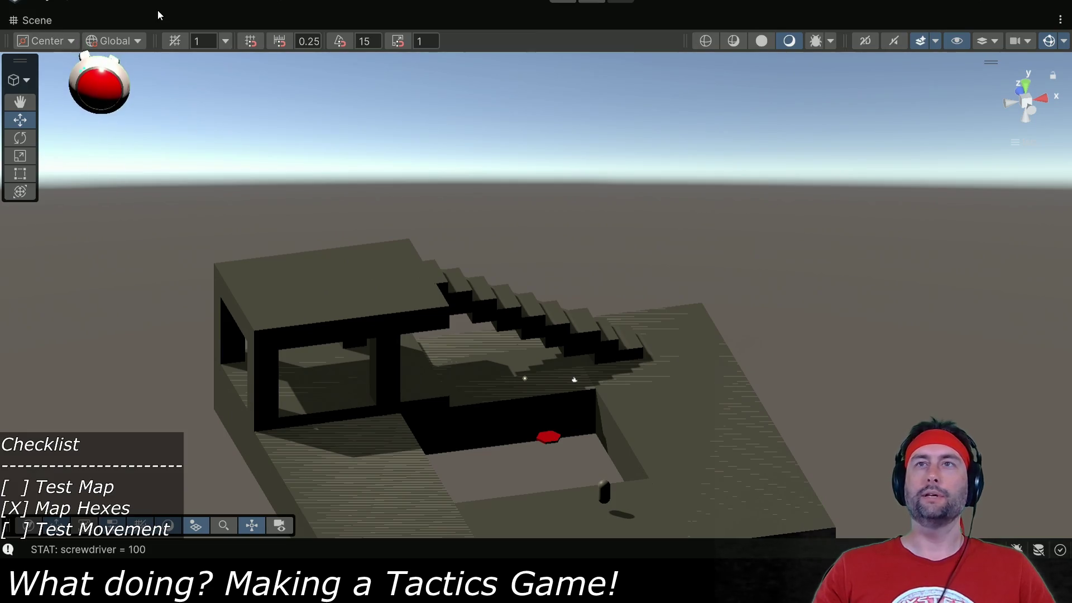
{"action": "double_click", "coordinate": [47, 21]}
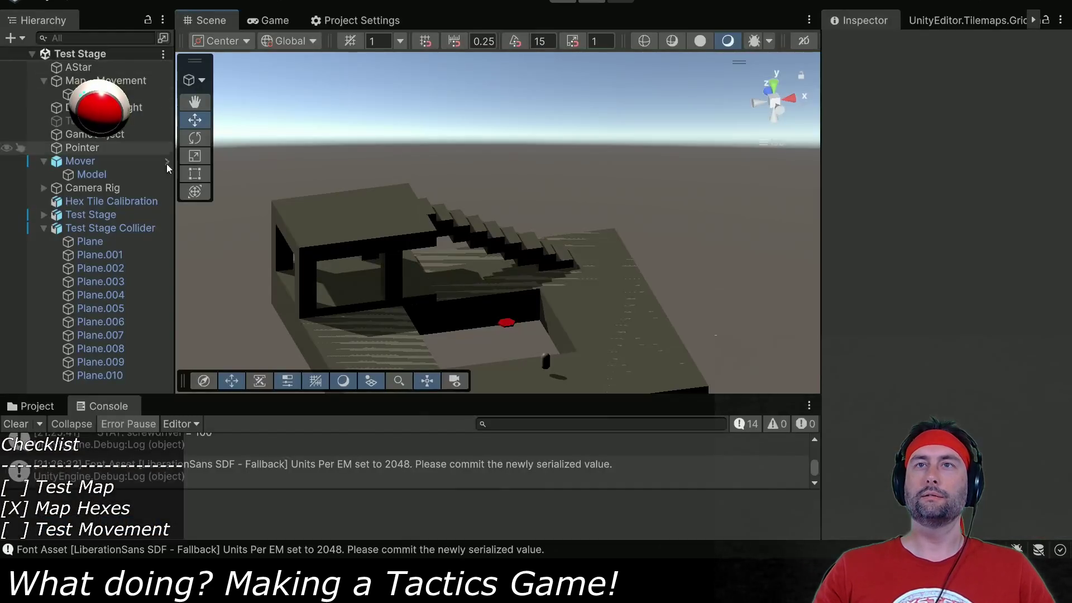
Reimport the Test Stage Collider model from the Models/Test Stage folder.
{"action": "left_click", "coordinate": [33, 406]}
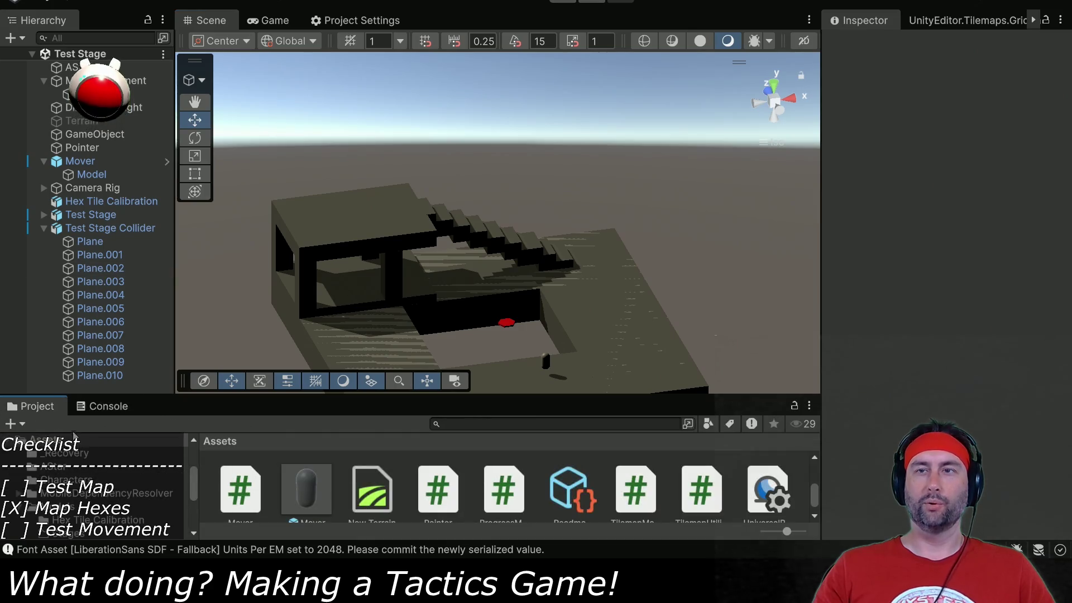
{"action": "scroll", "coordinate": [96, 486], "scroll_direction": "up", "scroll_amount": 2}
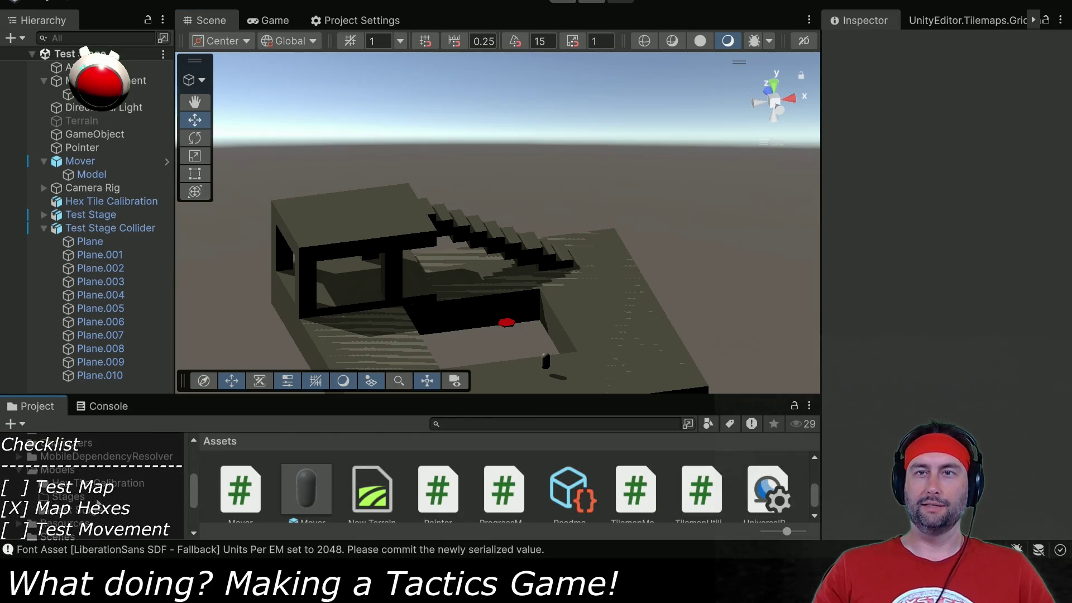
{"action": "left_click", "coordinate": [72, 511]}
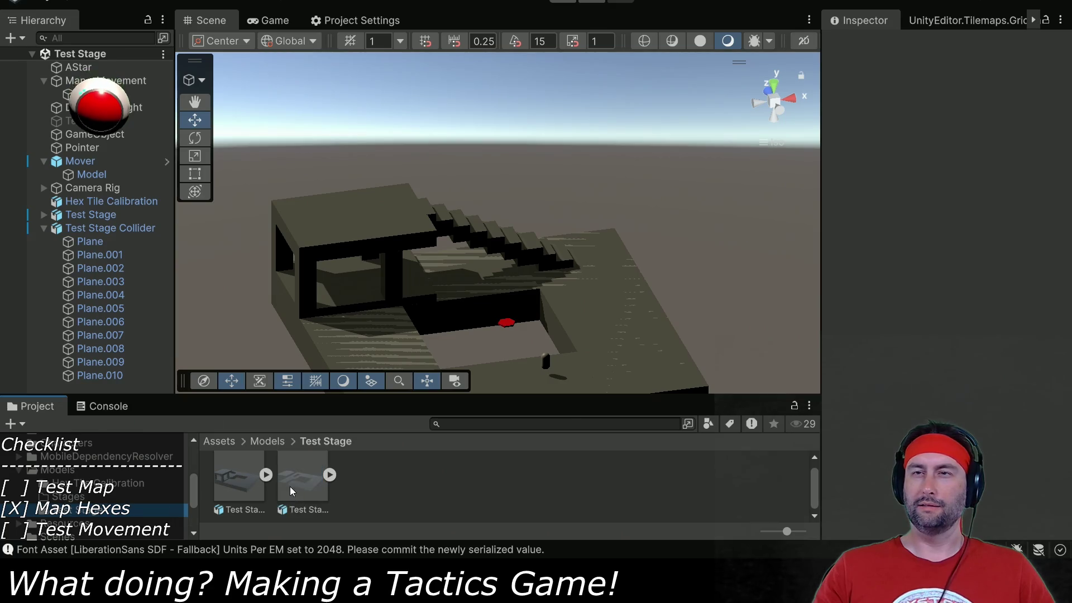
{"action": "left_click", "coordinate": [307, 484]}
{"action": "right_click", "coordinate": [306, 483]}
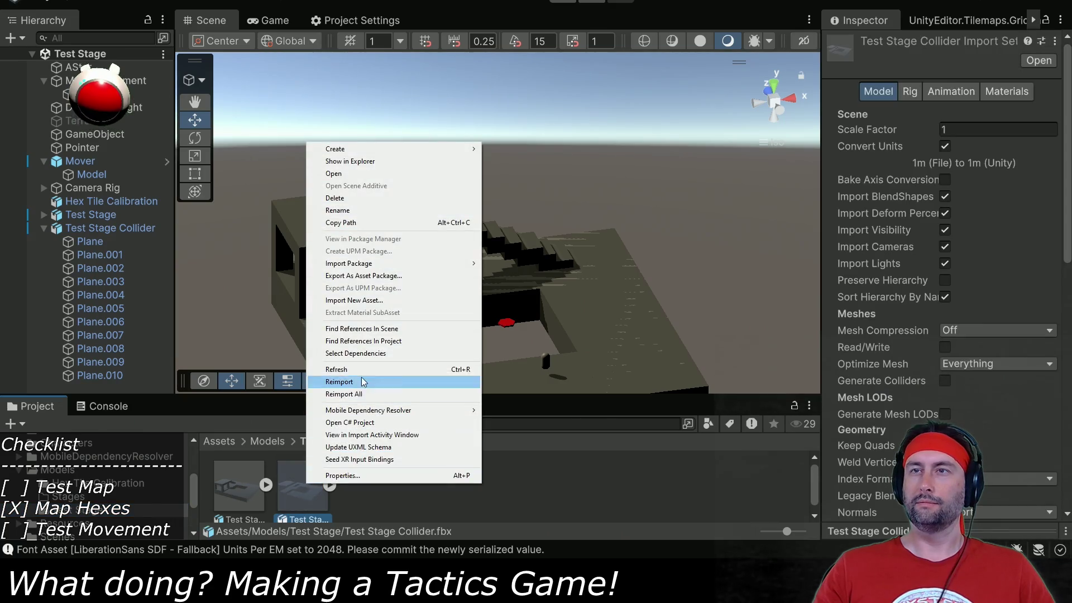
{"action": "left_click", "coordinate": [367, 384]}
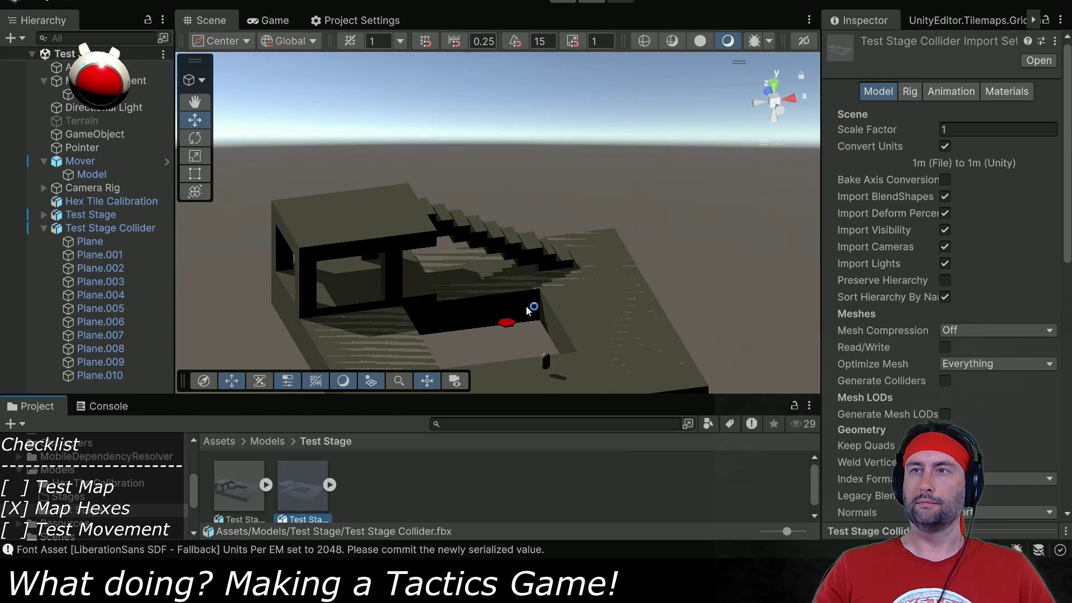
Select Plane.009 lying on the stairs, then switch over to Blender.
{"action": "scroll", "coordinate": [528, 311], "scroll_direction": "up", "scroll_amount": 4}
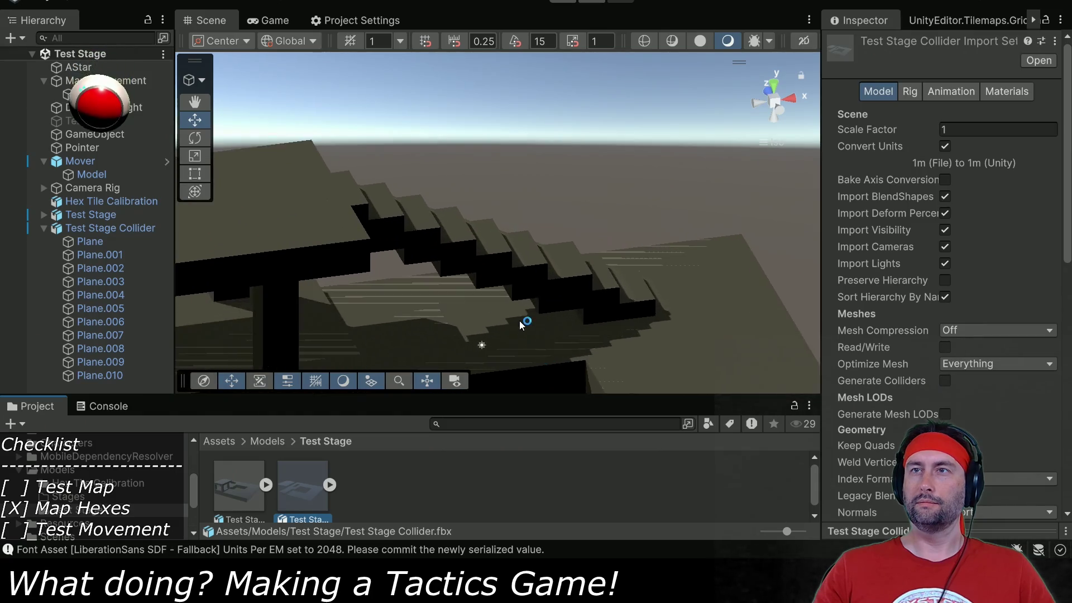
{"action": "mouse_move", "coordinate": [533, 303]}
{"action": "left_mouse_down"}
{"action": "mouse_move", "coordinate": [526, 296]}
{"action": "mouse_move", "coordinate": [574, 318]}
{"action": "mouse_move", "coordinate": [316, 236]}
{"action": "left_mouse_up"}
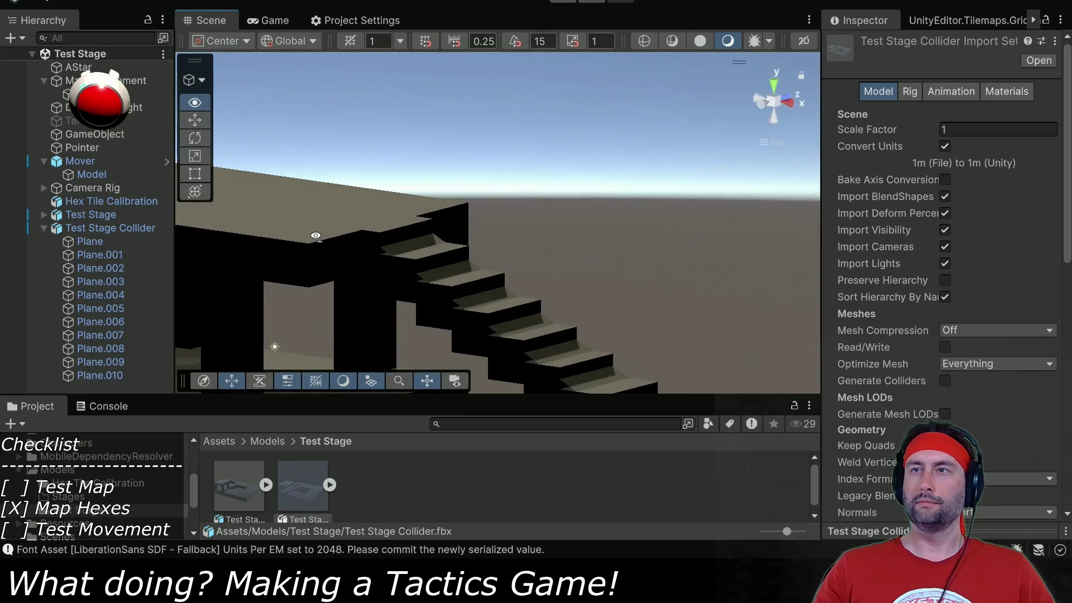
{"action": "left_click", "coordinate": [73, 364]}
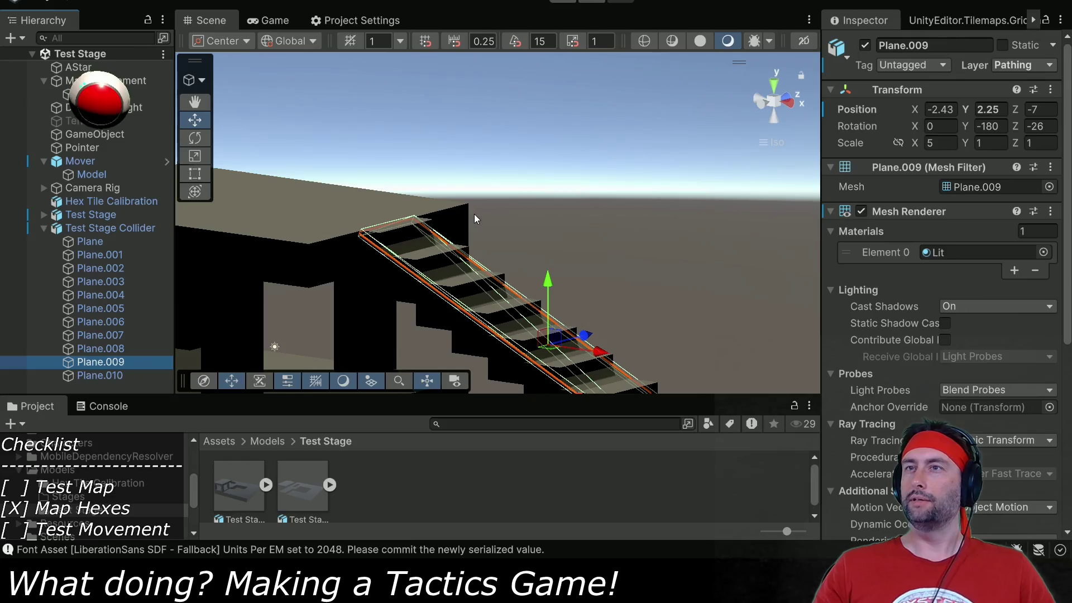
{"action": "key", "text": "alt+Tab"}
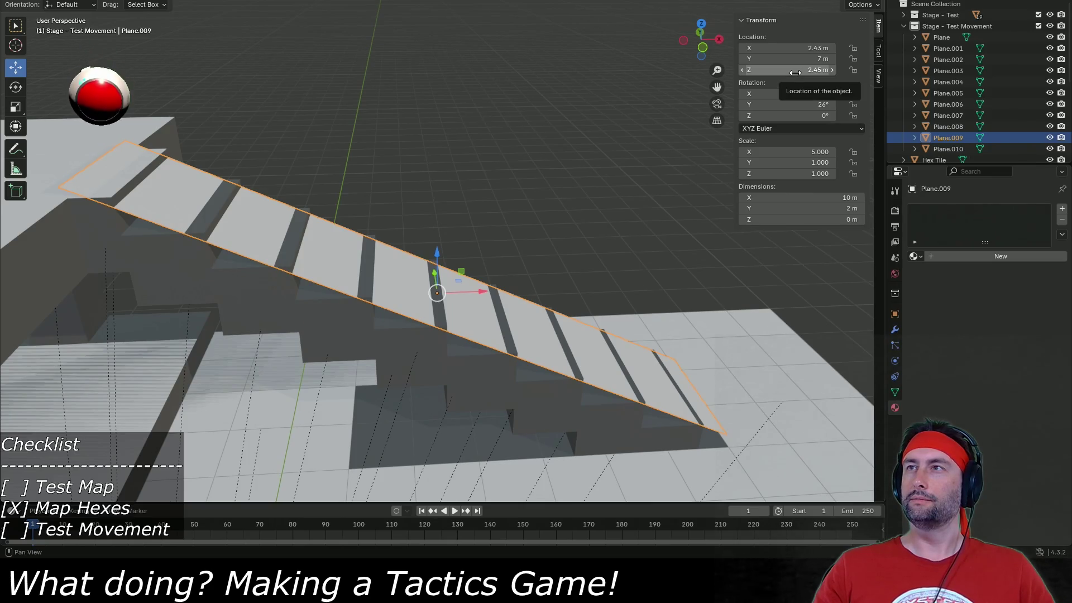
Set Plane.009's Z location to 2.35 m and save Test Stage.blend.
{"action": "left_click", "coordinate": [794, 73]}
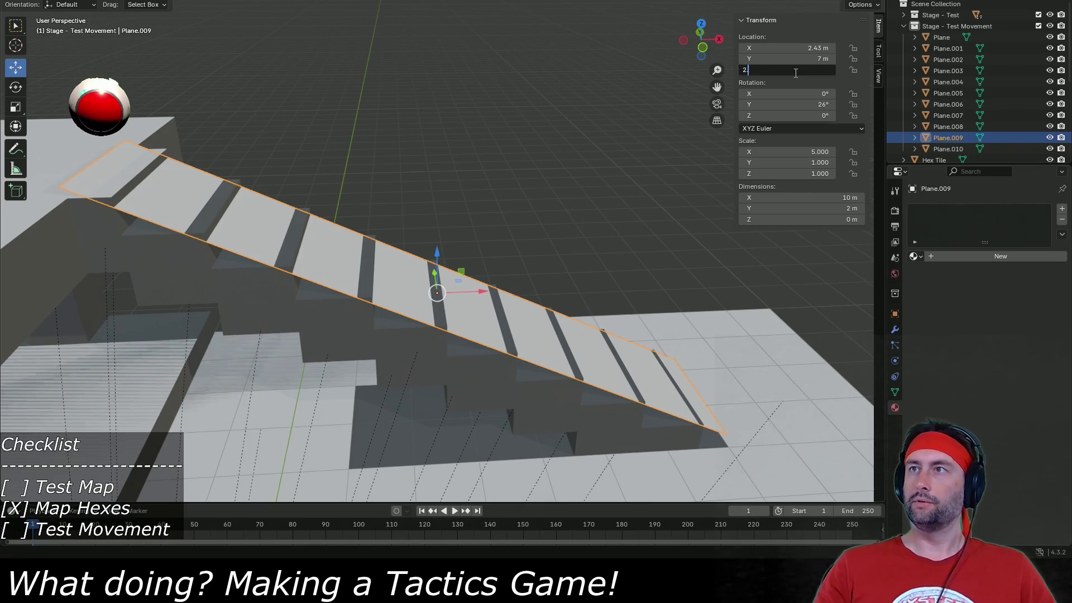
{"action": "type", "text": ".5"}
{"action": "key", "text": "Return"}
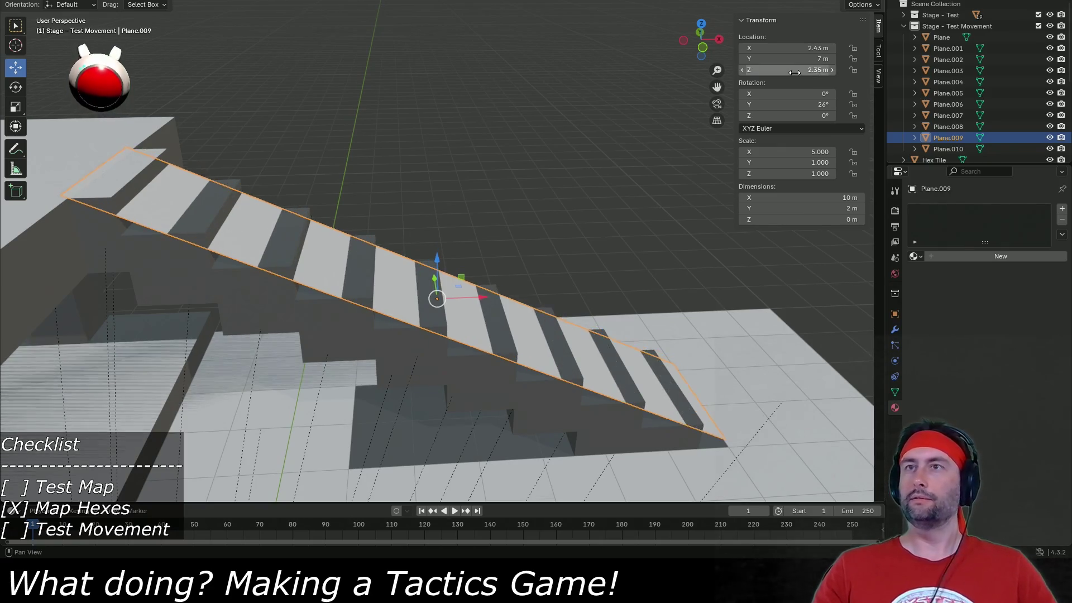
{"action": "key", "text": "ctrl+s"}
Export the Stage - Test Movement collection as FBX over the existing file.
{"action": "left_click", "coordinate": [969, 27]}
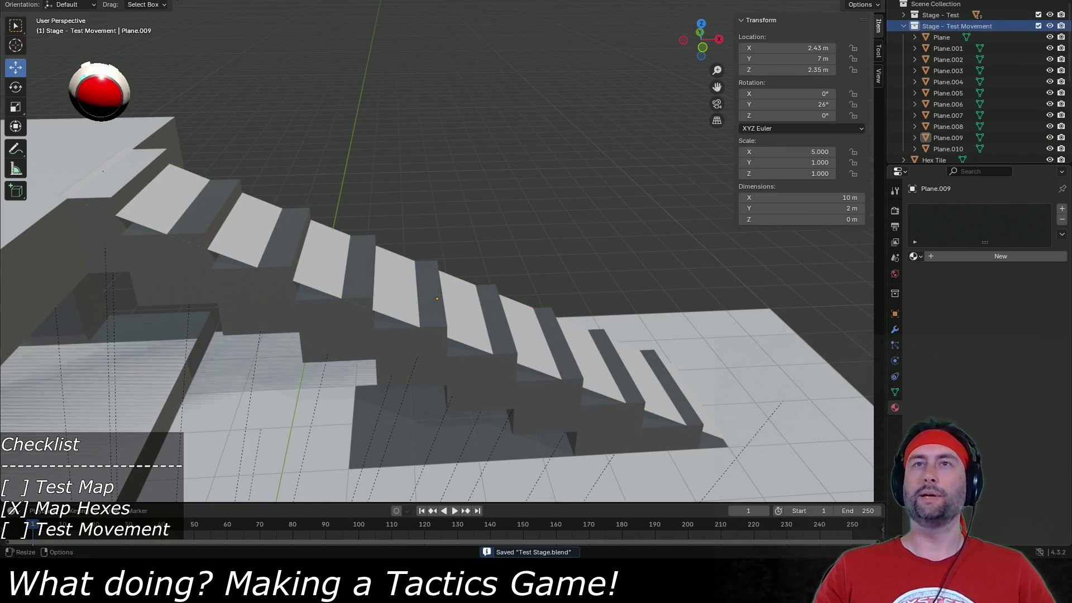
{"action": "key", "text": "F4"}
{"action": "mouse_move", "coordinate": [62, 144]}
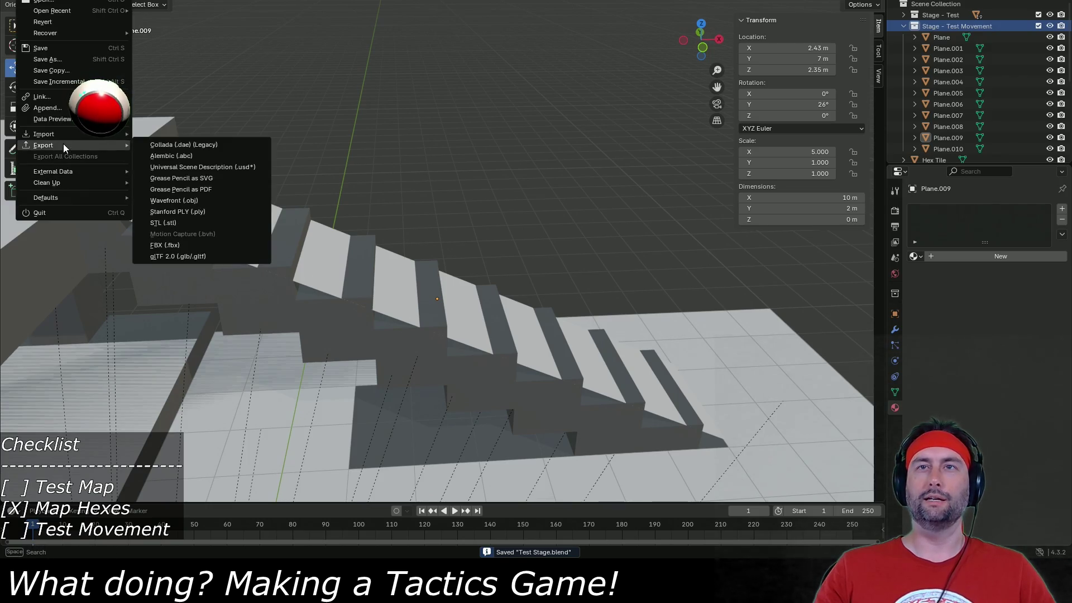
{"action": "left_click", "coordinate": [181, 244]}
{"action": "double_click", "coordinate": [400, 157]}
Check the stairs in Unity, then select Plane.009 back in Blender.
{"action": "key", "text": "alt+Tab"}
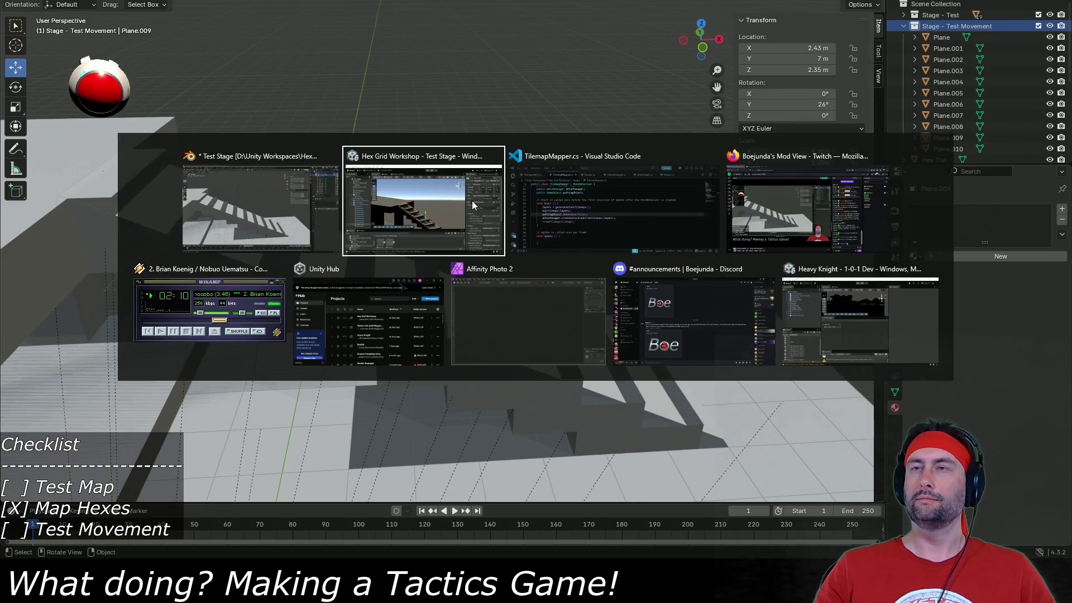
{"action": "left_click_drag", "start_coordinate": [439, 253], "coordinate": [475, 223]}
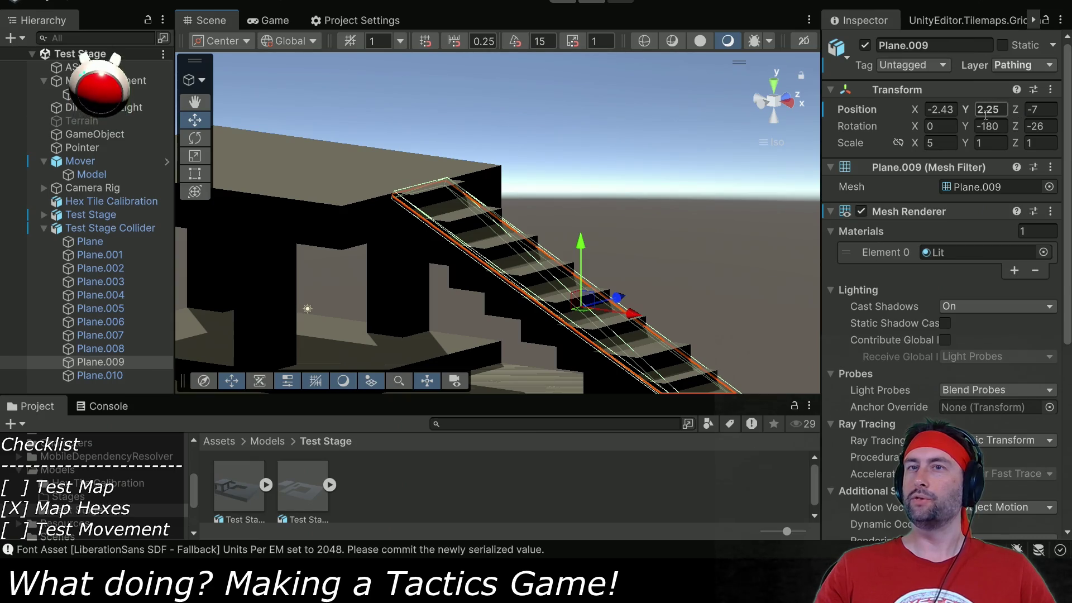
{"action": "key", "text": "alt+Tab"}
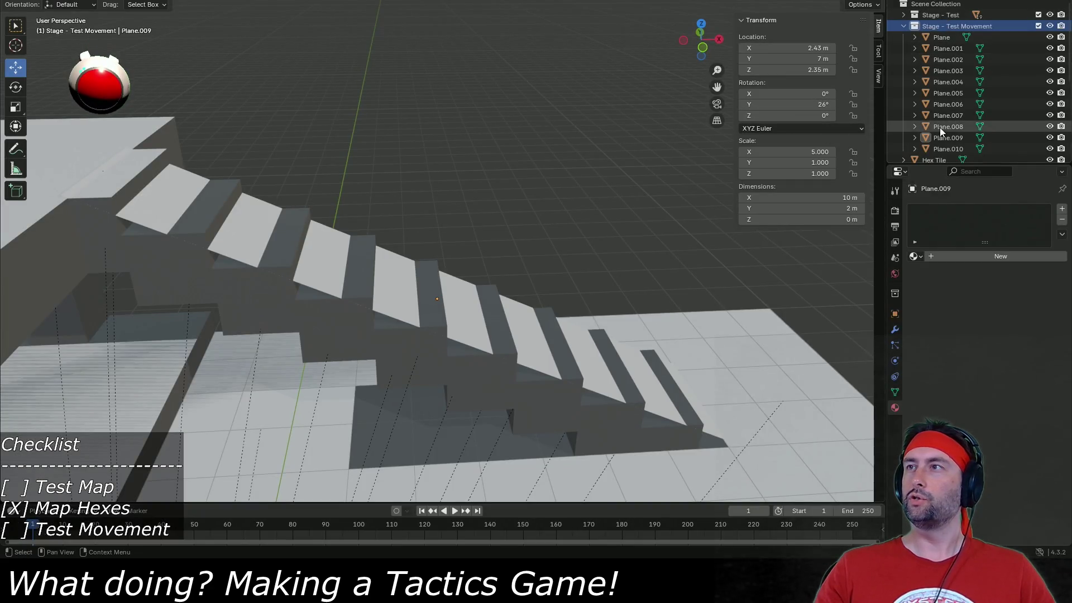
{"action": "left_click", "coordinate": [952, 139]}
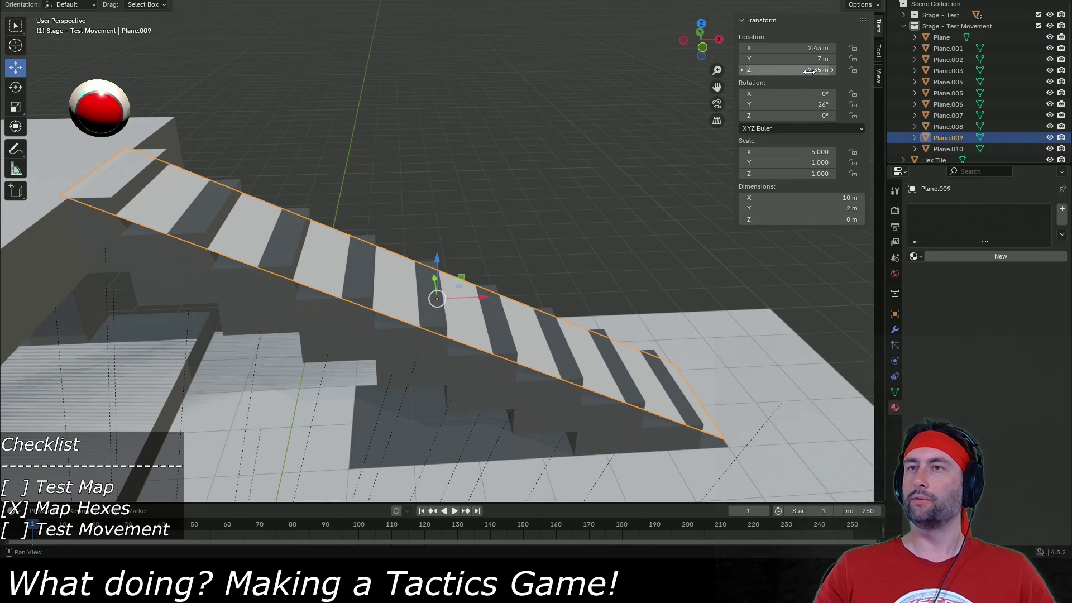
Save the Stage - Test Movement scene, overwrite its existing FBX export, and return to Unity.
{"action": "left_click", "coordinate": [936, 28]}
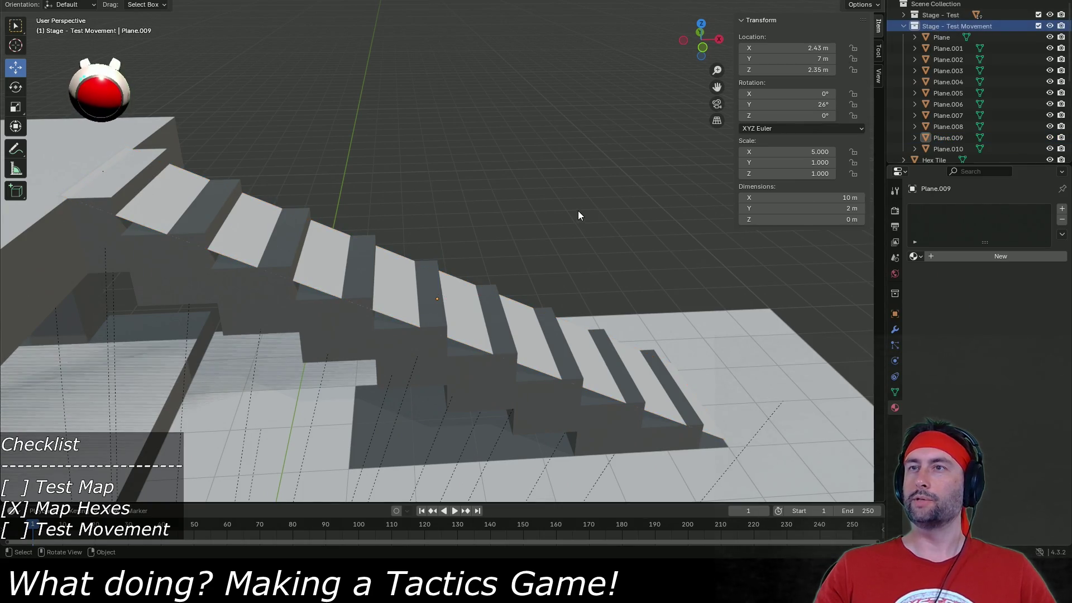
{"action": "scroll", "coordinate": [568, 216], "scroll_direction": "down", "scroll_amount": 5}
{"action": "key", "text": "ctrl+s"}
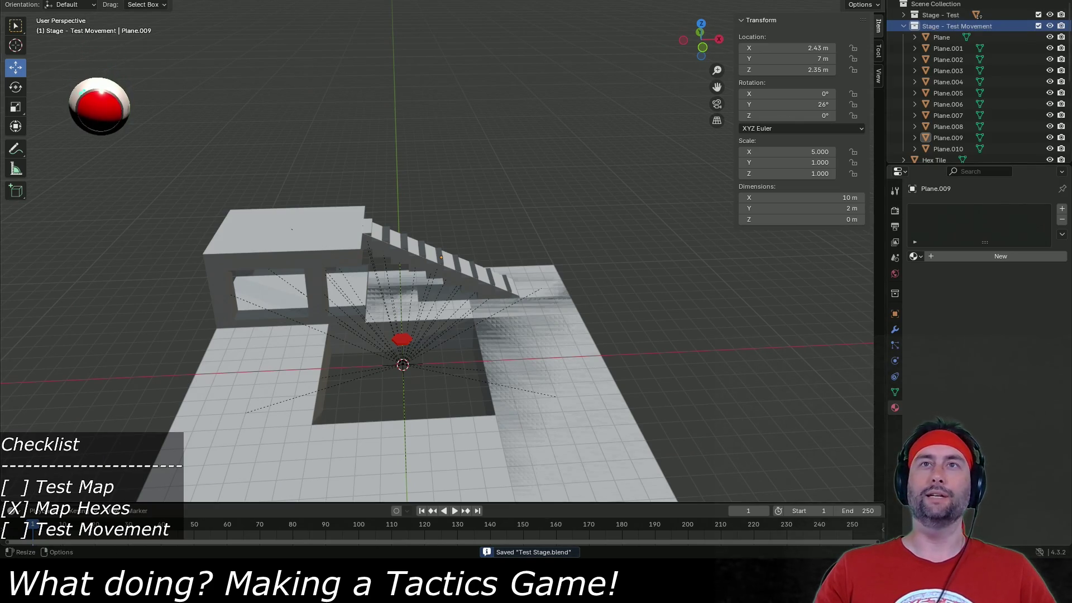
{"action": "key", "text": "F4"}
{"action": "mouse_move", "coordinate": [43, 146]}
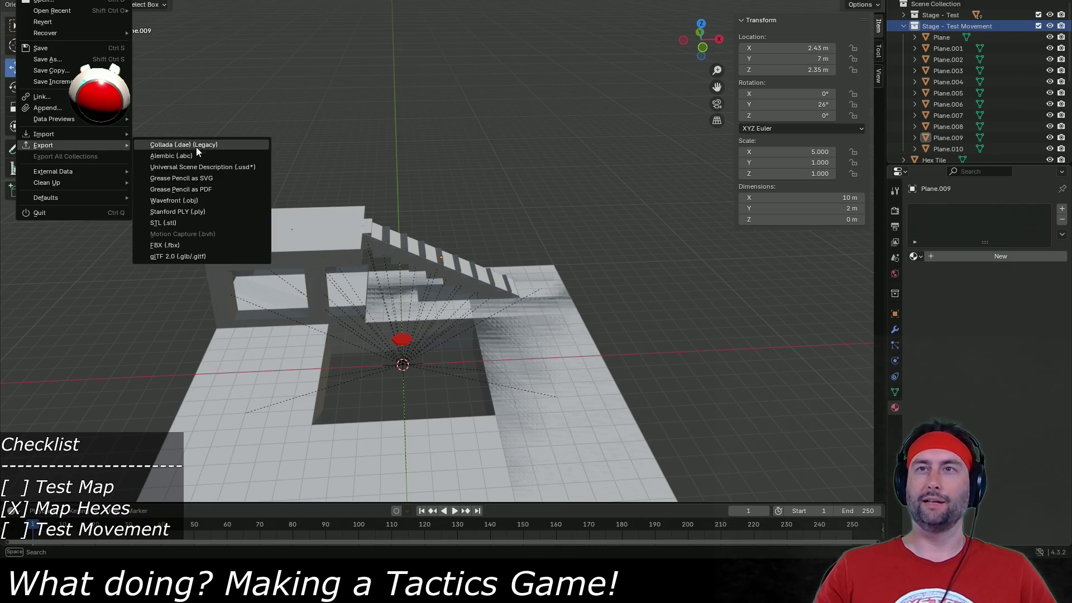
{"action": "left_click", "coordinate": [191, 249]}
{"action": "double_click", "coordinate": [377, 159]}
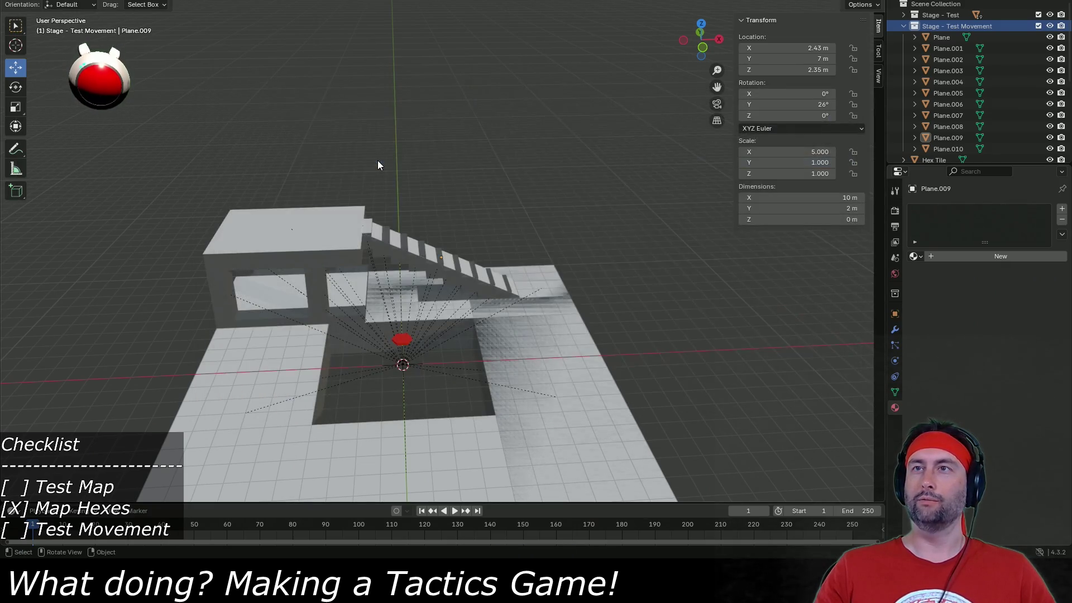
{"action": "key", "text": "alt+Tab"}
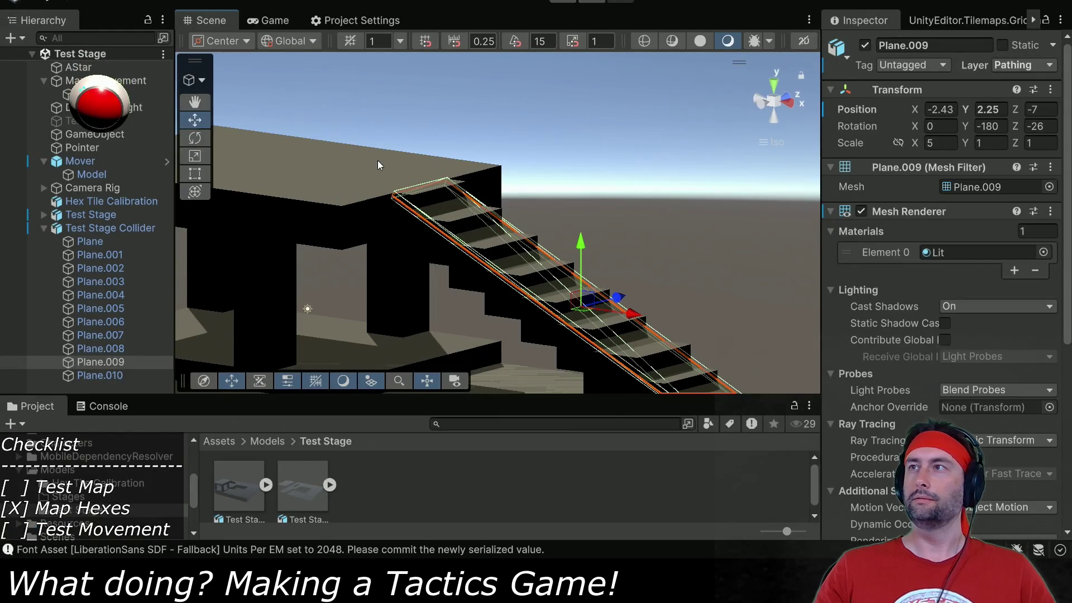
Reimport the Test Stage Collider model to pick up the lowered ramp.
{"action": "left_click", "coordinate": [993, 109]}
{"action": "left_click", "coordinate": [305, 497]}
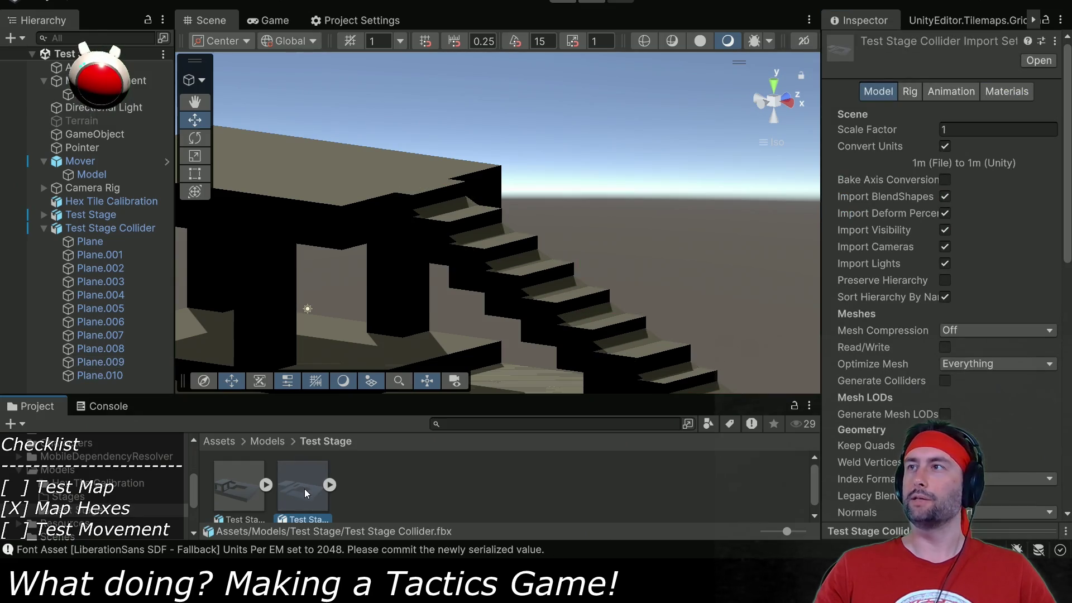
{"action": "right_click", "coordinate": [304, 487]}
{"action": "left_click", "coordinate": [364, 386]}
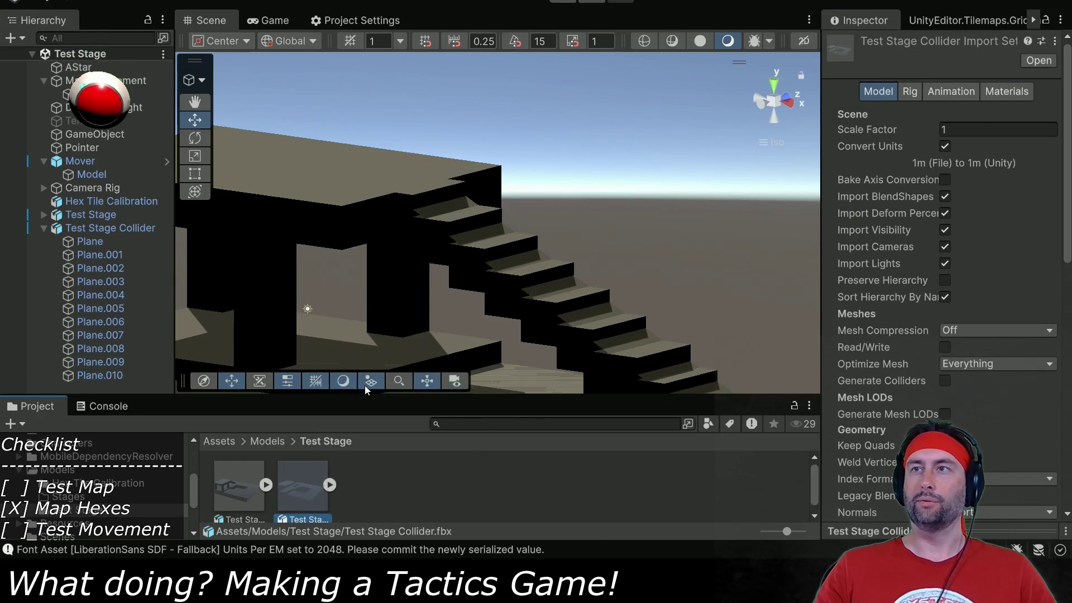
Change Plane.009's Position Y from 2.25 to 2.35 and save.
{"action": "left_click", "coordinate": [105, 360]}
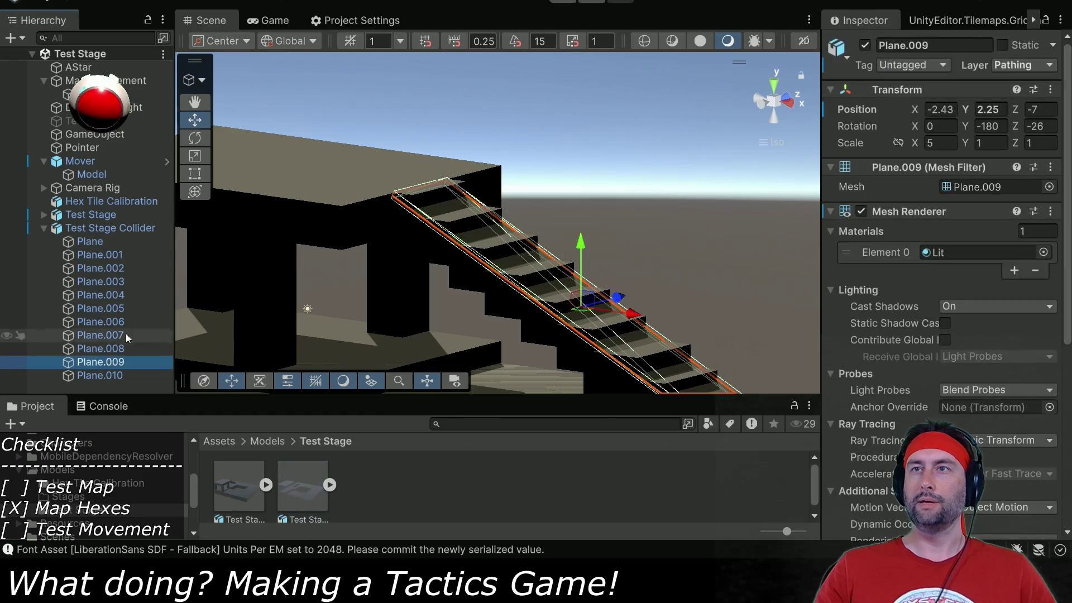
{"action": "left_click", "coordinate": [85, 376]}
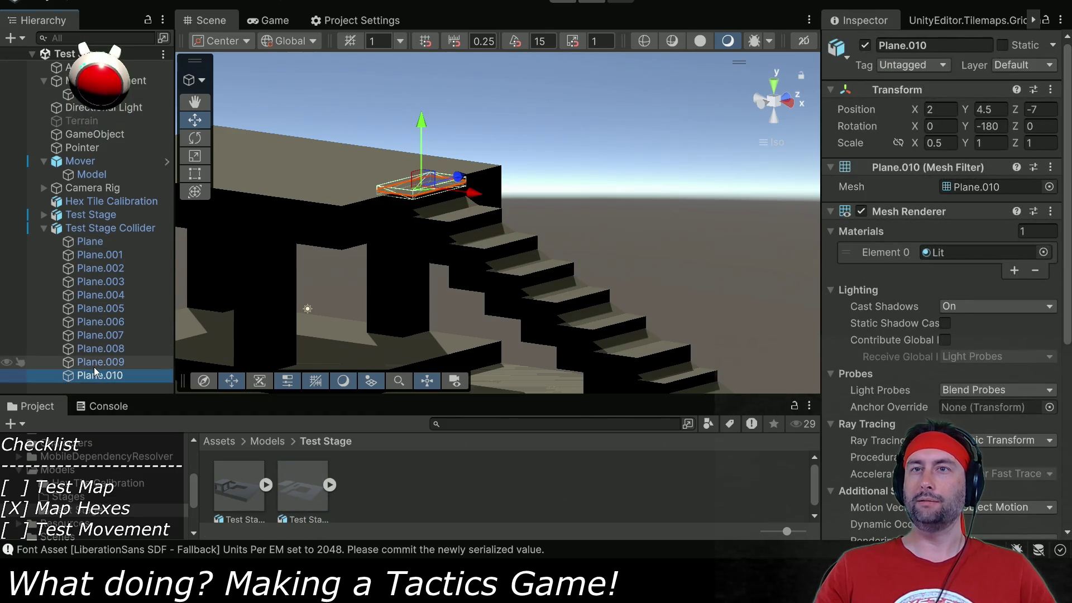
{"action": "left_click", "coordinate": [95, 363]}
{"action": "left_click", "coordinate": [981, 112]}
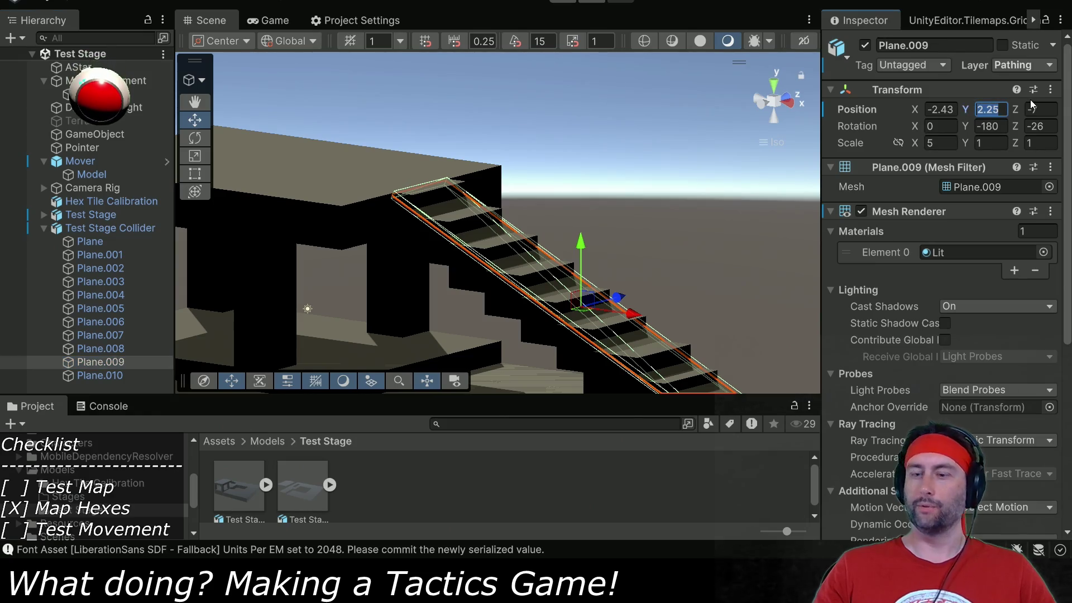
{"action": "key", "text": "Right"}
{"action": "key", "text": "shift+Left"}
{"action": "key", "text": "shift+Left"}
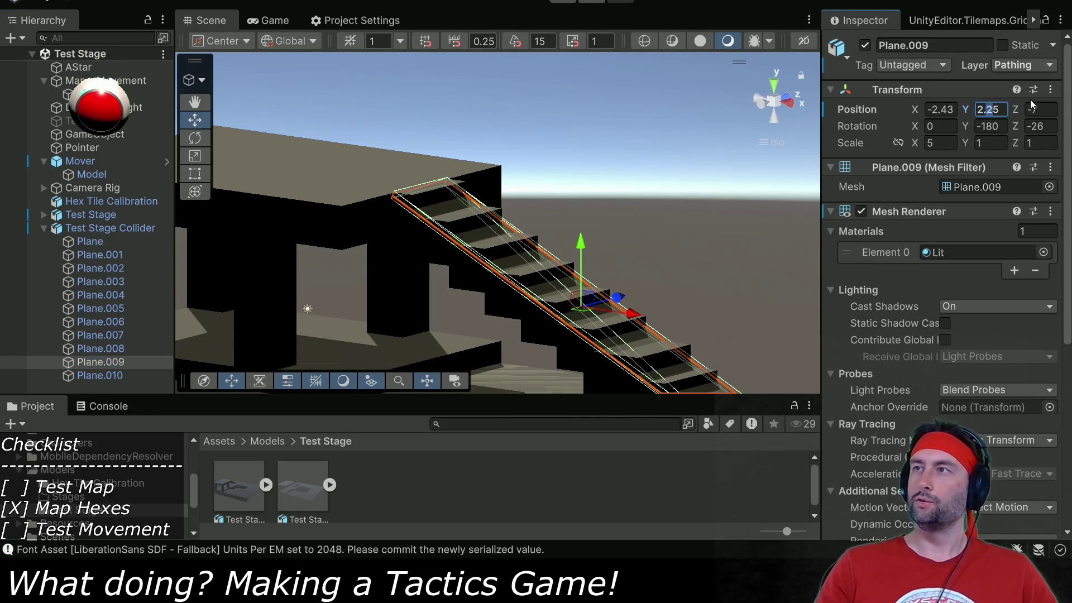
{"action": "type", "text": "3"}
{"action": "key", "text": "ctrl+s"}
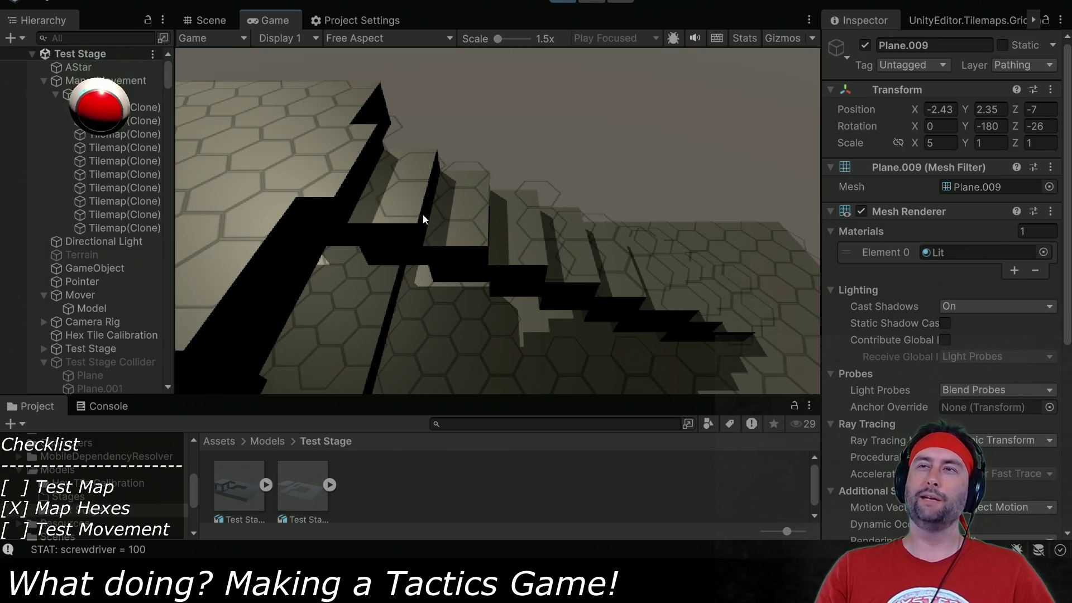
Pan the game camera over the hex-tiled stairs, then switch to Blender.
{"action": "left_click_drag", "start_coordinate": [674, 291], "coordinate": [597, 306]}
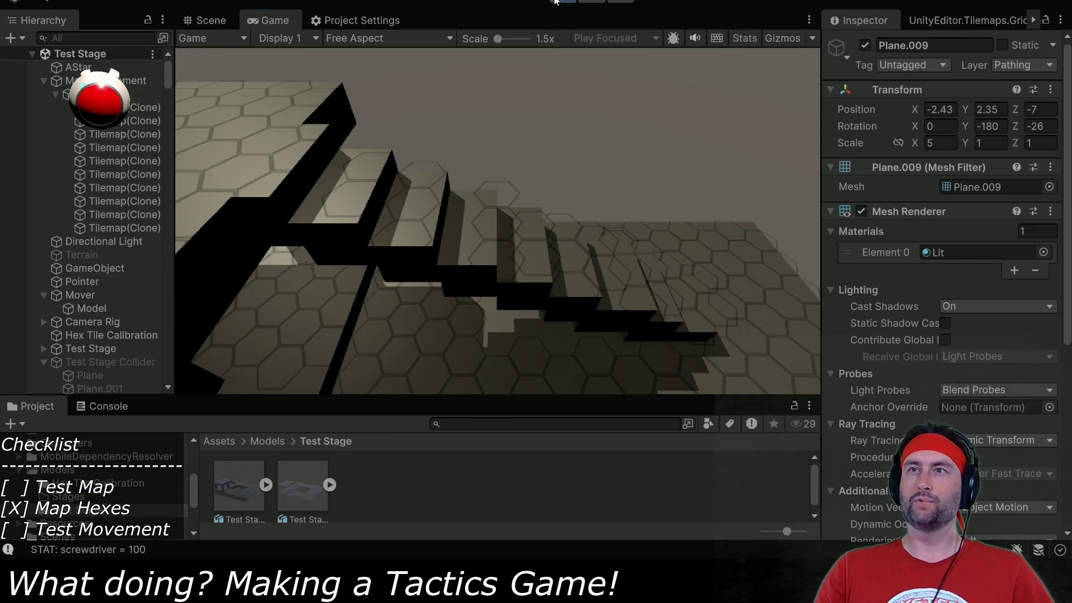
{"action": "key", "text": "alt+Tab"}
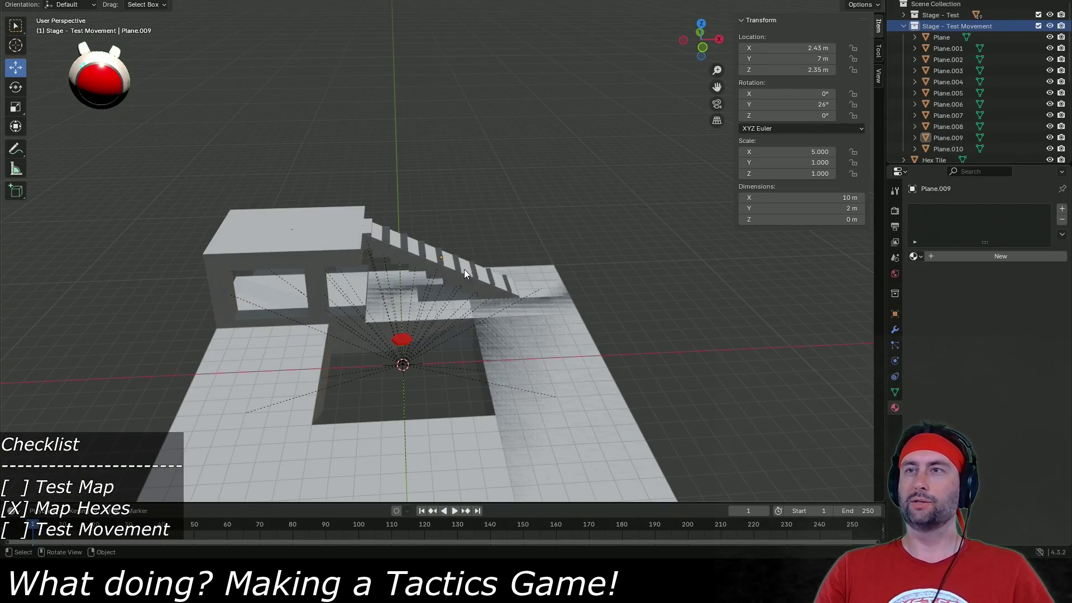
Delete the sloped ramp plane and select the flat plane at the top of the stairs.
{"action": "scroll", "coordinate": [453, 280], "scroll_direction": "up", "scroll_amount": 5}
{"action": "left_click", "coordinate": [239, 213]}
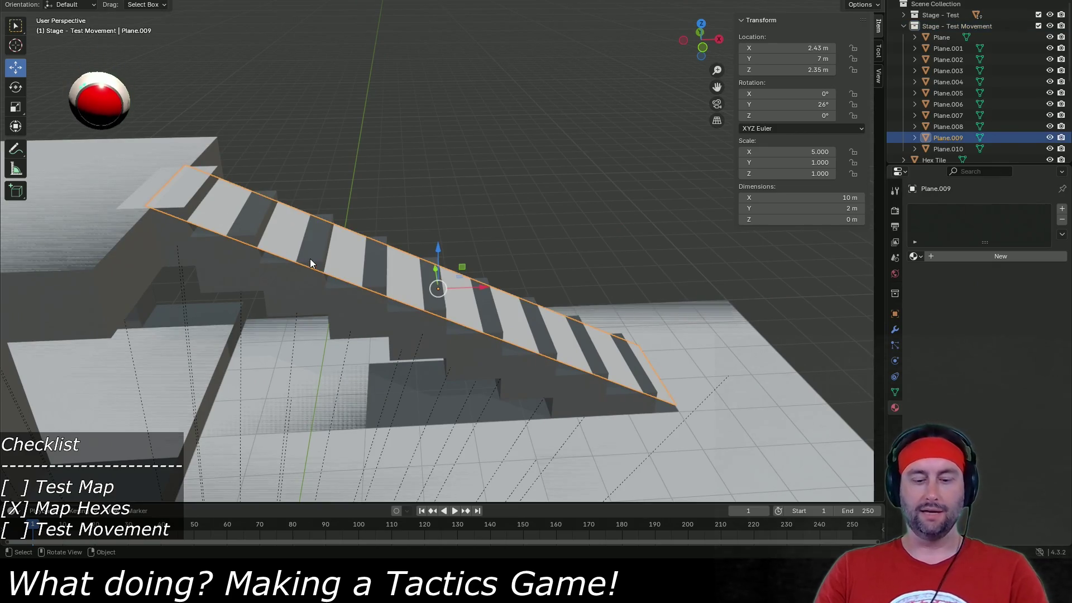
{"action": "key", "text": "Delete"}
{"action": "left_click", "coordinate": [171, 185]}
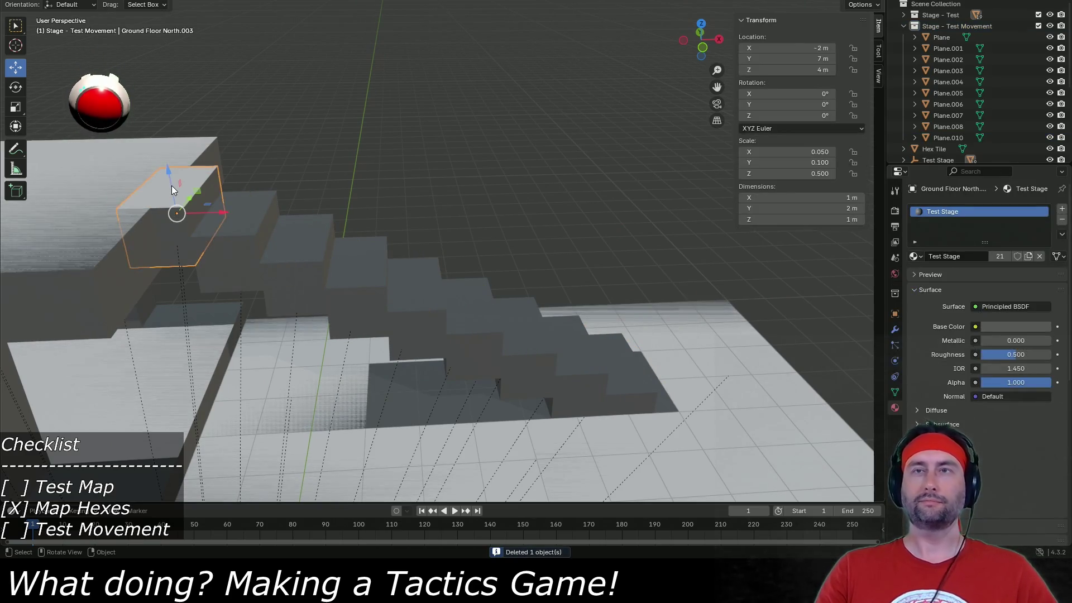
{"action": "left_click", "coordinate": [948, 137]}
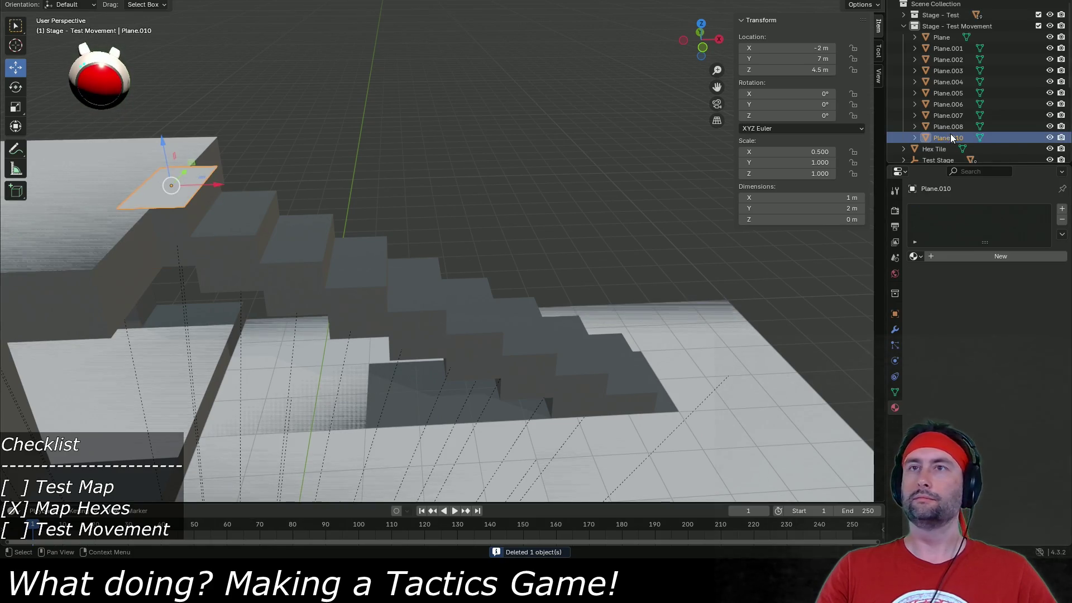
Duplicate the top step plane, shift it 1 m along X and set its Z to 4 m.
{"action": "key", "text": "shift+d"}
{"action": "right_click", "coordinate": [224, 195]}
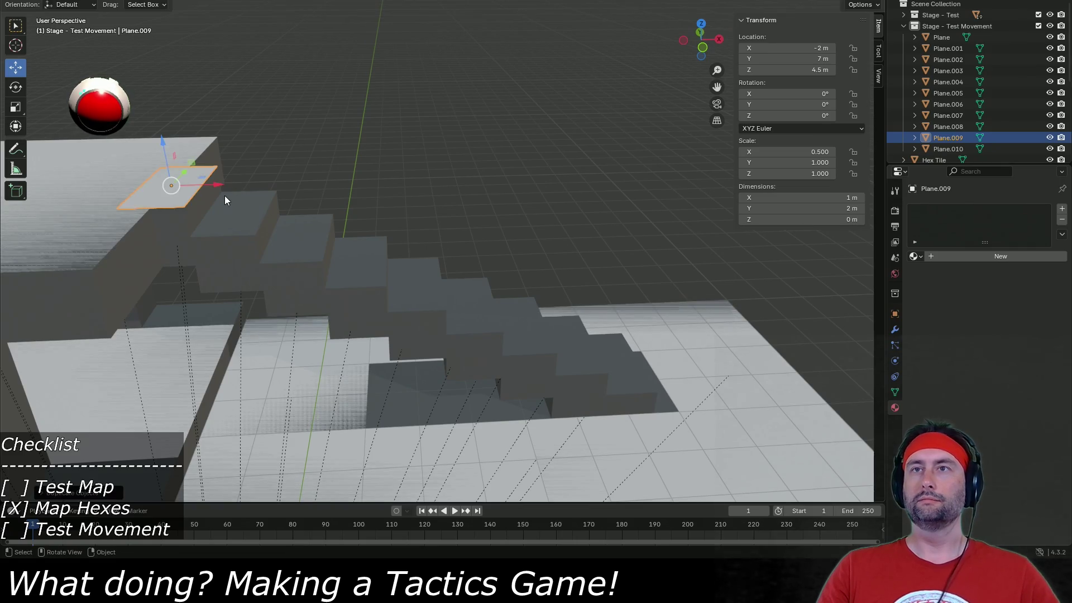
{"action": "key", "text": "g"}
{"action": "key", "text": "x"}
{"action": "key", "text": "1"}
{"action": "key", "text": "Return"}
{"action": "mouse_move", "coordinate": [230, 135]}
{"action": "left_mouse_down"}
{"action": "mouse_move", "coordinate": [235, 189]}
{"action": "mouse_move", "coordinate": [237, 165]}
{"action": "left_mouse_up"}
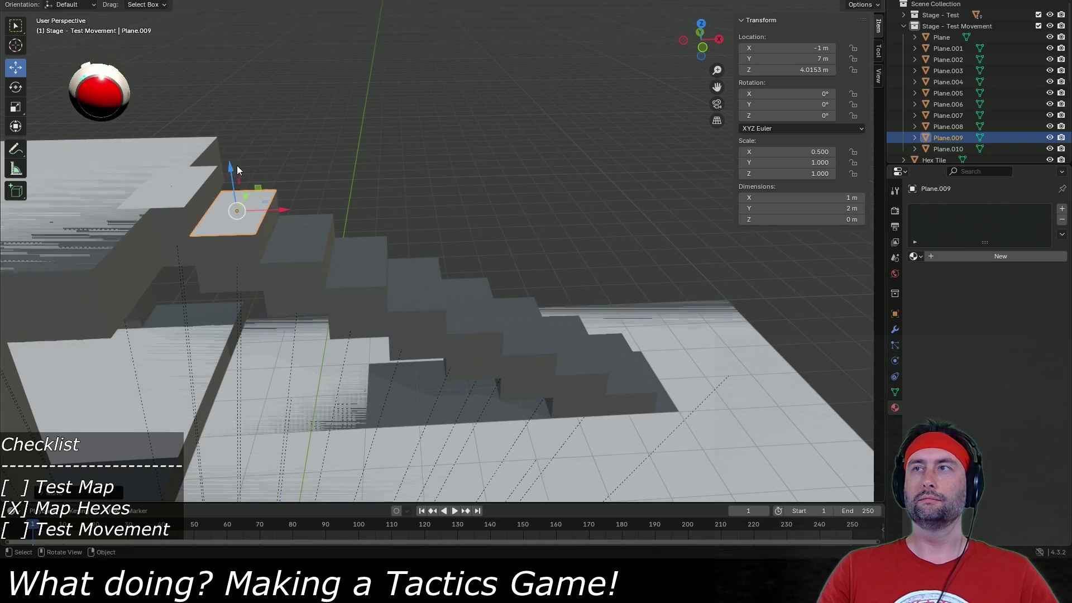
{"action": "double_click", "coordinate": [792, 70]}
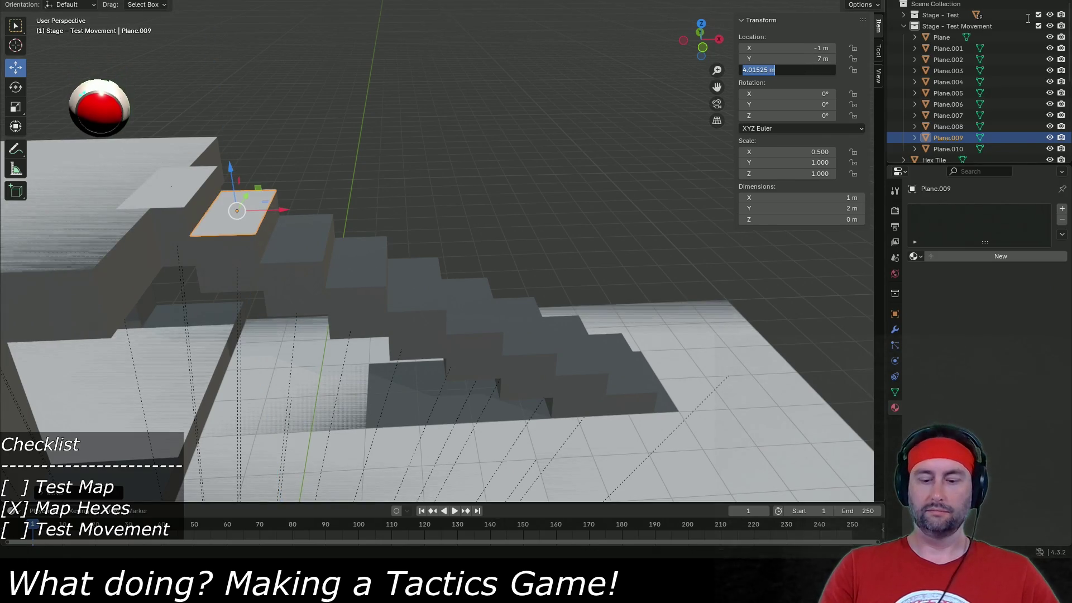
{"action": "type", "text": "4"}
{"action": "key", "text": "Return"}
{"action": "key", "text": "shift+d"}
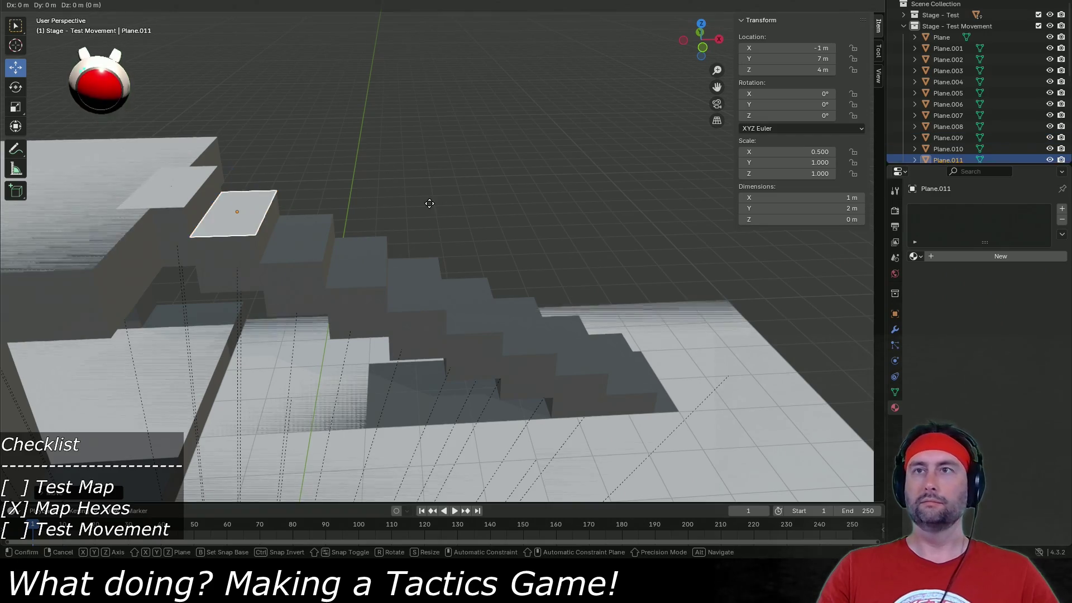
Add step-plane copies 1 m apart down the stairs at heights 3.5 m, 3 m and 2.5 m.
{"action": "left_click", "coordinate": [475, 208]}
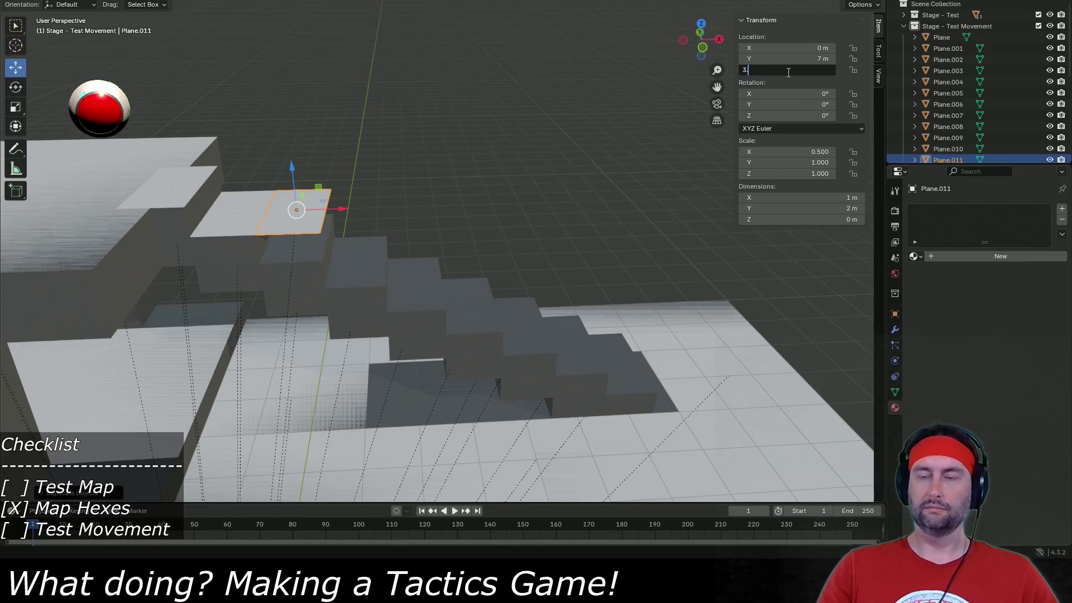
{"action": "type", "text": "5"}
{"action": "key", "text": "Return"}
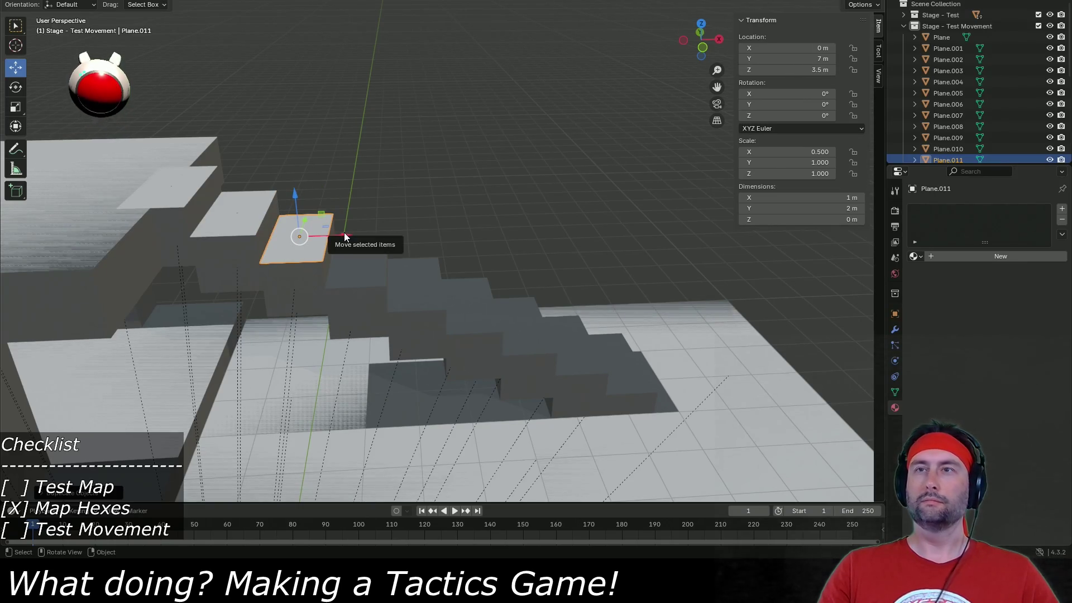
{"action": "key", "text": "shift+d"}
{"action": "left_click", "coordinate": [380, 231]}
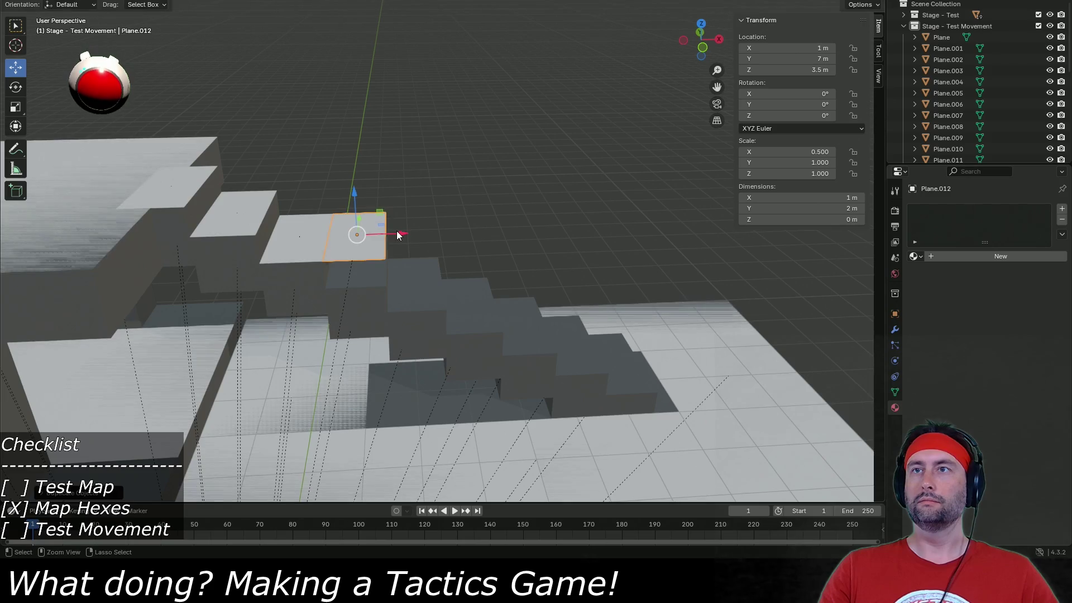
{"action": "type", "text": "3"}
{"action": "key", "text": "Return"}
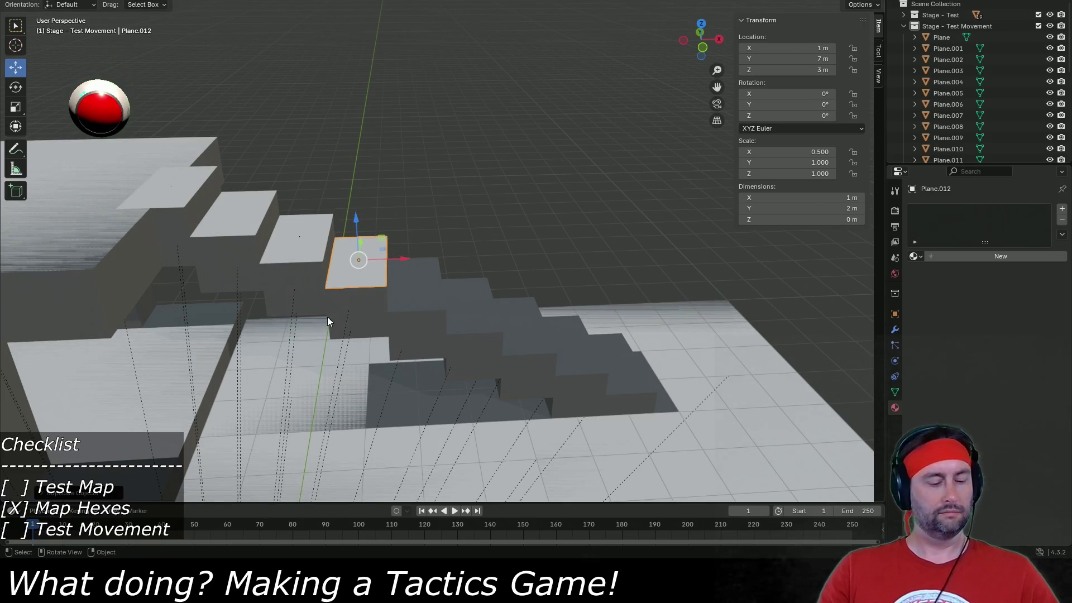
{"action": "key", "text": "shift+d"}
{"action": "left_click", "coordinate": [425, 248]}
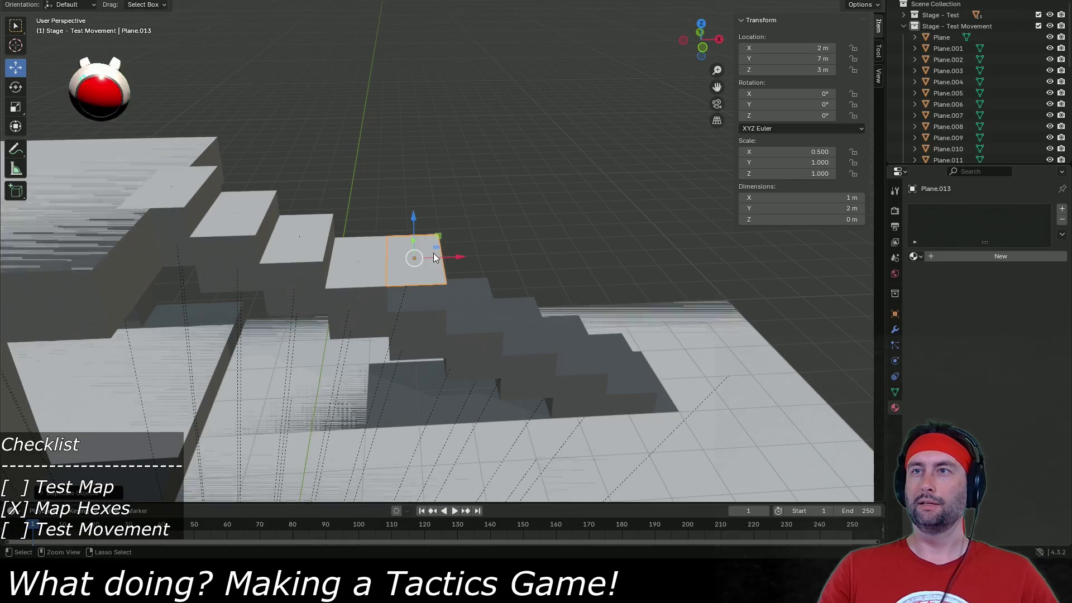
{"action": "left_click", "coordinate": [823, 67]}
{"action": "type", "text": "2.5"}
{"action": "key", "text": "Return"}
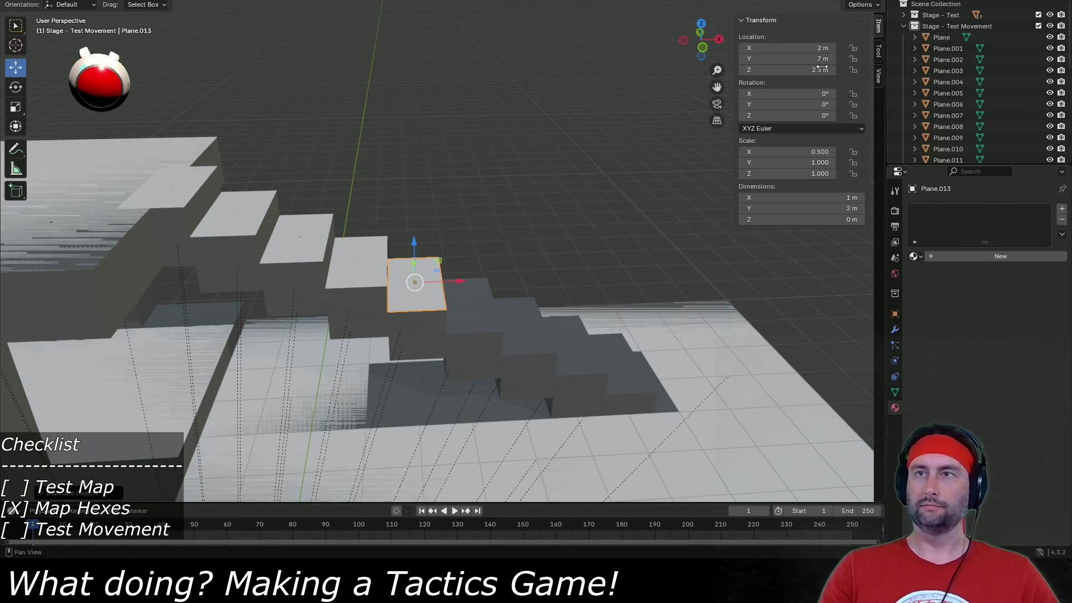
{"action": "left_click", "coordinate": [525, 368]}
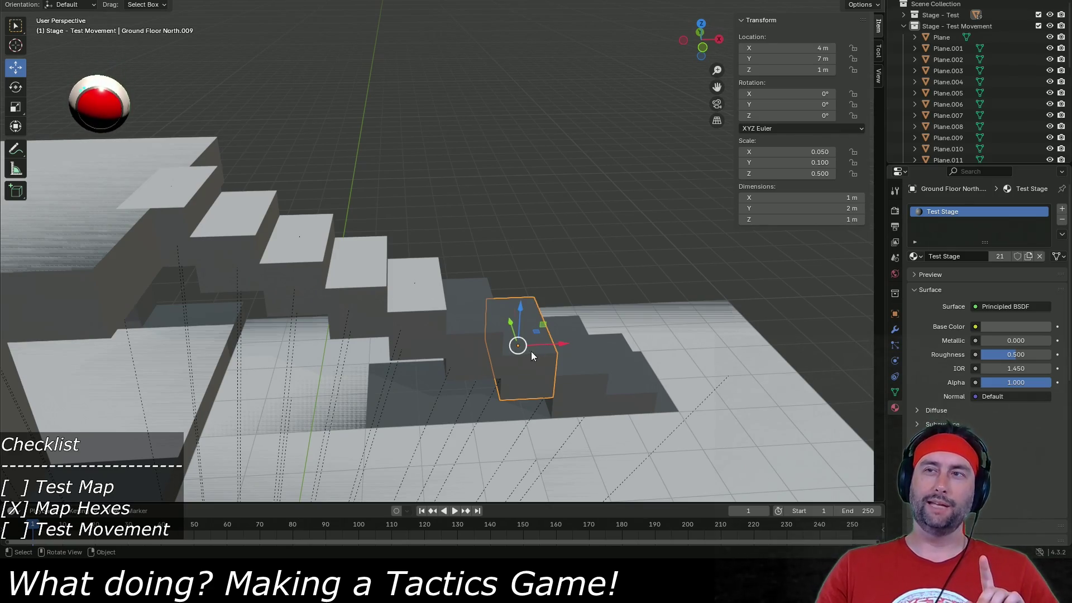
Add step planes at heights 2 m and 1.5 m, trying and undoing a 1.25 m width.
{"action": "left_click", "coordinate": [430, 286]}
{"action": "key", "text": "g"}
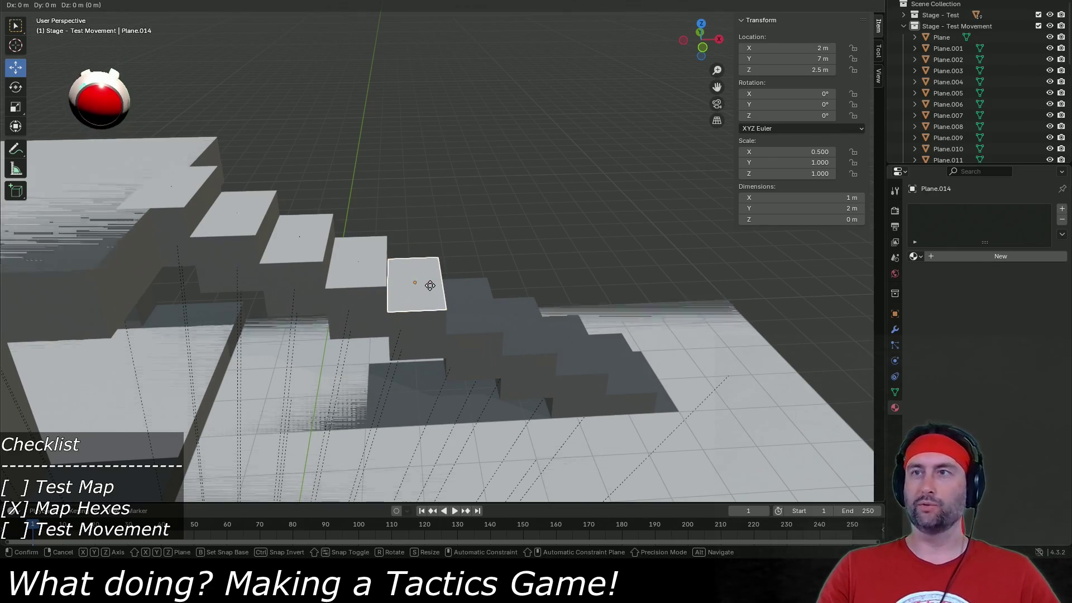
{"action": "key", "text": "x"}
{"action": "key", "text": "1"}
{"action": "key", "text": "Return"}
{"action": "type", "text": "2"}
{"action": "key", "text": "Return"}
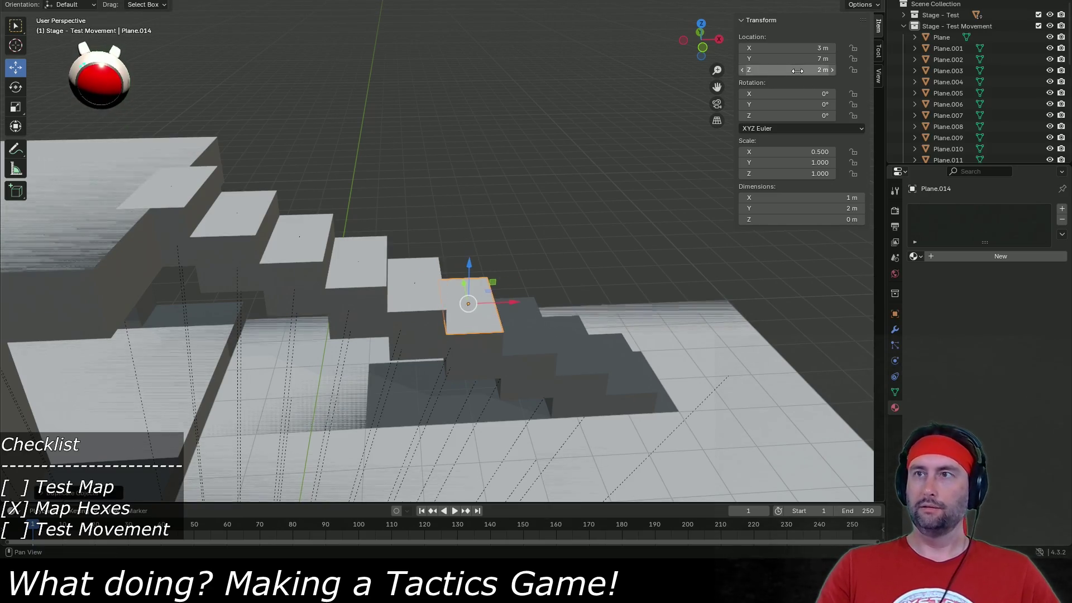
{"action": "key", "text": "shift+d"}
{"action": "key", "text": "x"}
{"action": "key", "text": "1"}
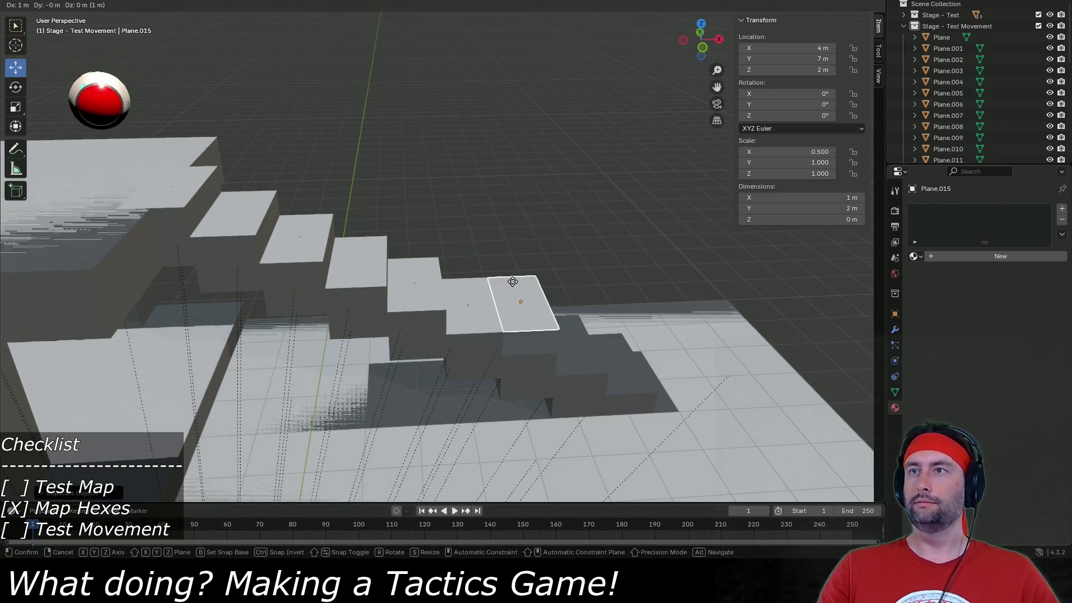
{"action": "key", "text": "Return"}
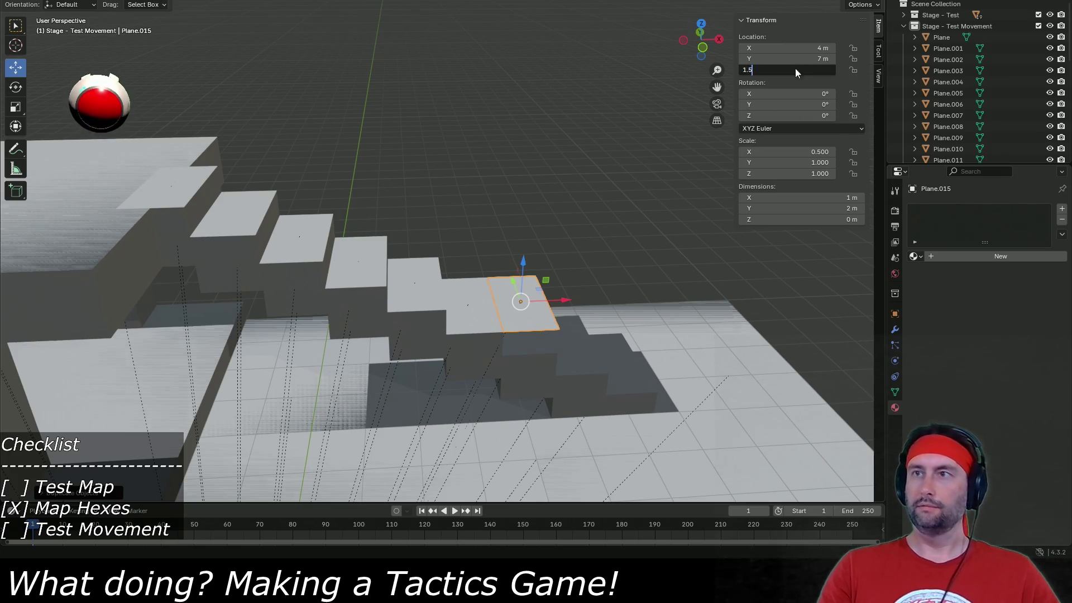
{"action": "key", "text": "Return"}
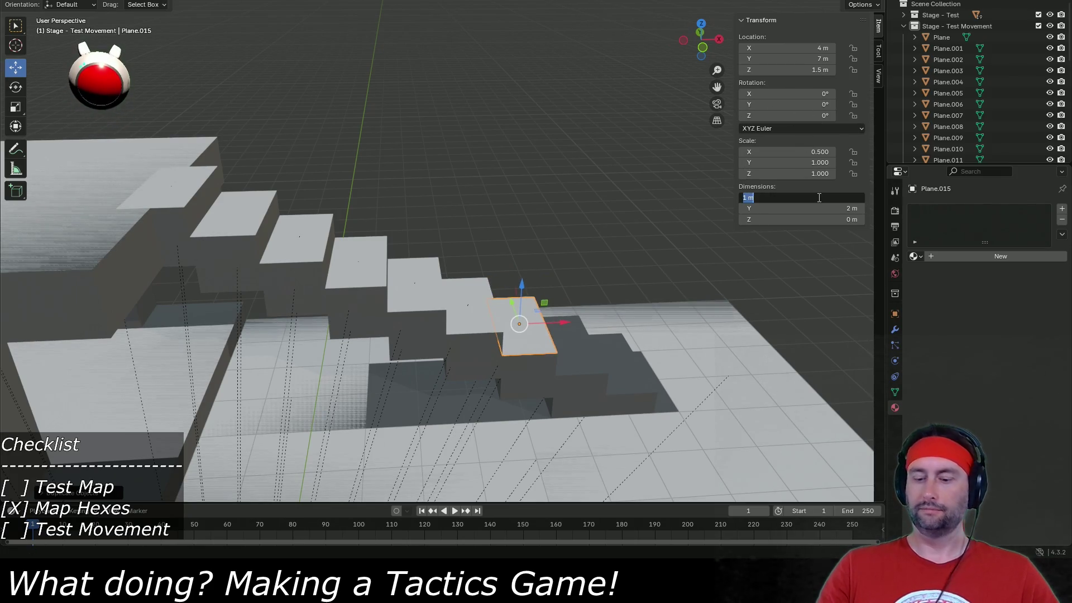
{"action": "type", "text": "1.25"}
{"action": "key", "text": "Return"}
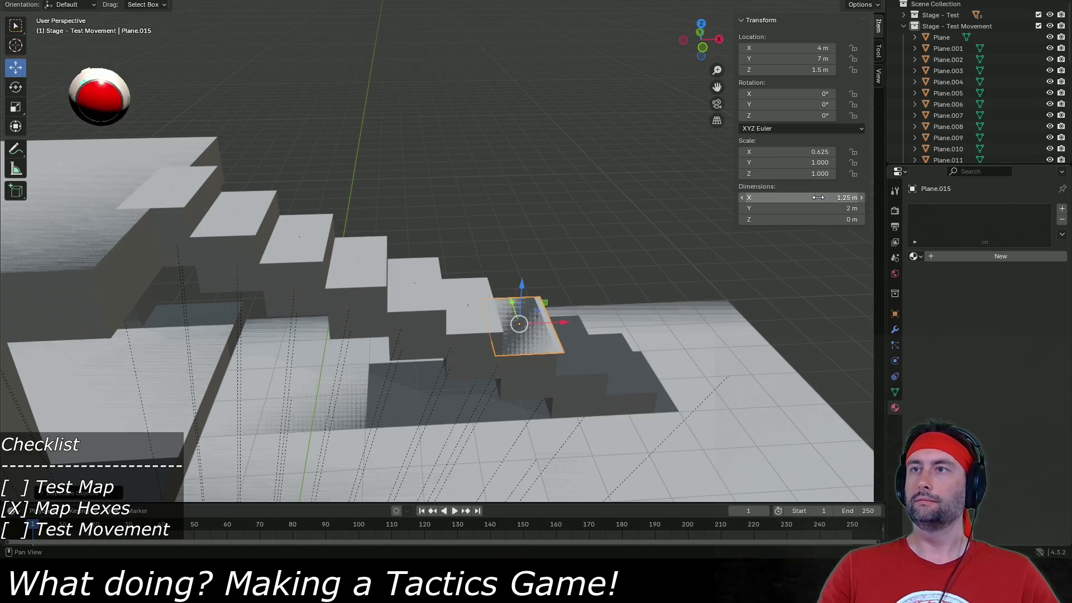
{"action": "key", "text": "ctrl+z"}
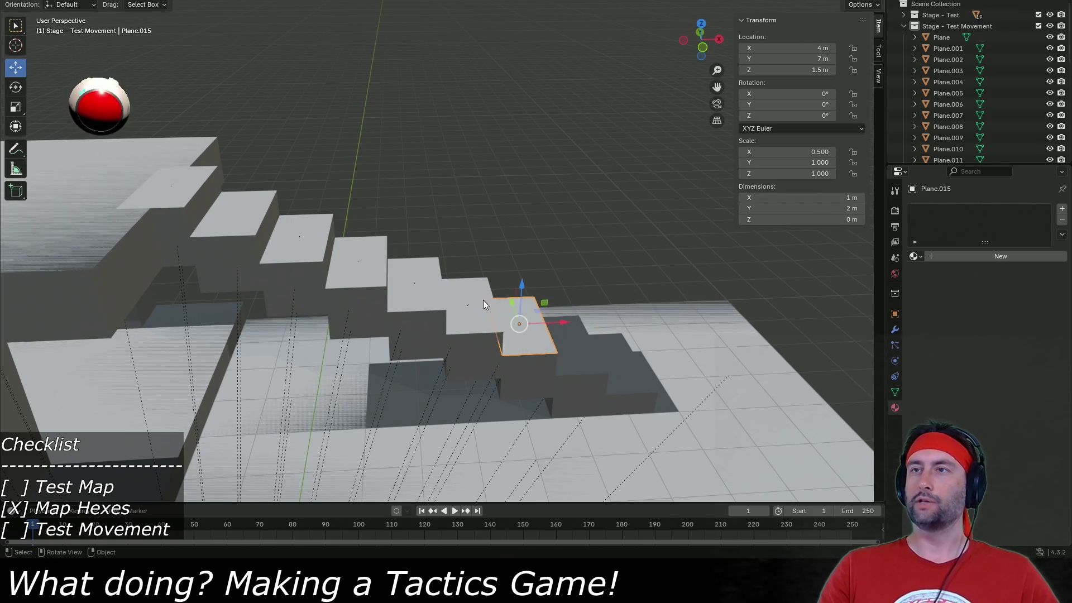
Add step planes at X 5, 6 and 7 m with heights 1 m, 0.5 m and 0 m.
{"action": "key", "text": "shift+d"}
{"action": "key", "text": "x"}
{"action": "key", "text": "1"}
{"action": "key", "text": "Return"}
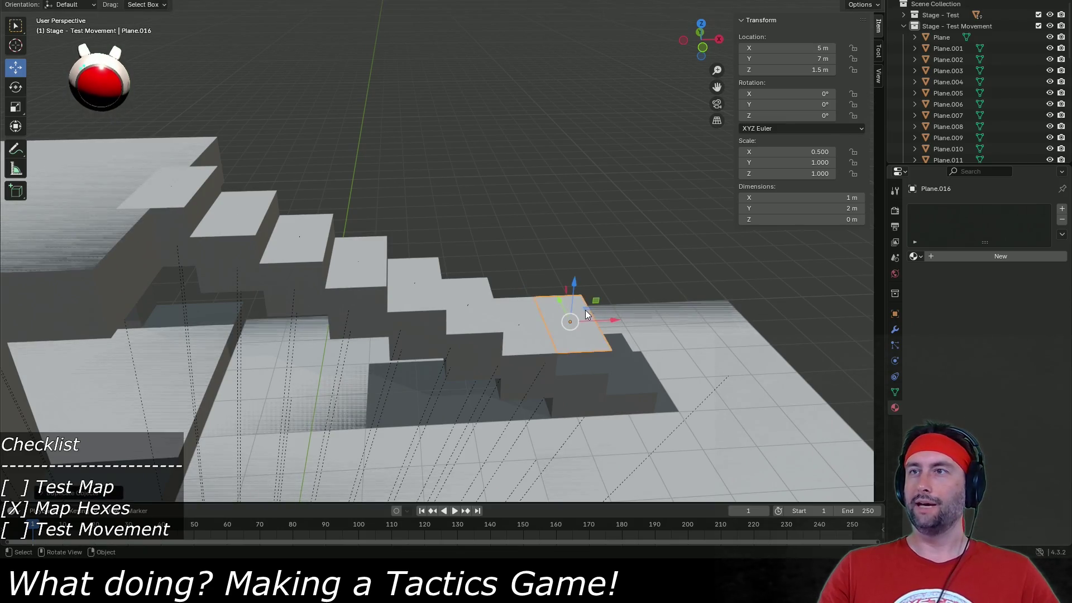
{"action": "type", "text": "1"}
{"action": "key", "text": "Return"}
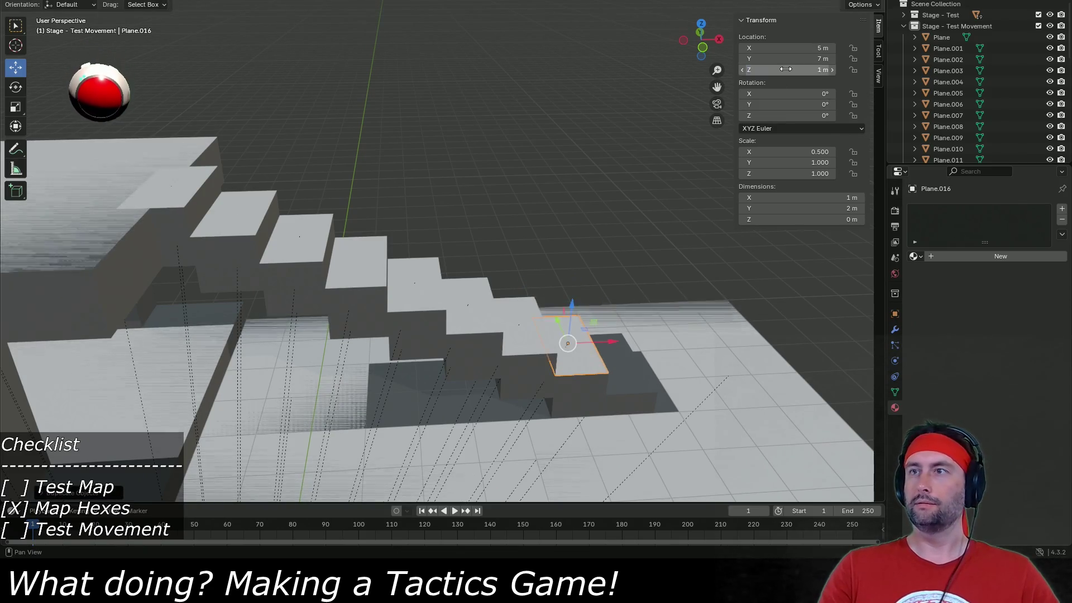
{"action": "key", "text": "shift+d"}
{"action": "key", "text": "x"}
{"action": "key", "text": "1"}
{"action": "key", "text": "Return"}
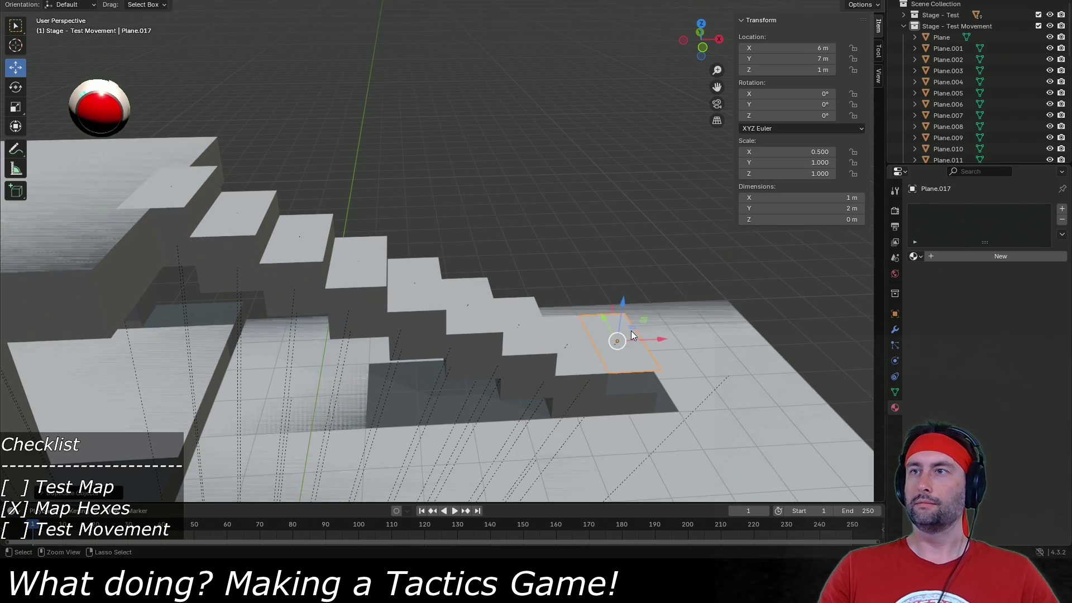
{"action": "key", "text": "Return"}
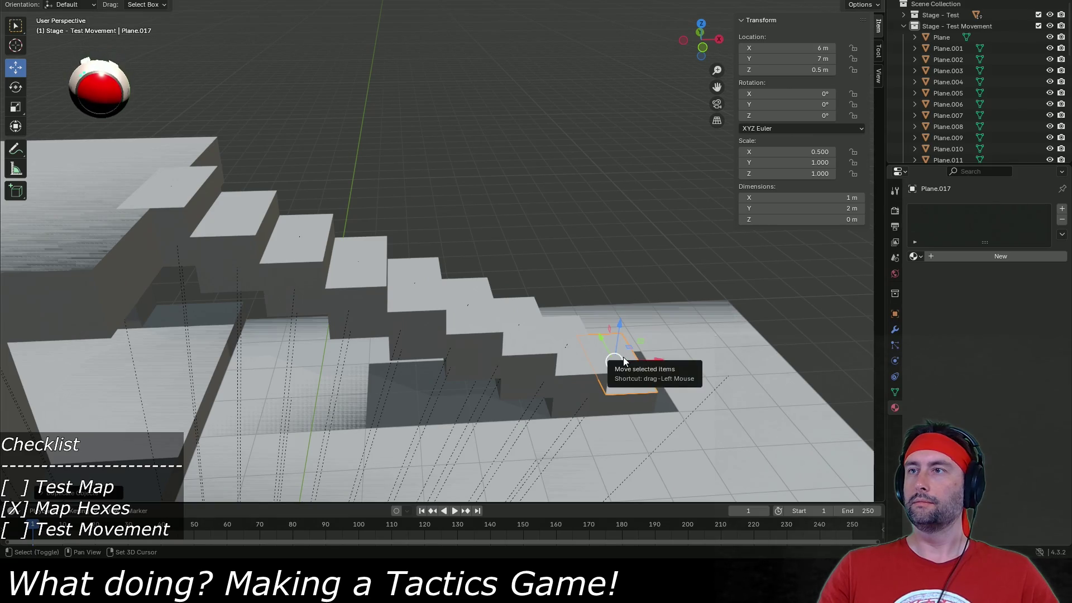
{"action": "key", "text": "shift+d"}
{"action": "key", "text": "x"}
{"action": "key", "text": "1"}
{"action": "key", "text": "Return"}
{"action": "type", "text": "0"}
{"action": "key", "text": "Return"}
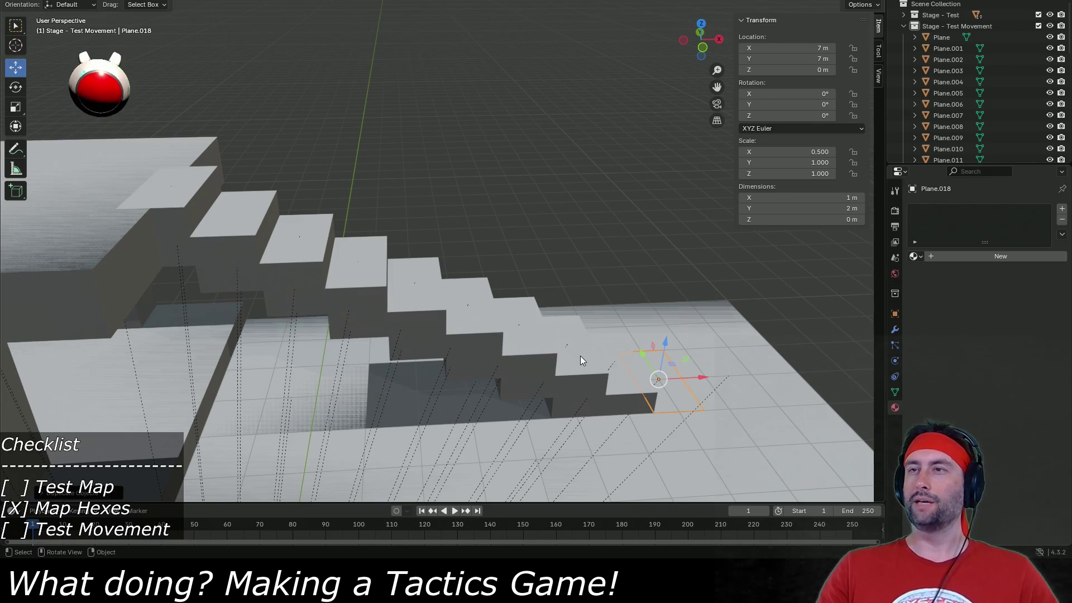
Set Plane.015's X dimension to 1.25 m and save Test Stage.blend.
{"action": "left_click", "coordinate": [559, 348]}
{"action": "scroll", "coordinate": [956, 148], "scroll_direction": "down", "scroll_amount": 3}
{"action": "scroll", "coordinate": [956, 146], "scroll_direction": "down", "scroll_amount": 2}
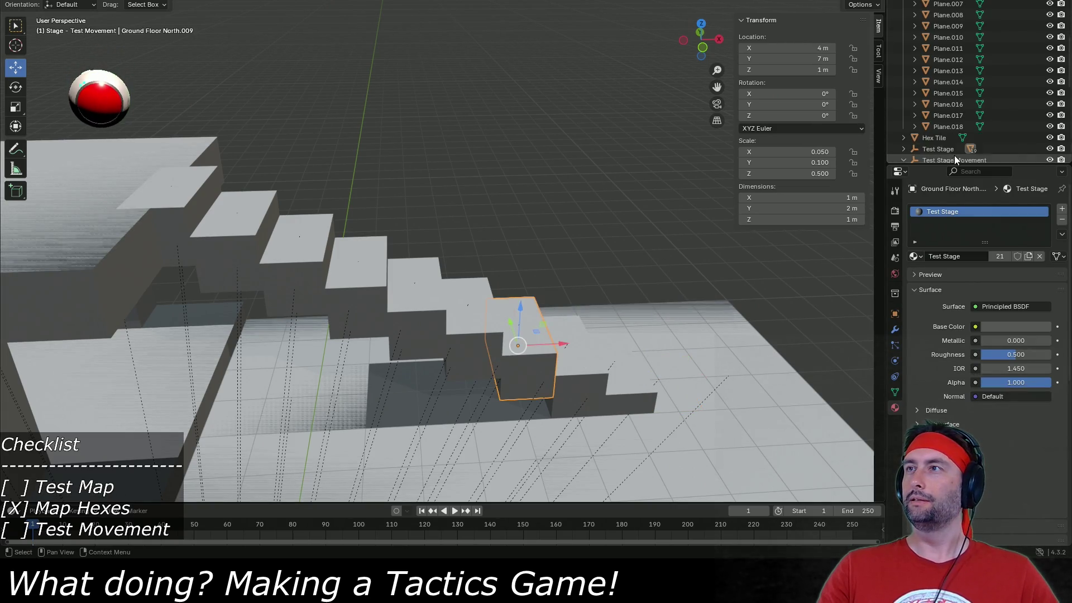
{"action": "left_click", "coordinate": [952, 102]}
{"action": "left_click", "coordinate": [952, 93]}
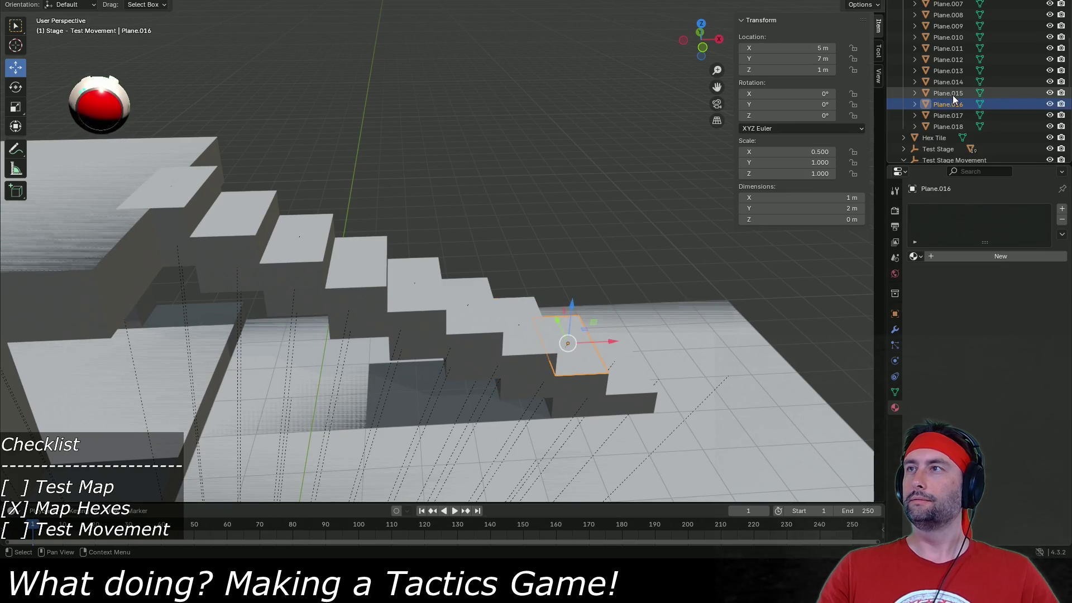
{"action": "left_click", "coordinate": [795, 197]}
{"action": "type", "text": "1.25"}
{"action": "key", "text": "Return"}
{"action": "key", "text": "ctrl+s"}
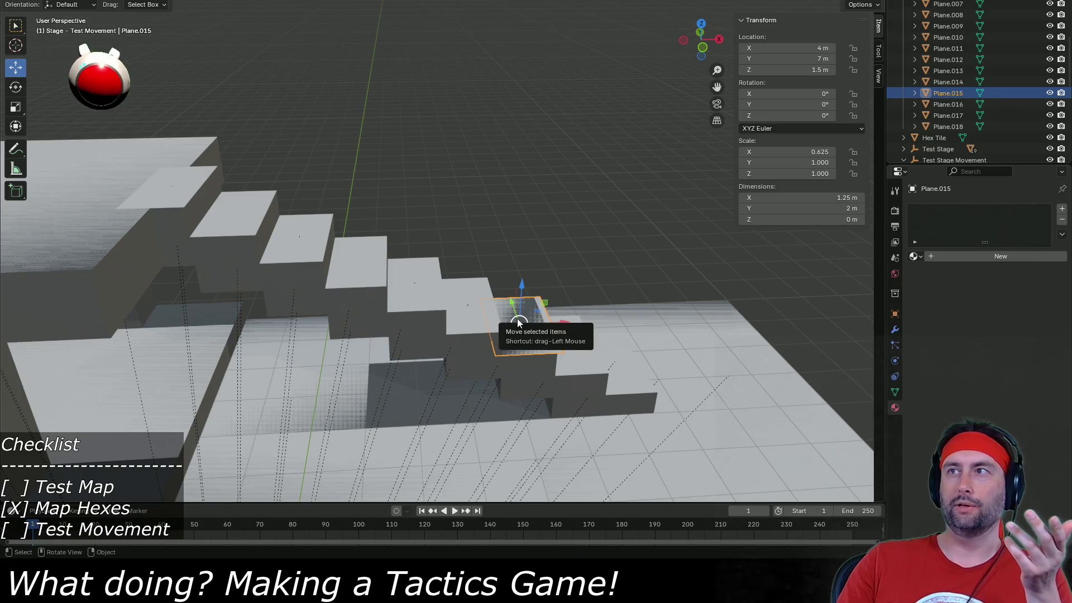
Save Test Stage.blend, export the stage as FBX over Test Stage Collider.fbx, and return to Unity.
{"action": "scroll", "coordinate": [957, 34], "scroll_direction": "up", "scroll_amount": 5}
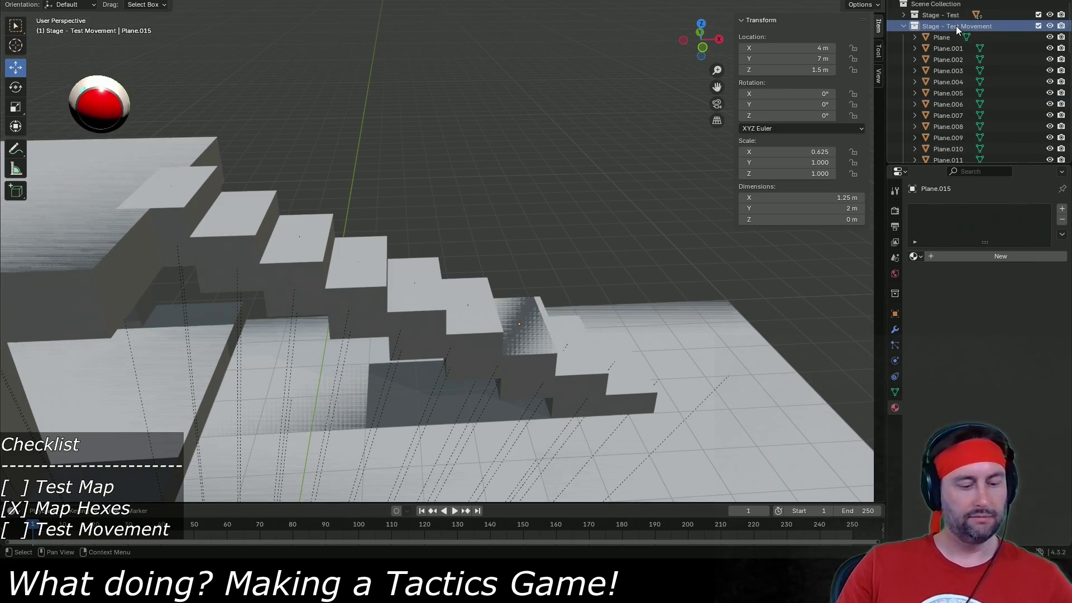
{"action": "key", "text": "ctrl+s"}
{"action": "left_click", "coordinate": [25, 1]}
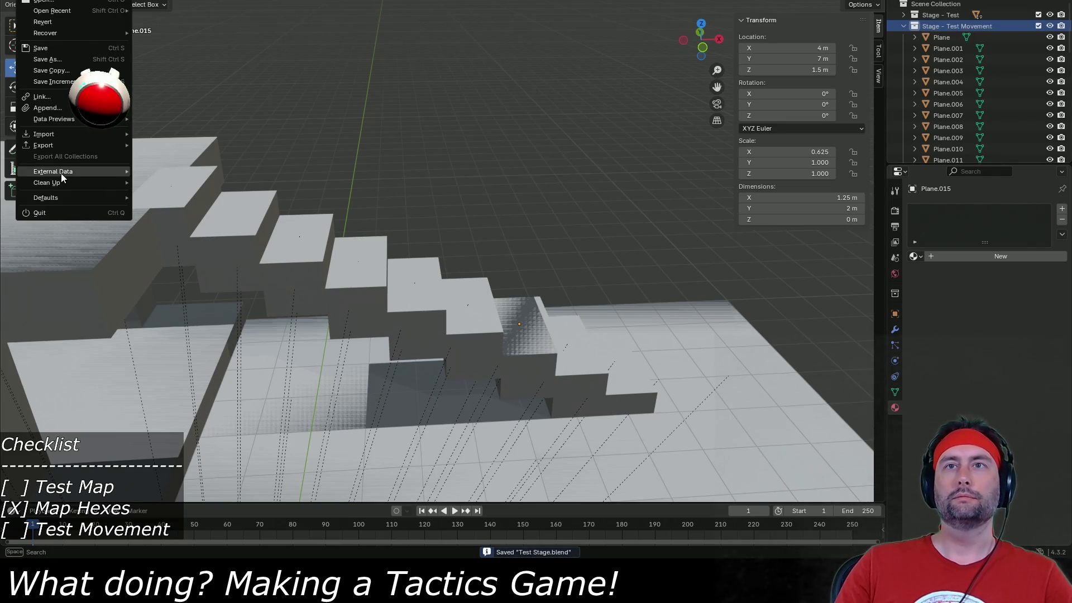
{"action": "mouse_move", "coordinate": [64, 142]}
{"action": "left_click", "coordinate": [192, 236]}
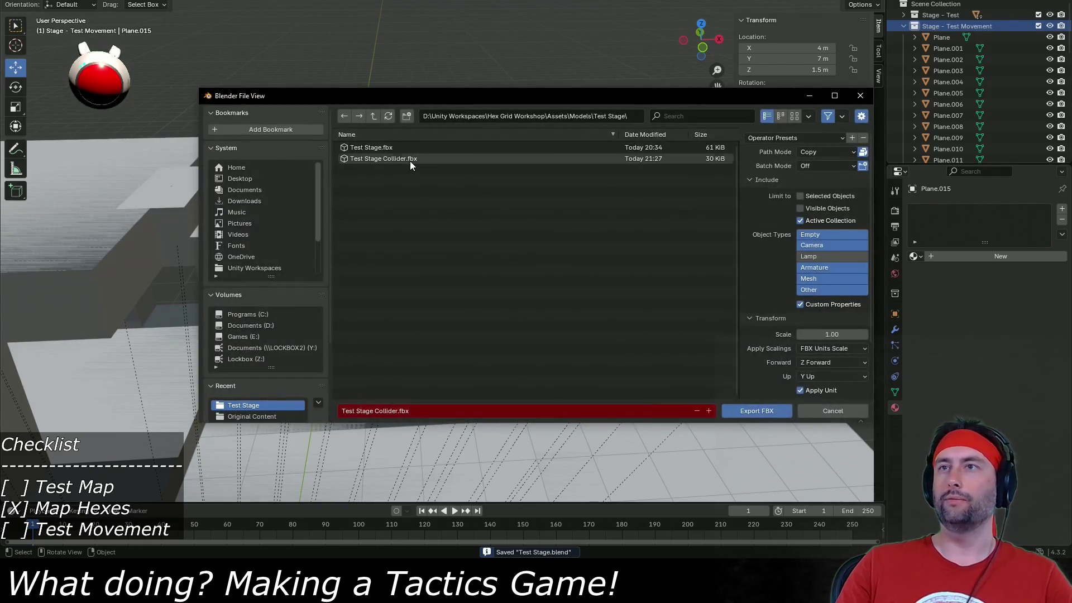
{"action": "double_click", "coordinate": [410, 160]}
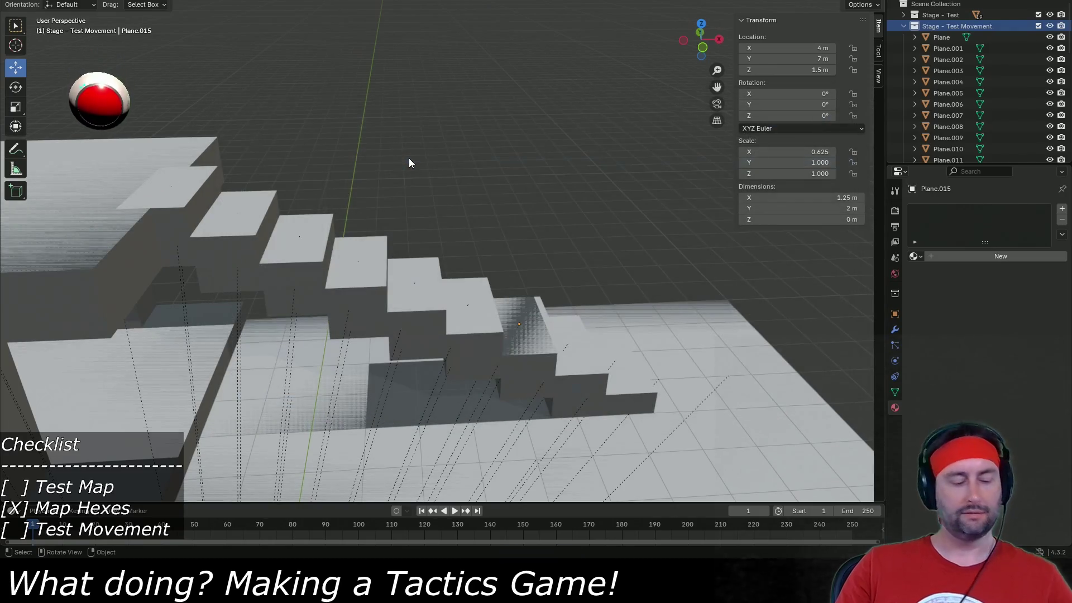
{"action": "key", "text": "alt+Tab"}
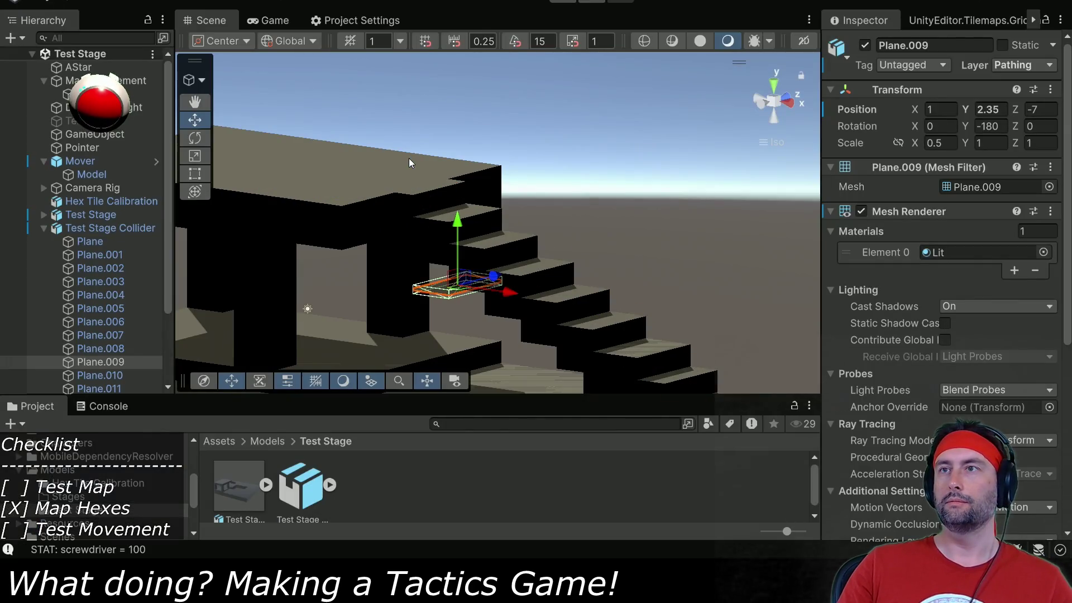
{"action": "scroll", "coordinate": [390, 218], "scroll_direction": "down", "scroll_amount": 5}
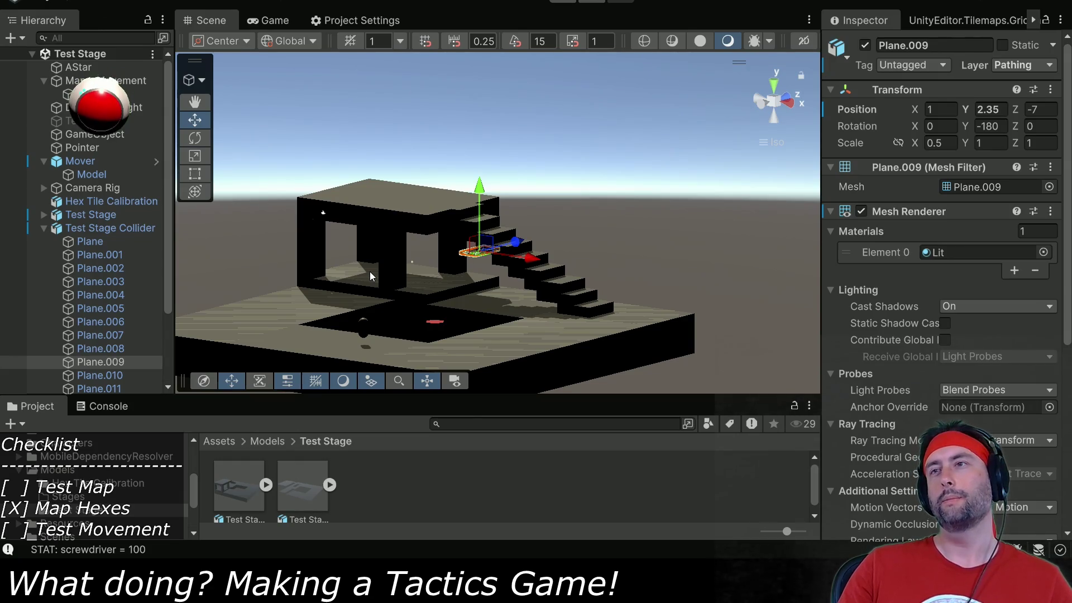
{"action": "left_click", "coordinate": [98, 225]}
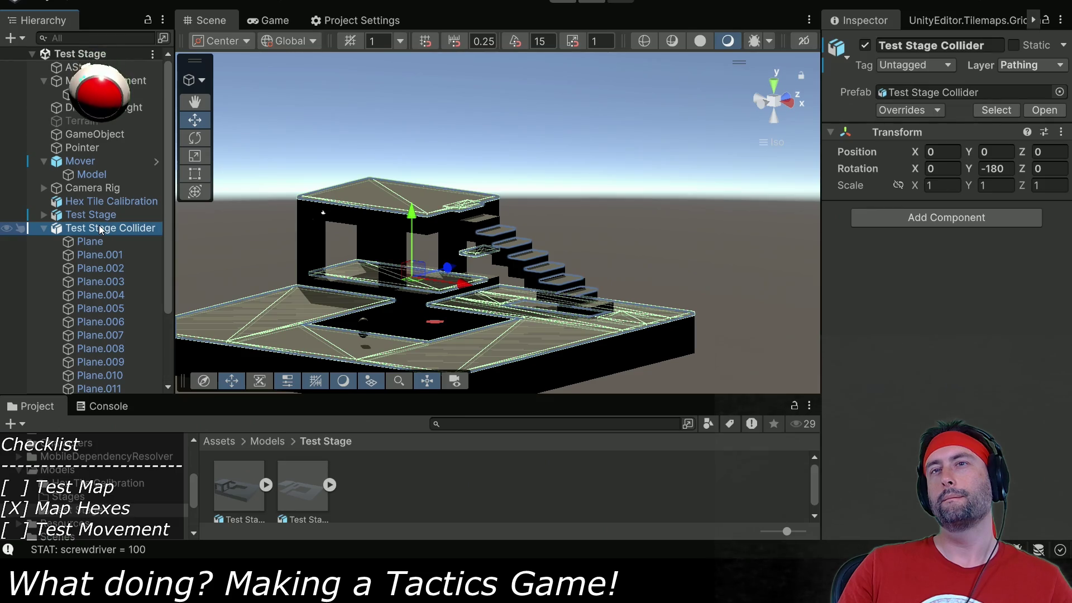
{"action": "scroll", "coordinate": [101, 229], "scroll_direction": "down", "scroll_amount": 3}
{"action": "left_click", "coordinate": [100, 388]}
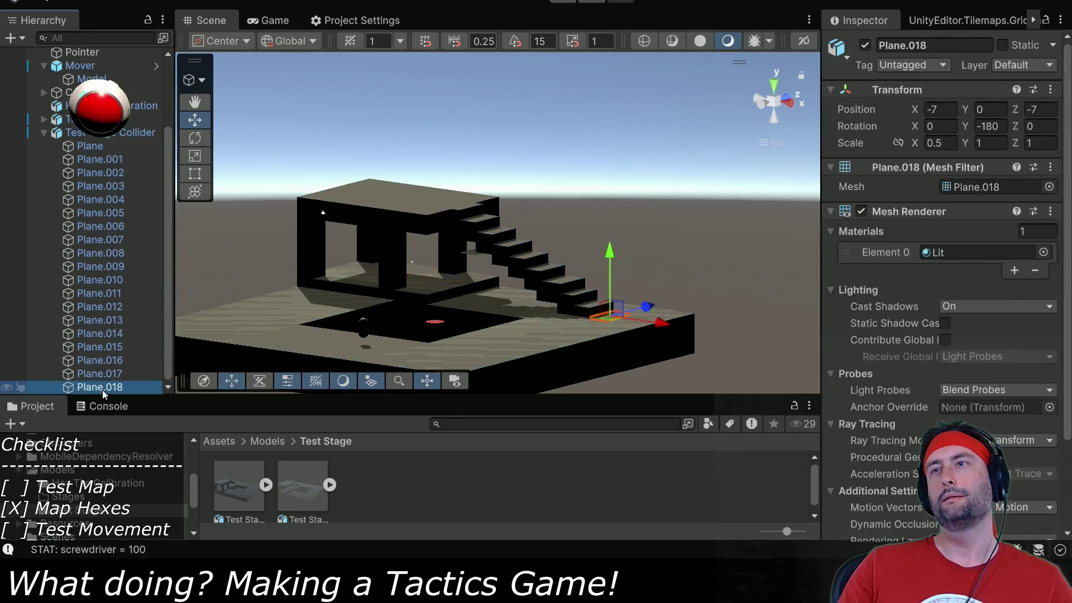
{"action": "key", "text": "Up"}
{"action": "key", "text": "Up"}
{"action": "key", "text": "Up"}
{"action": "key", "text": "Up"}
{"action": "key", "text": "Up"}
{"action": "key", "text": "Up"}
{"action": "key", "text": "Down"}
{"action": "key", "text": "Down"}
{"action": "key", "text": "Down"}
{"action": "key", "text": "Down"}
{"action": "key", "text": "Down"}
{"action": "key", "text": "Down"}
{"action": "key", "text": "Up"}
{"action": "key", "text": "Up"}
{"action": "key", "text": "Up"}
{"action": "key", "text": "Up"}
{"action": "key", "text": "Up"}
{"action": "key", "text": "Up"}
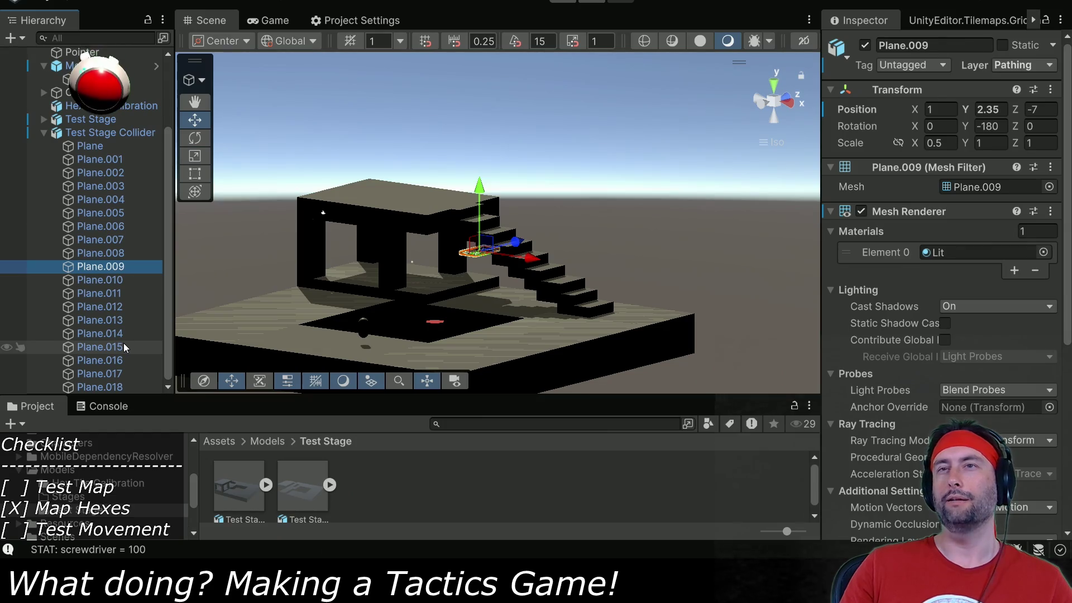
{"action": "key", "text": "alt+Tab"}
{"action": "scroll", "coordinate": [940, 99], "scroll_direction": "down", "scroll_amount": 1}
{"action": "left_click", "coordinate": [944, 113]}
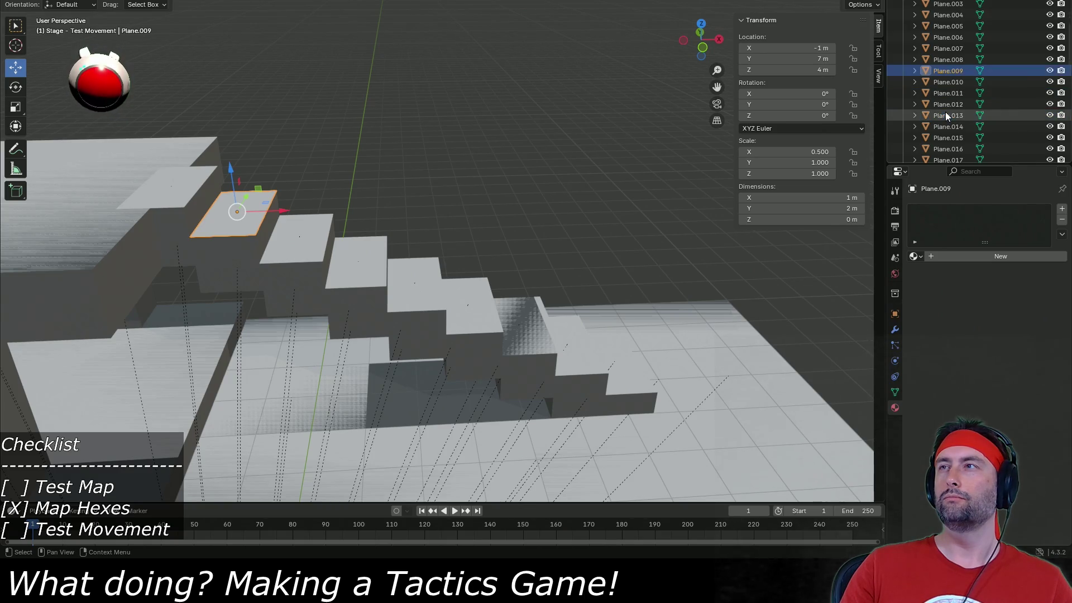
{"action": "key", "text": "alt+Tab"}
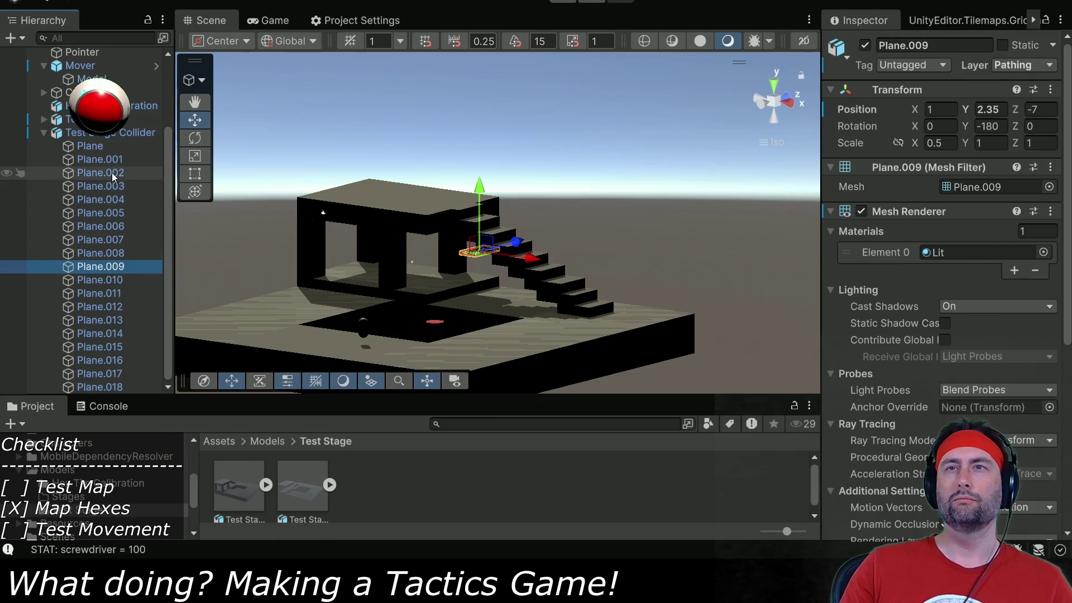
{"action": "left_click", "coordinate": [102, 146]}
{"action": "key", "text": "Down"}
{"action": "key", "text": "Down"}
{"action": "key", "text": "Down"}
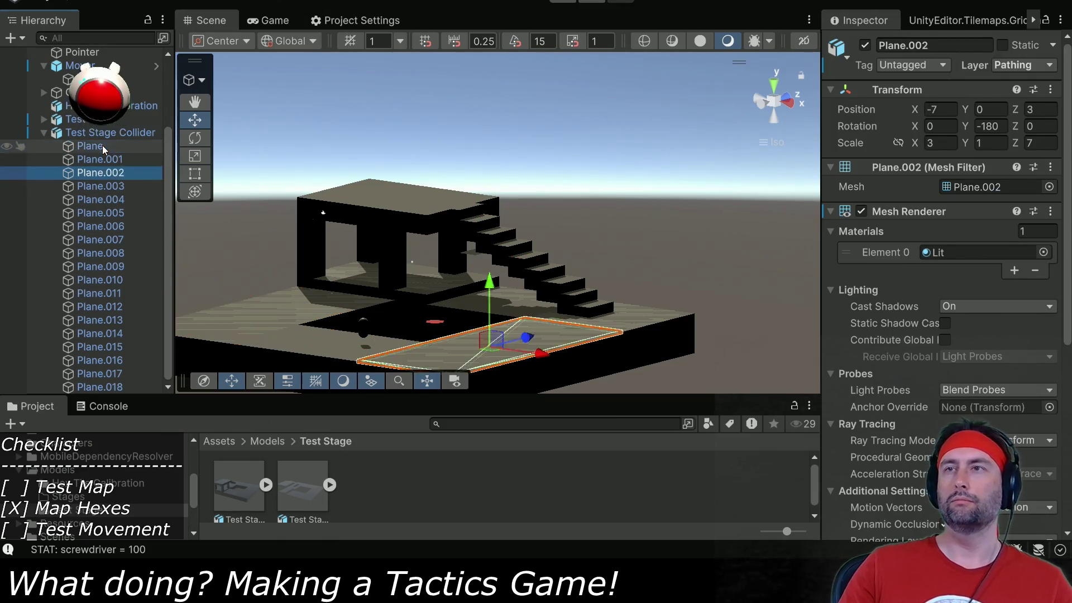
{"action": "key", "text": "Down"}
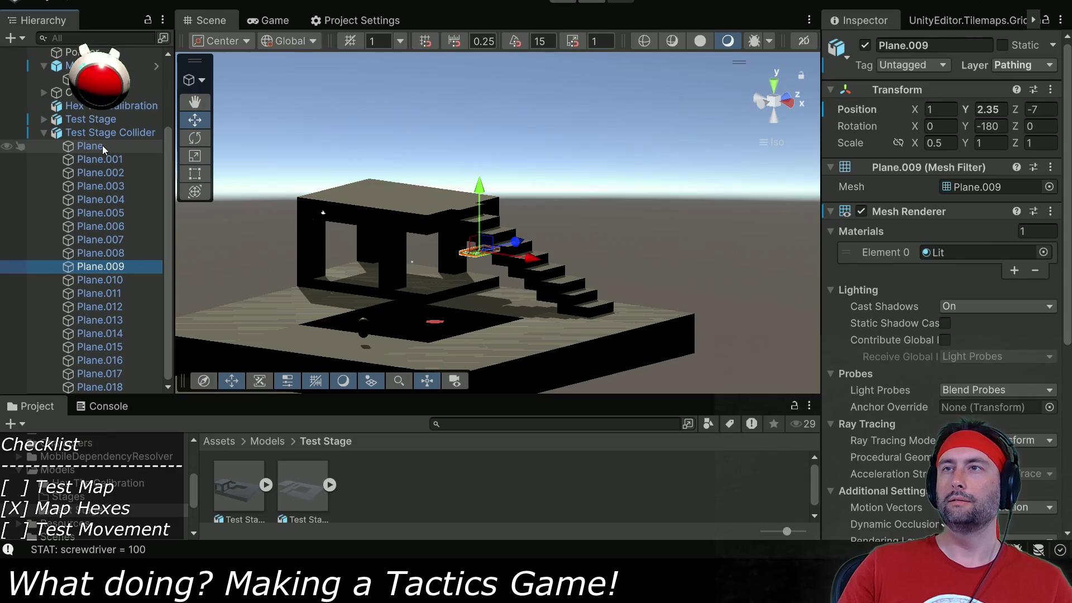
{"action": "key", "text": "Down"}
{"action": "key", "text": "Down"}
{"action": "key", "text": "Down"}
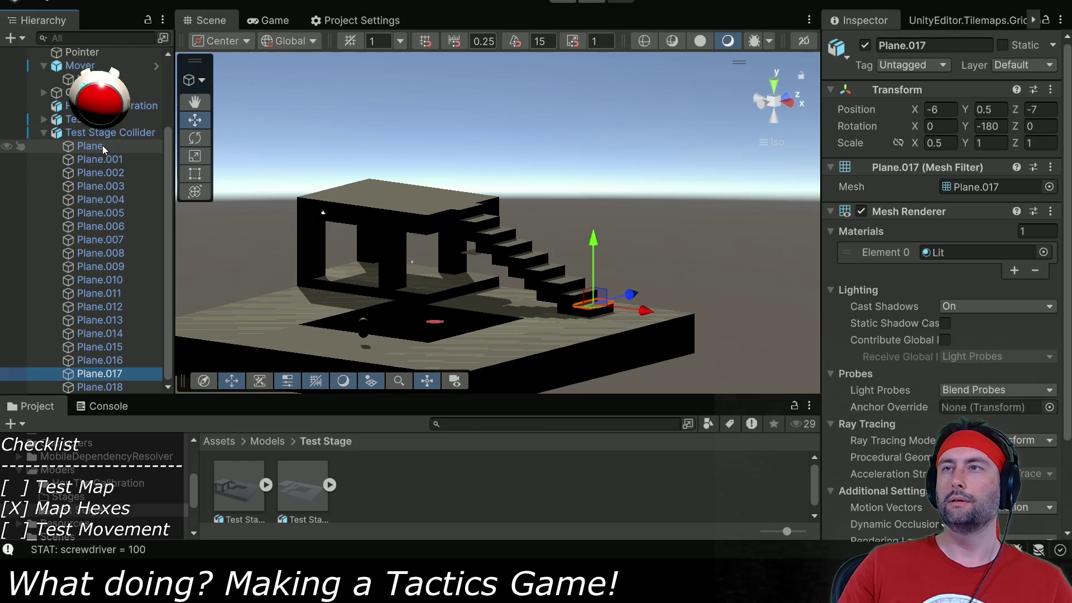
{"action": "key", "text": "Up"}
{"action": "key", "text": "Up"}
{"action": "key", "text": "Up"}
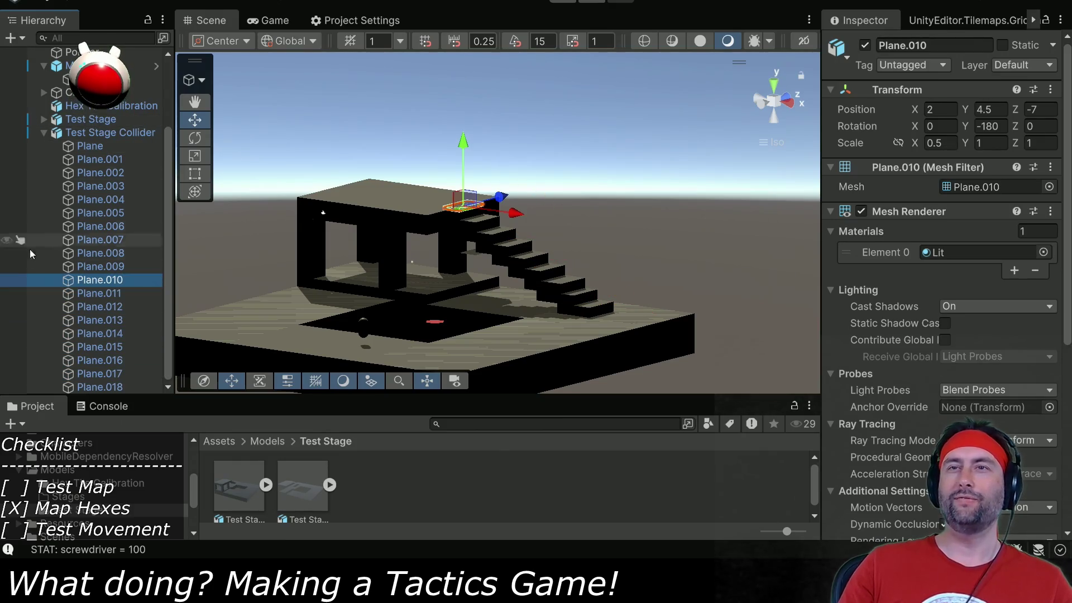
{"action": "left_click", "coordinate": [88, 265]}
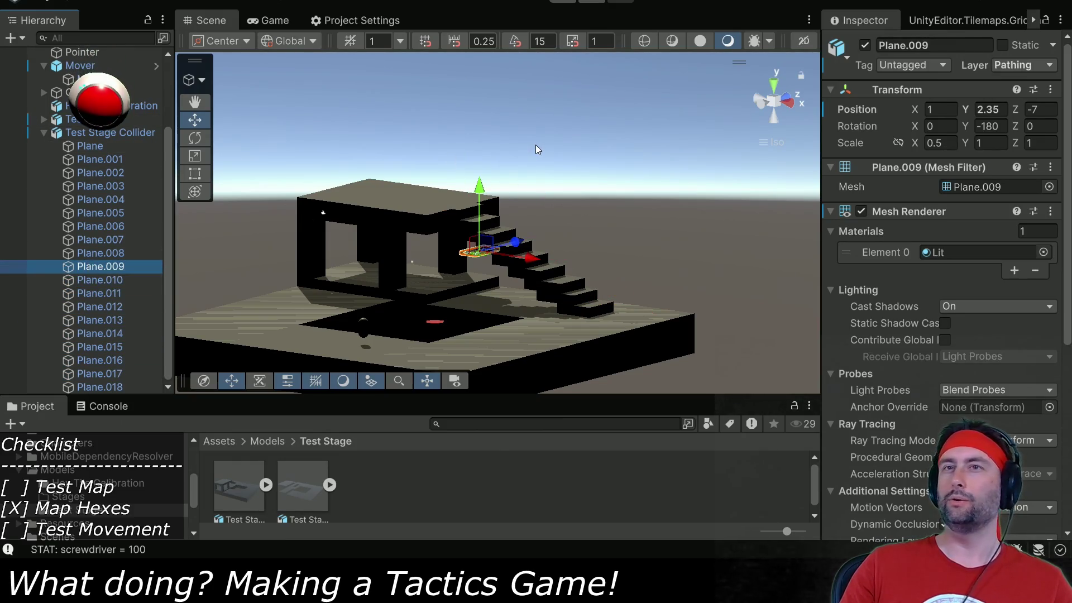
Set Plane.009's Position Y to 4 and start Play mode to test stair pathing.
{"action": "left_click", "coordinate": [980, 109]}
{"action": "type", "text": "3"}
{"action": "key", "text": "Return"}
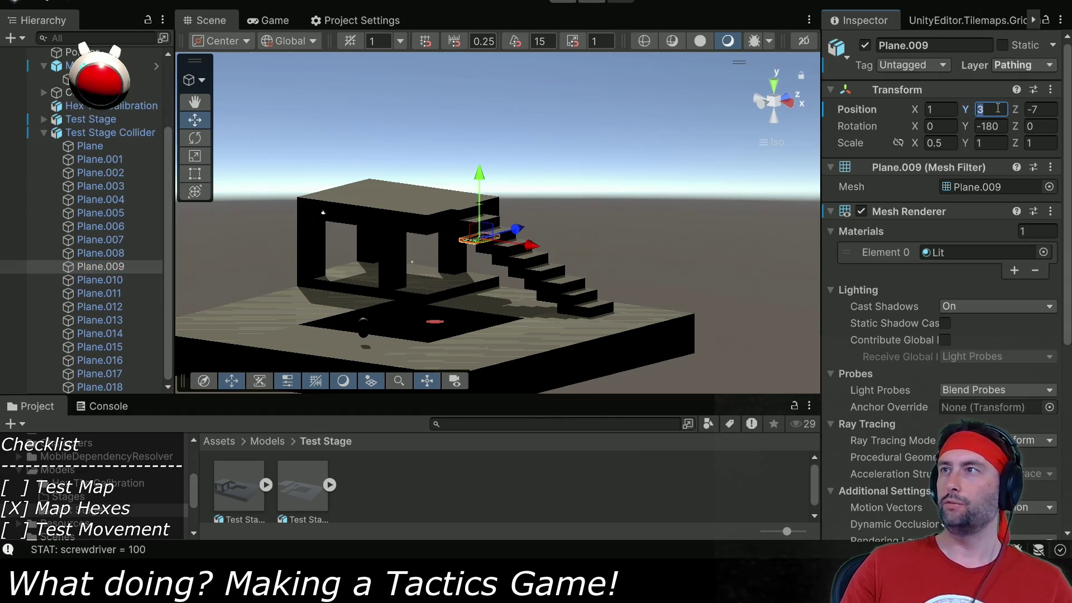
{"action": "type", "text": "4"}
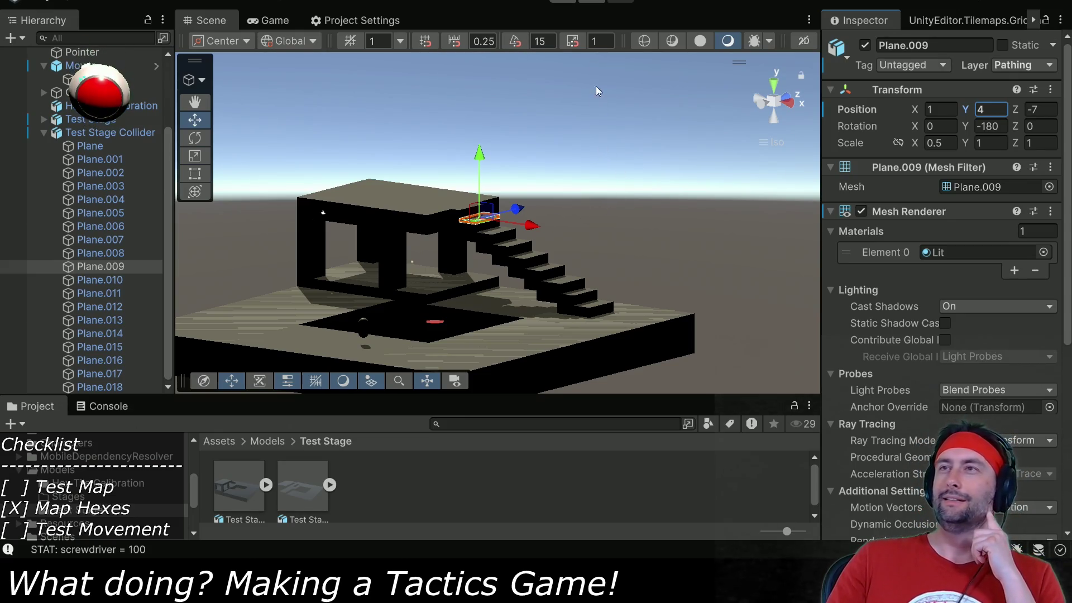
{"action": "left_click", "coordinate": [565, 1]}
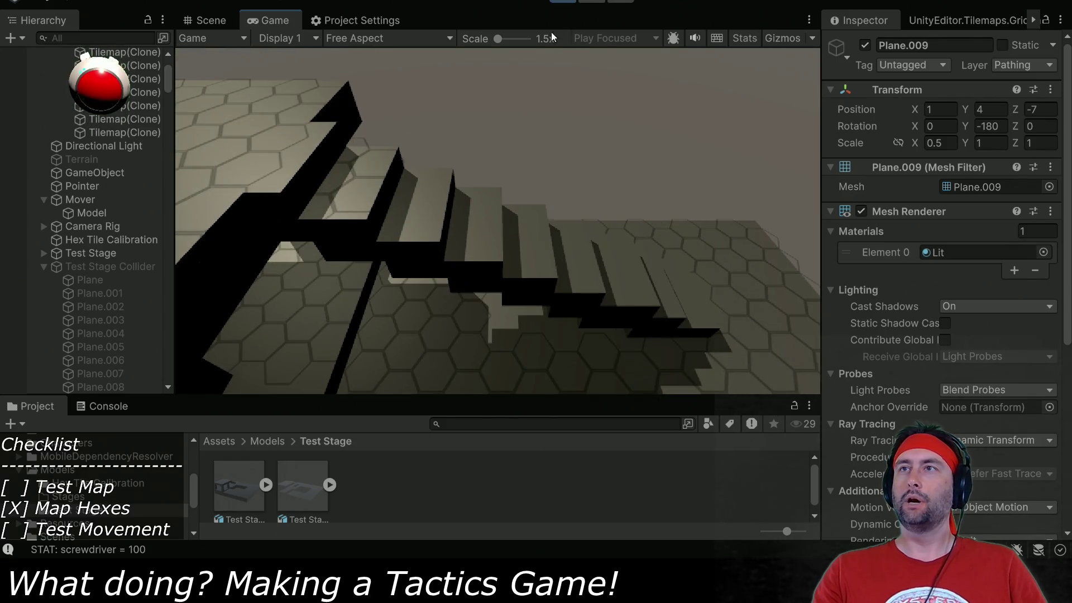
Stop play mode and put Test Stage Collider and all its child planes on the Pathing layer.
{"action": "left_click", "coordinate": [562, 1]}
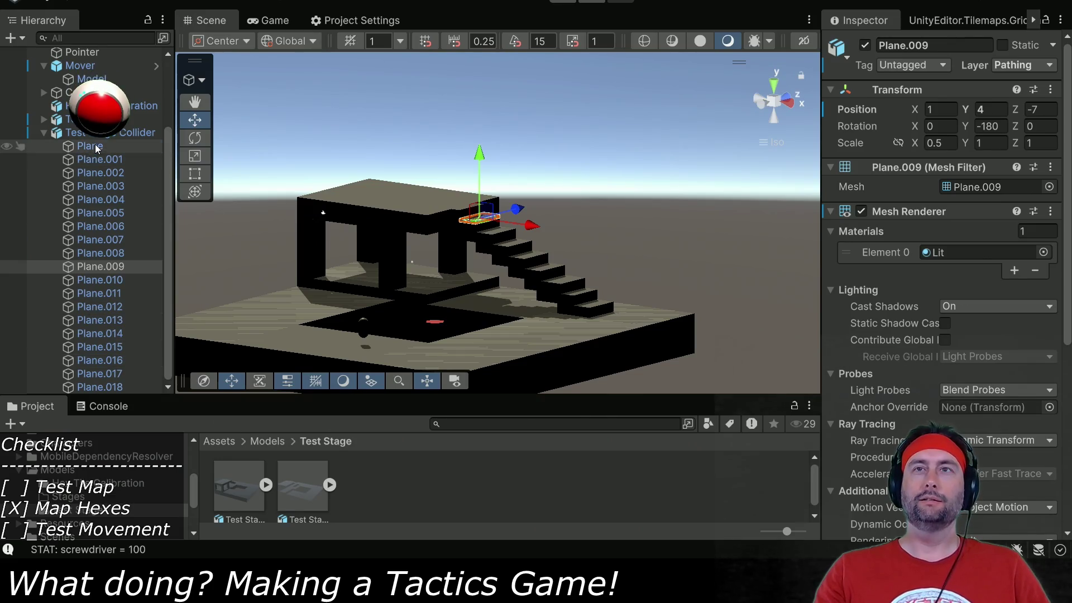
{"action": "left_click", "coordinate": [90, 146]}
{"action": "left_click", "coordinate": [110, 133]}
{"action": "left_click", "coordinate": [1031, 65]}
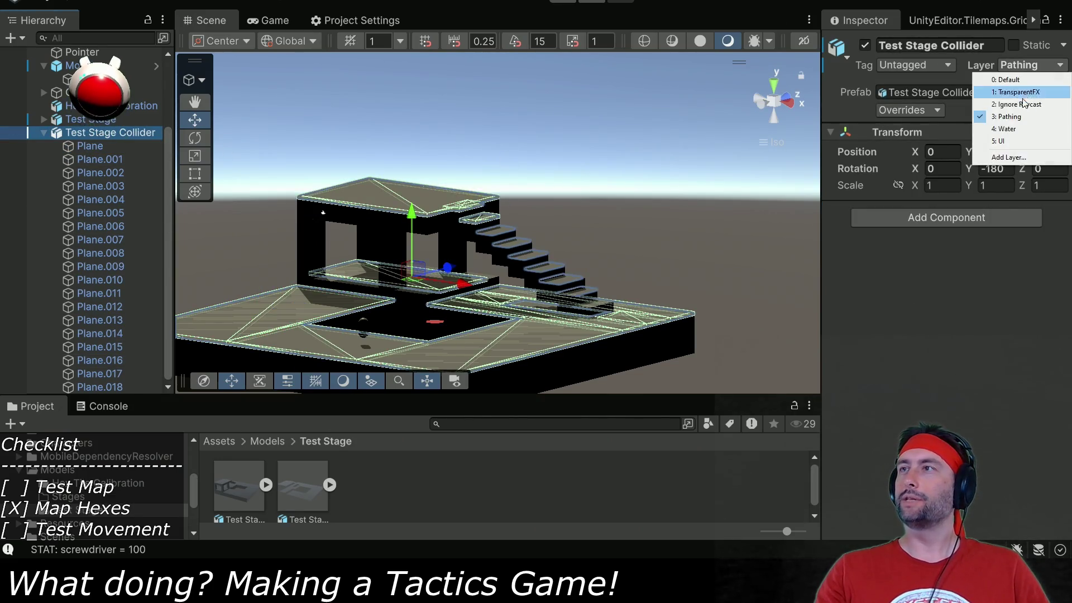
{"action": "left_click", "coordinate": [1018, 116]}
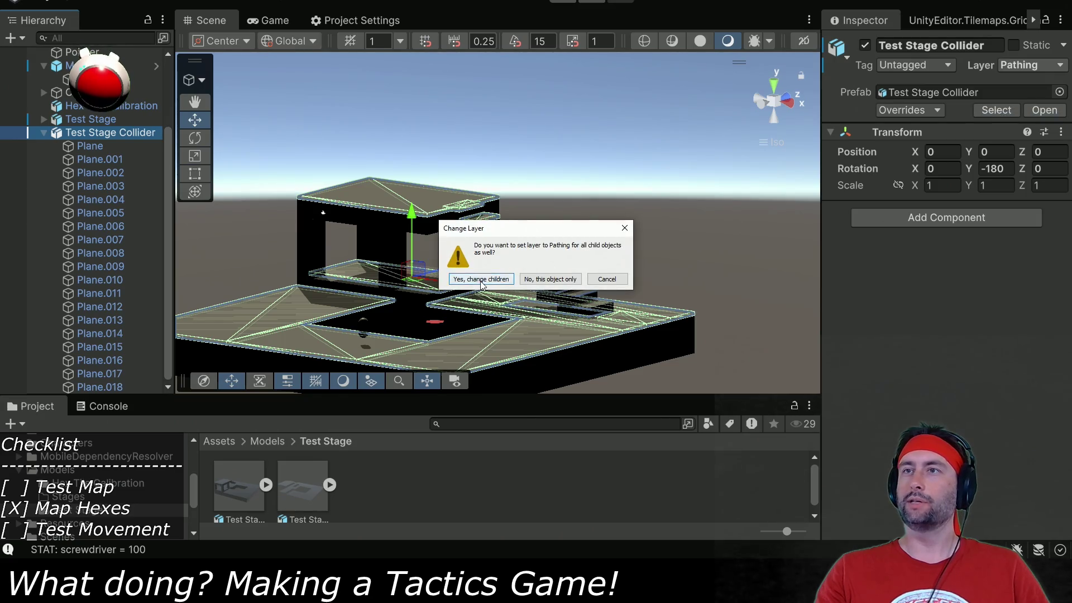
{"action": "left_click", "coordinate": [481, 281]}
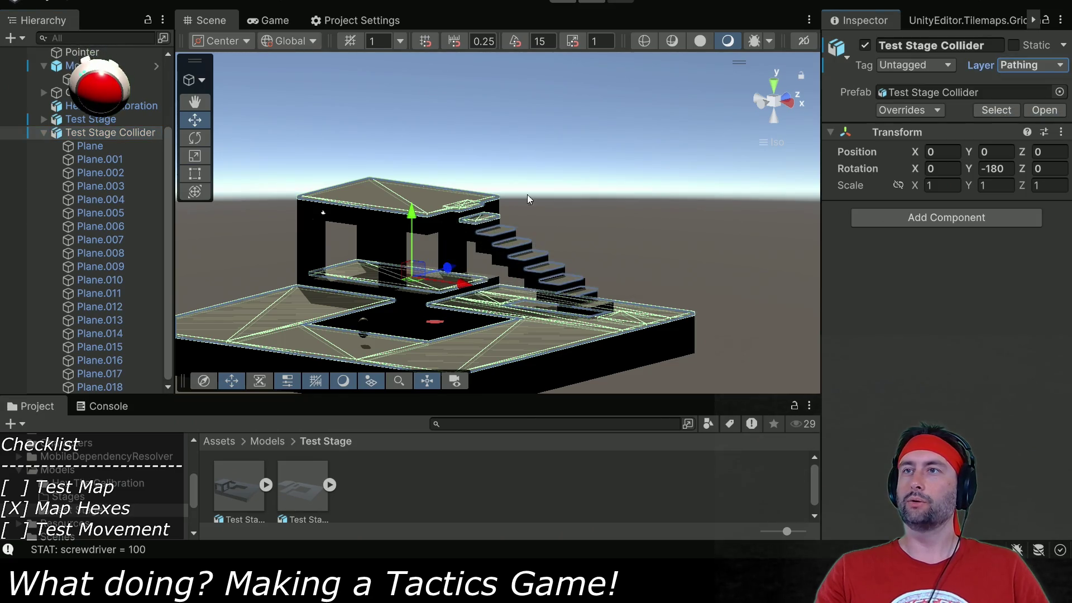
Step through the collider planes from Plane.002 to check Plane.009's settings.
{"action": "left_click", "coordinate": [114, 173]}
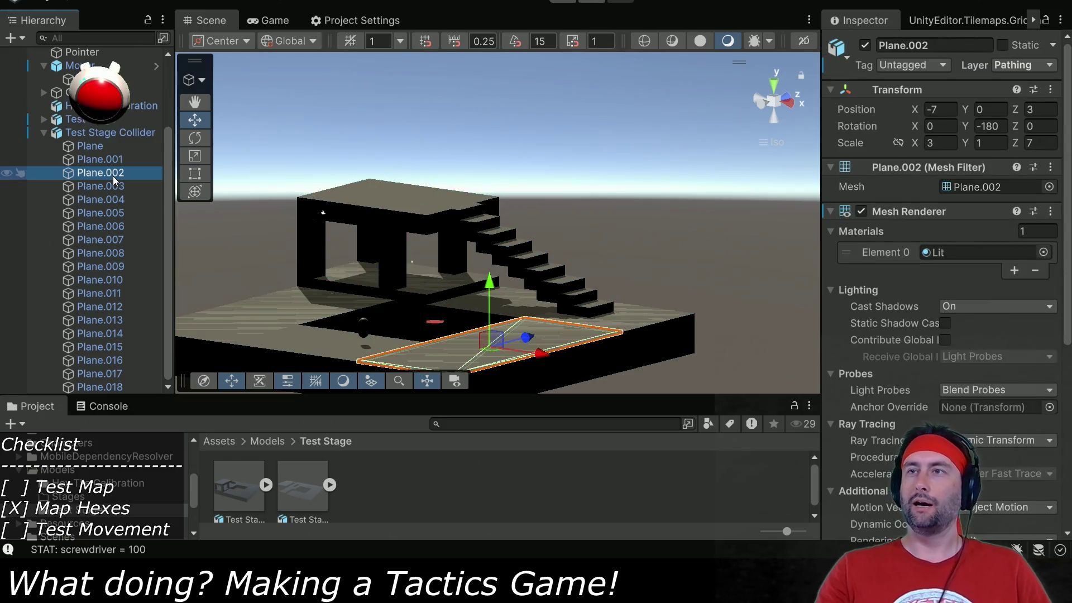
{"action": "key", "text": "Down"}
{"action": "key", "text": "Down"}
{"action": "key", "text": "Down"}
{"action": "key", "text": "Down"}
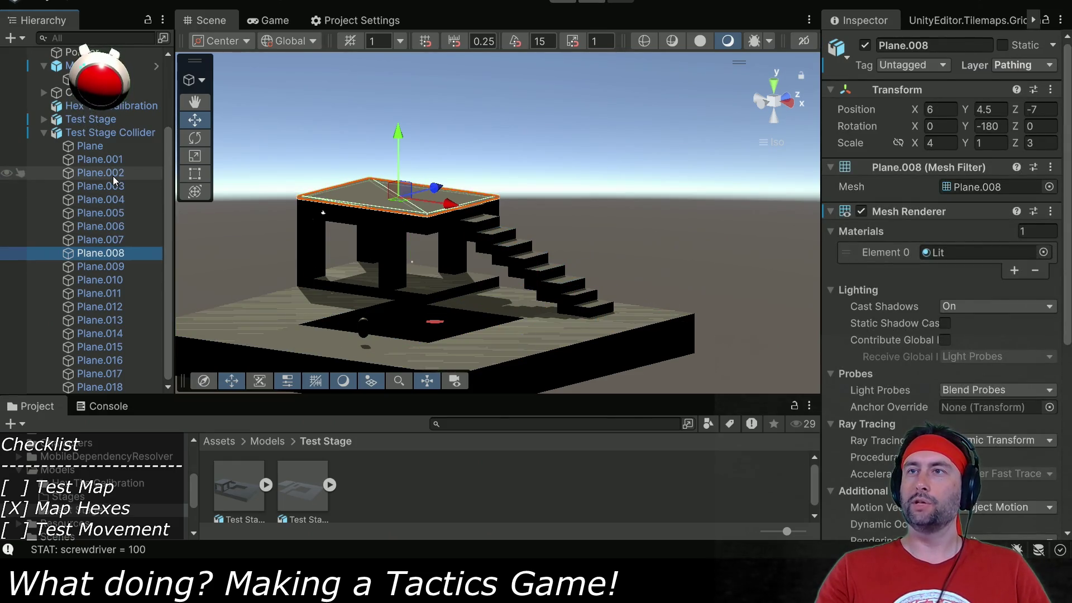
{"action": "key", "text": "Down"}
{"action": "key", "text": "Down"}
{"action": "key", "text": "Up"}
{"action": "key", "text": "Down"}
{"action": "key", "text": "Down"}
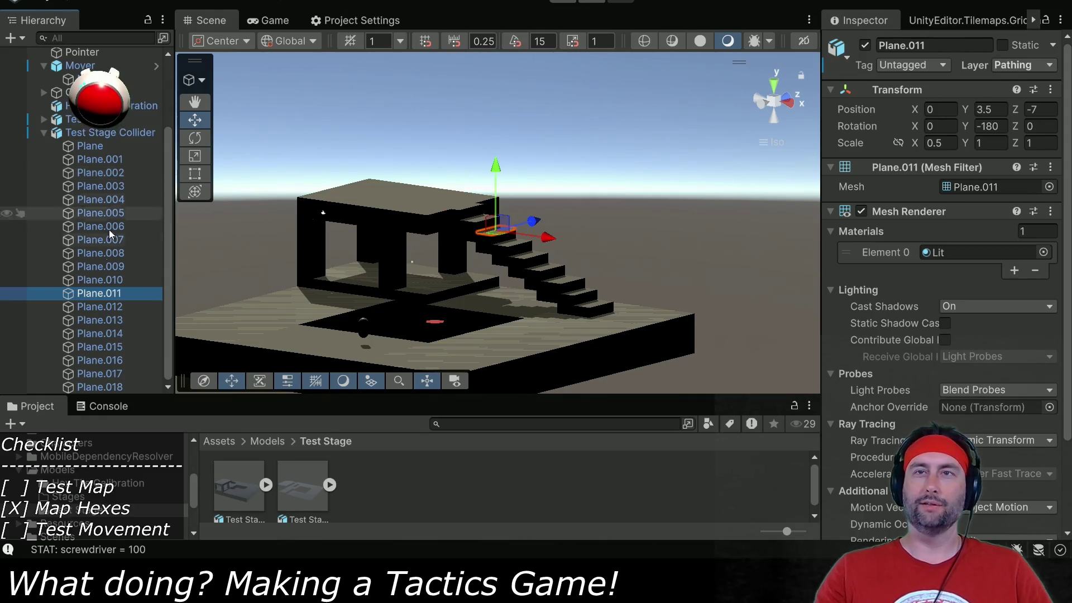
Add a Mesh Collider to the stair planes Plane.011 through Plane.018.
{"action": "left_click", "coordinate": [104, 388], "text": "shift"}
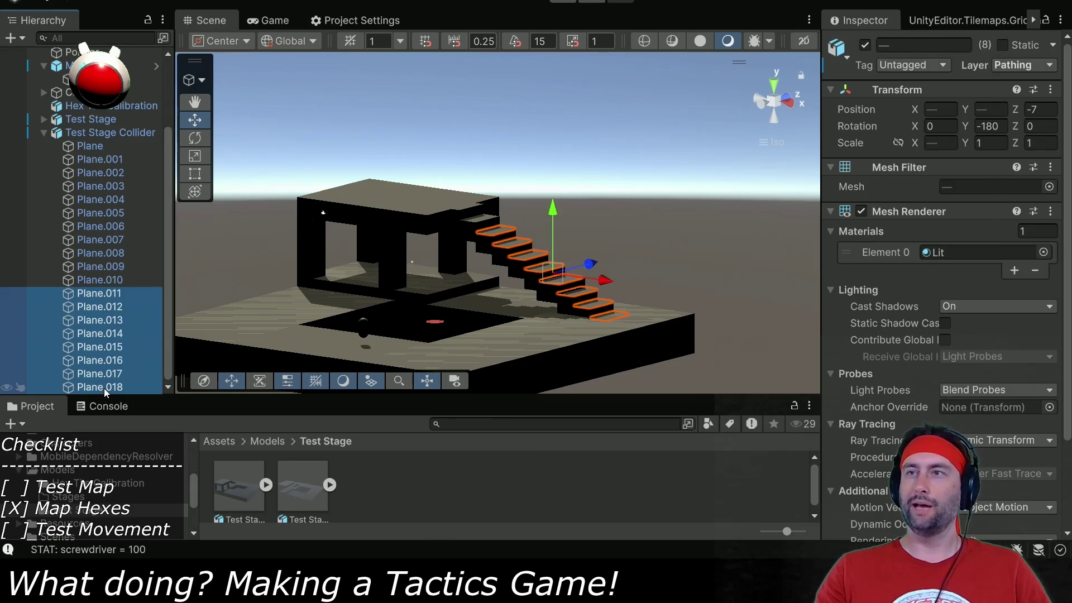
{"action": "scroll", "coordinate": [993, 345], "scroll_direction": "down", "scroll_amount": 3}
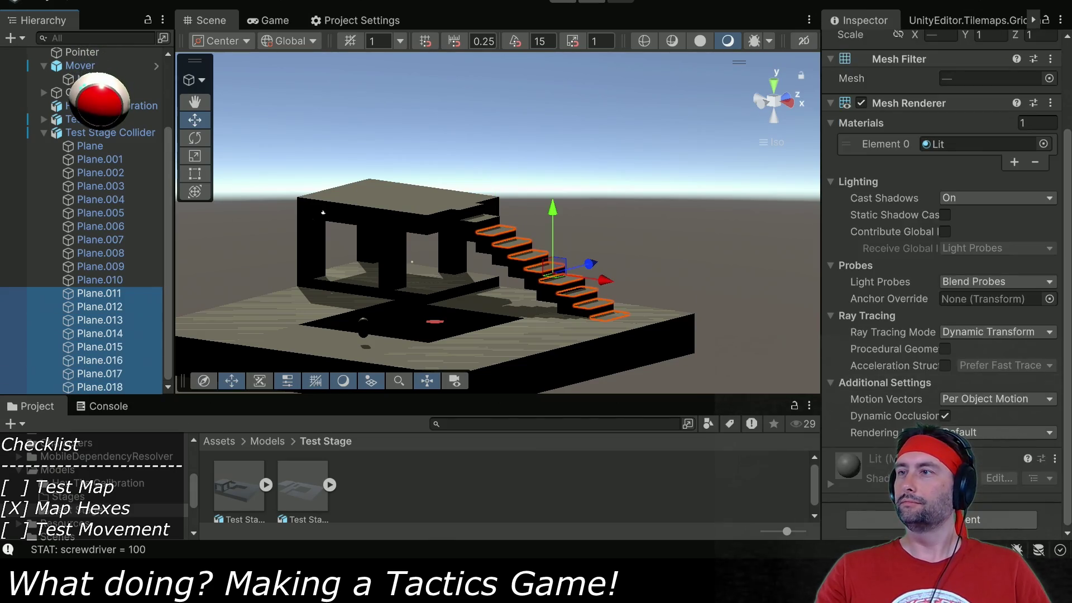
{"action": "left_click", "coordinate": [943, 520]}
{"action": "type", "text": "mesh"}
{"action": "left_click", "coordinate": [893, 343]}
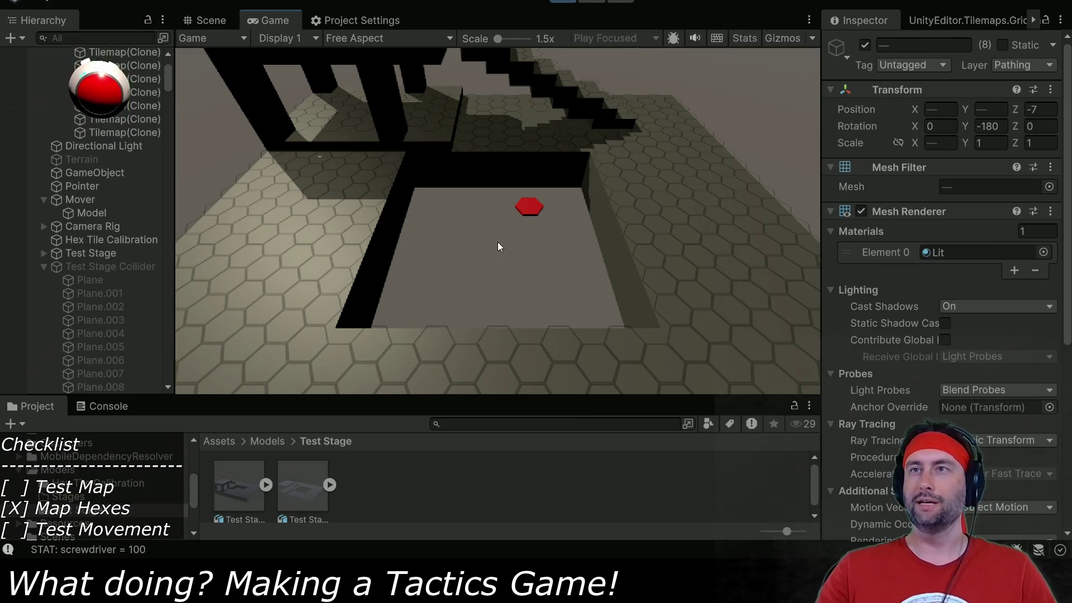
Orbit the game camera over the stairs, pick a destination tile, then select Mover.
{"action": "left_click_drag", "start_coordinate": [322, 129], "coordinate": [446, 227]}
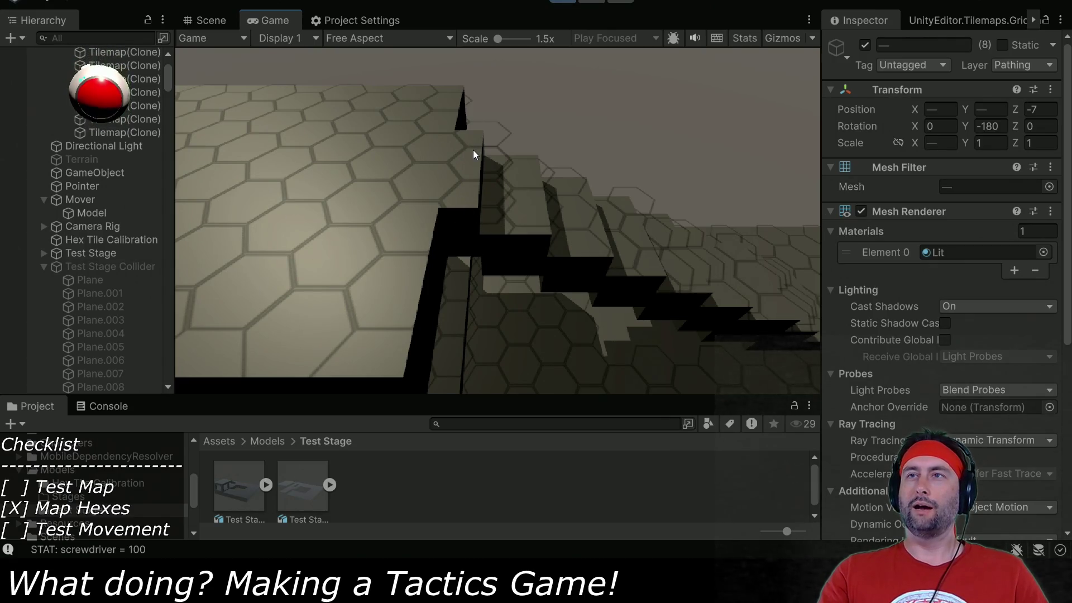
{"action": "key", "text": "e"}
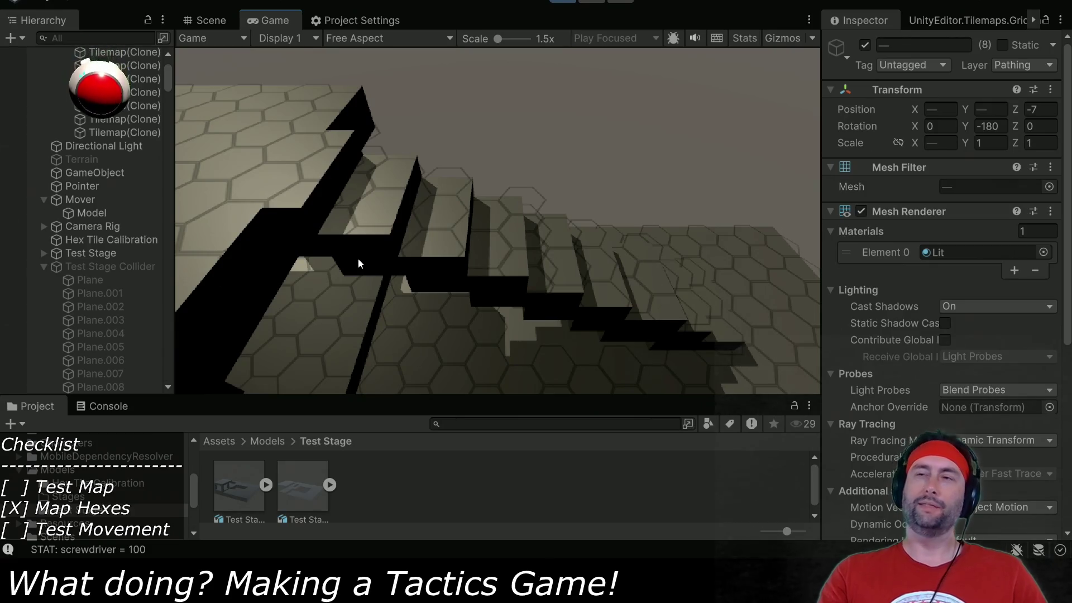
{"action": "left_click", "coordinate": [484, 270]}
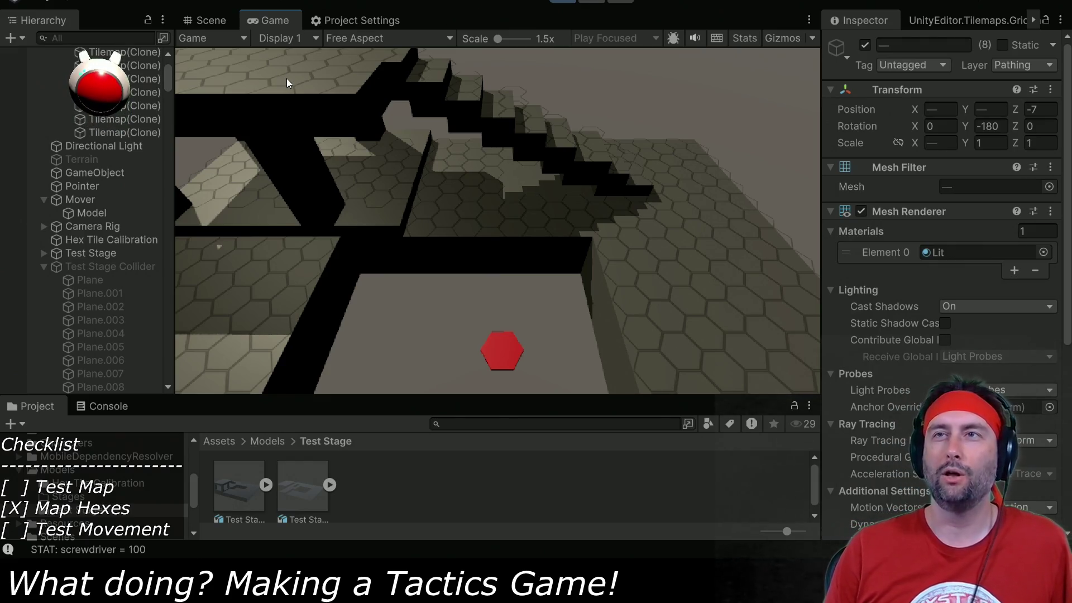
{"action": "key", "text": "e"}
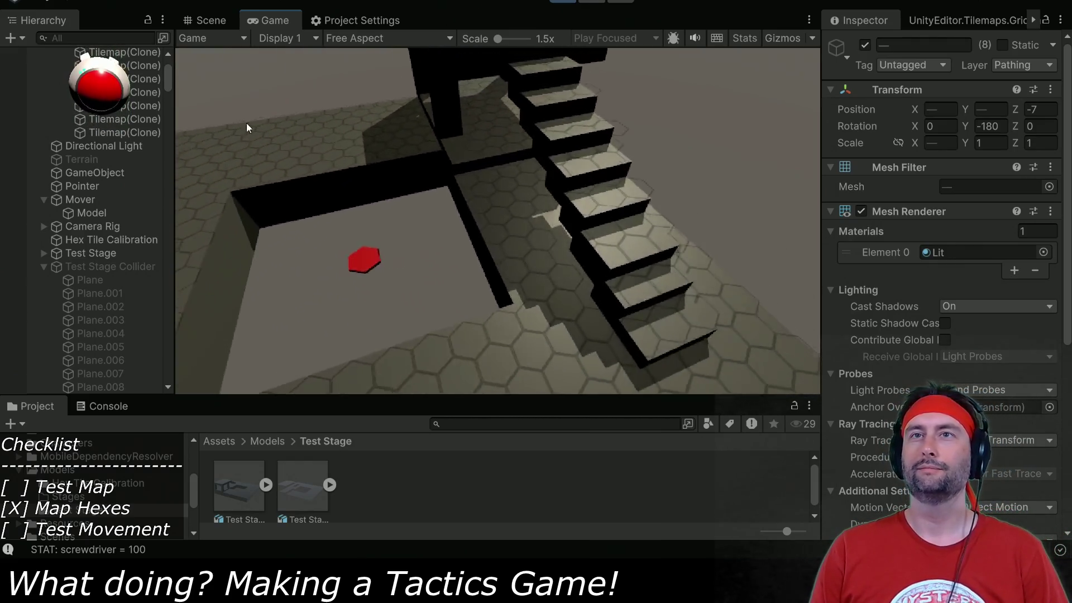
{"action": "left_click", "coordinate": [80, 199]}
{"action": "scroll", "coordinate": [943, 279], "scroll_direction": "down", "scroll_amount": 5}
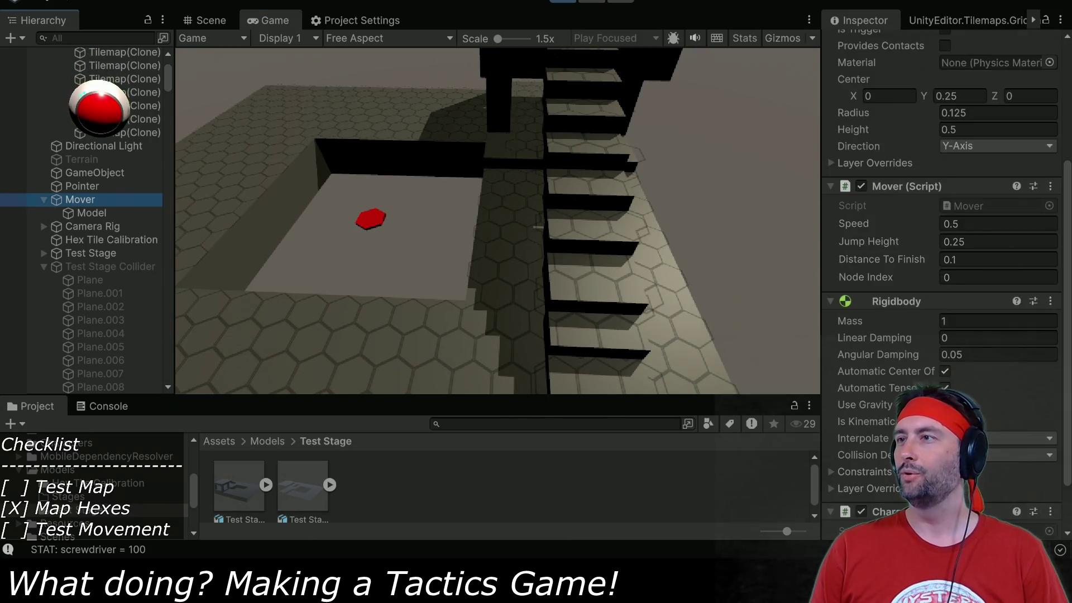
Set the Mover's Speed to 0.1 during play, then select Camera Rig.
{"action": "left_click", "coordinate": [970, 224]}
{"action": "type", "text": "0.1"}
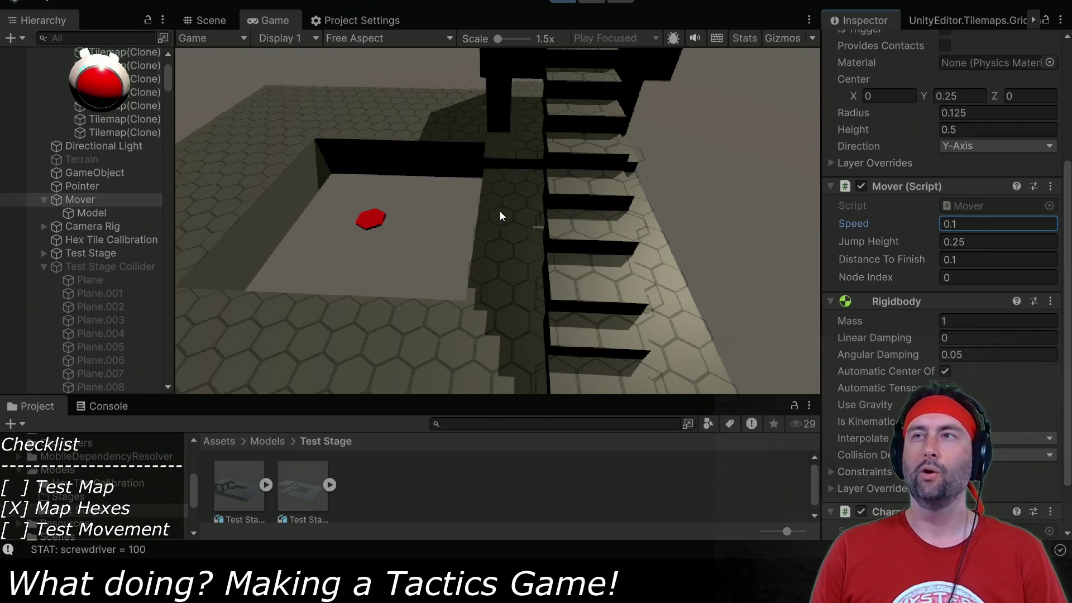
{"action": "key", "text": "Return"}
{"action": "key", "text": "e"}
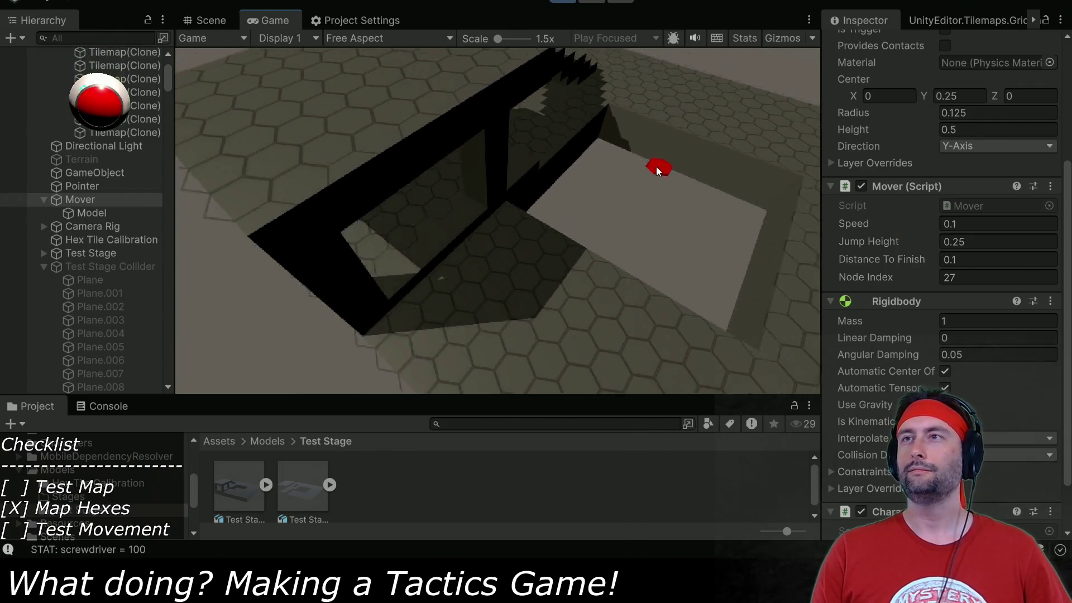
{"action": "left_click", "coordinate": [99, 227]}
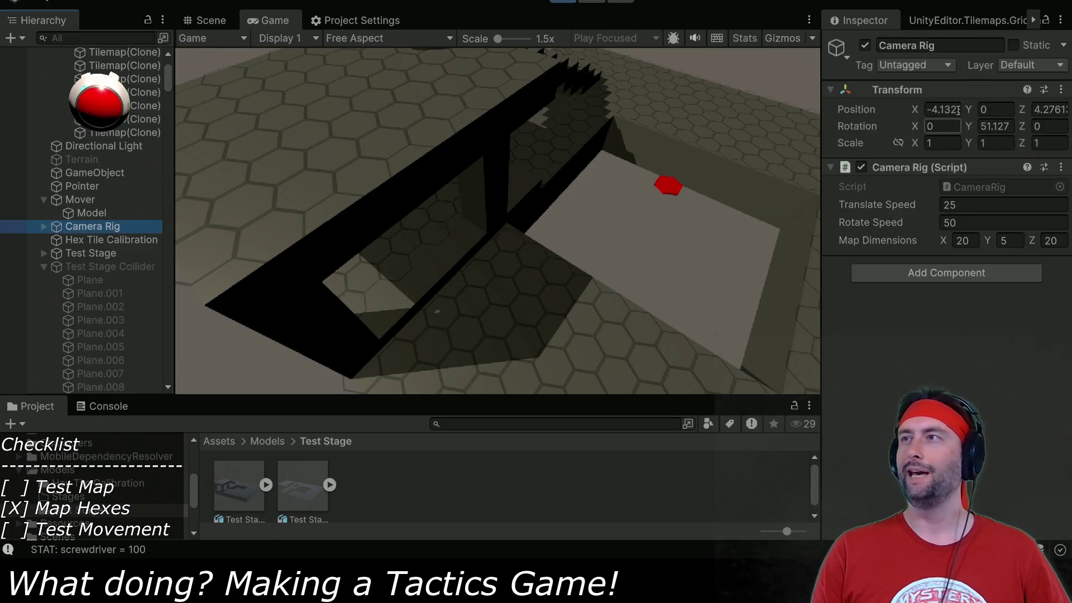
Raise Camera Rig to Y 2.84 and send the character toward the stairs in a maximized Game view.
{"action": "left_click_drag", "start_coordinate": [969, 110], "coordinate": [1057, 109]}
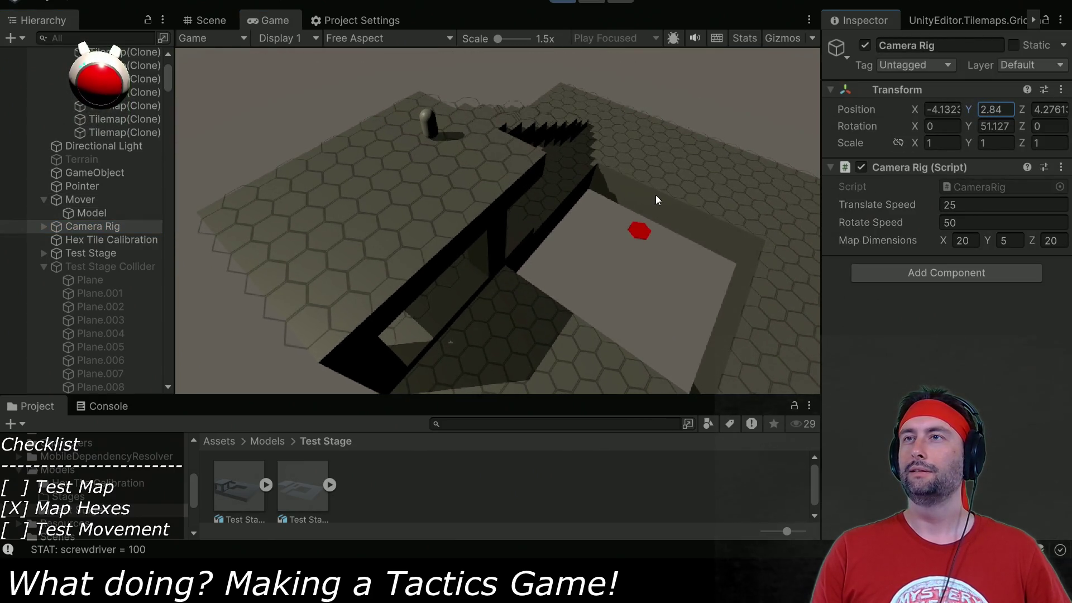
{"action": "double_click", "coordinate": [273, 29]}
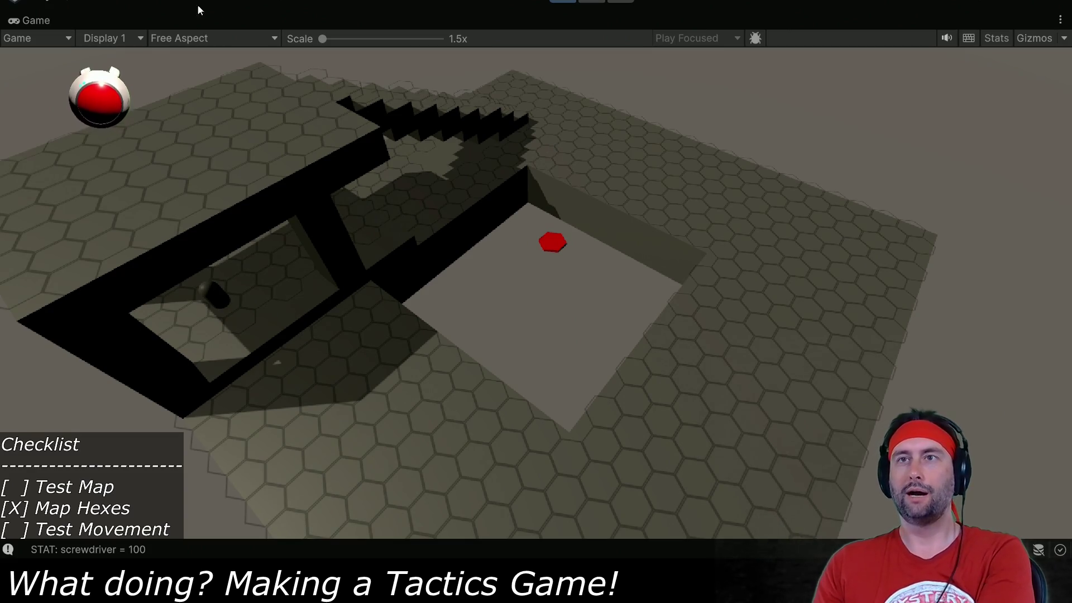
{"action": "left_click", "coordinate": [166, 189]}
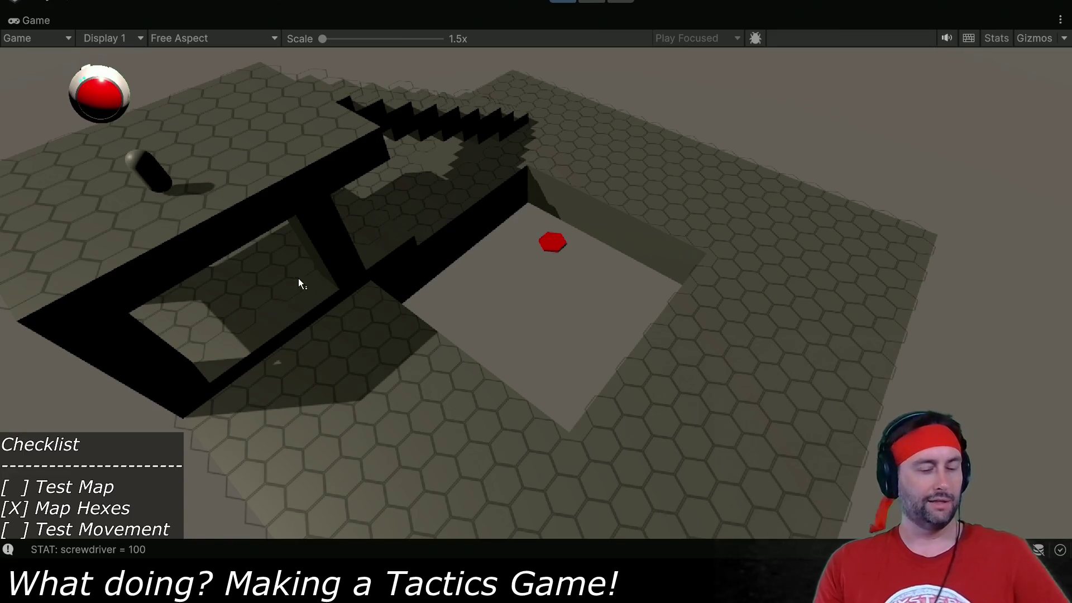
{"action": "double_click", "coordinate": [42, 20]}
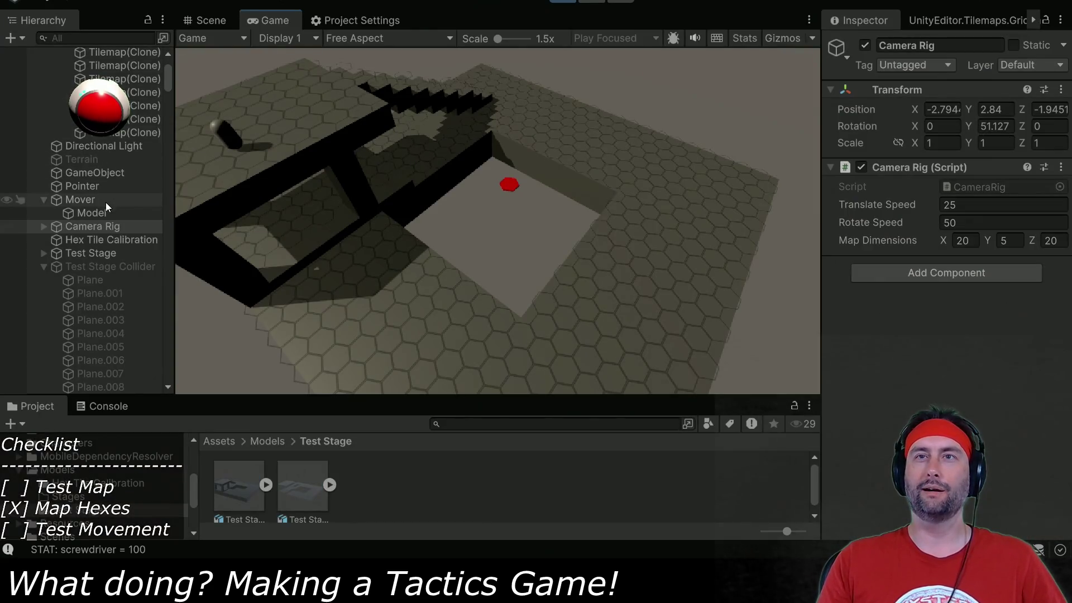
{"action": "left_click", "coordinate": [87, 201]}
Change the Mover's Speed from 0.1 to 0.5 and watch it in a maximized Game view.
{"action": "scroll", "coordinate": [978, 356], "scroll_direction": "down", "scroll_amount": 2}
{"action": "left_click", "coordinate": [978, 357]}
{"action": "key", "text": "BackSpace"}
{"action": "type", "text": "0.5"}
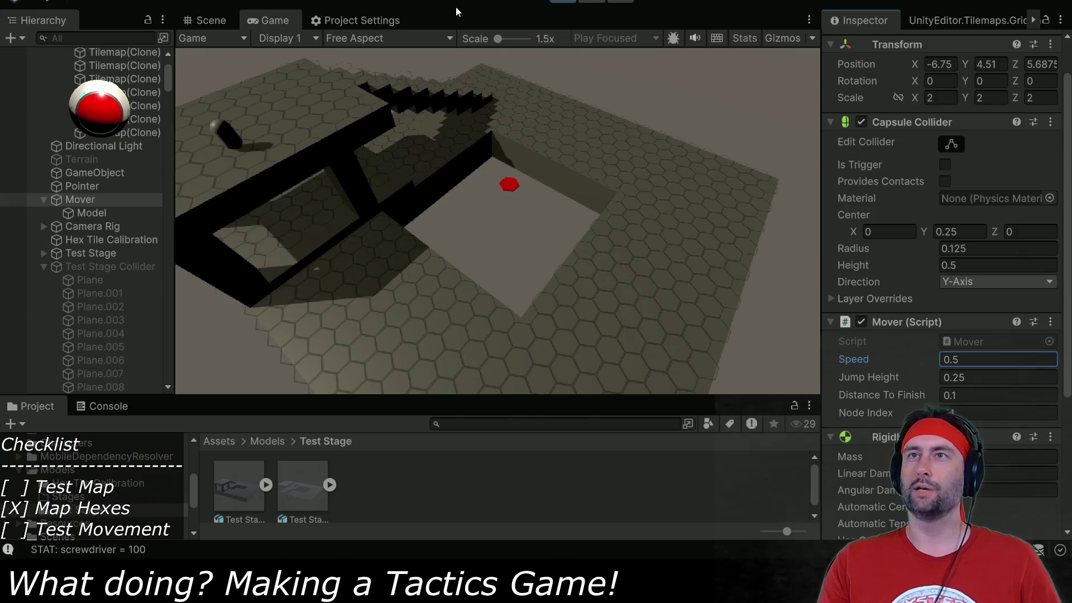
{"action": "double_click", "coordinate": [273, 20]}
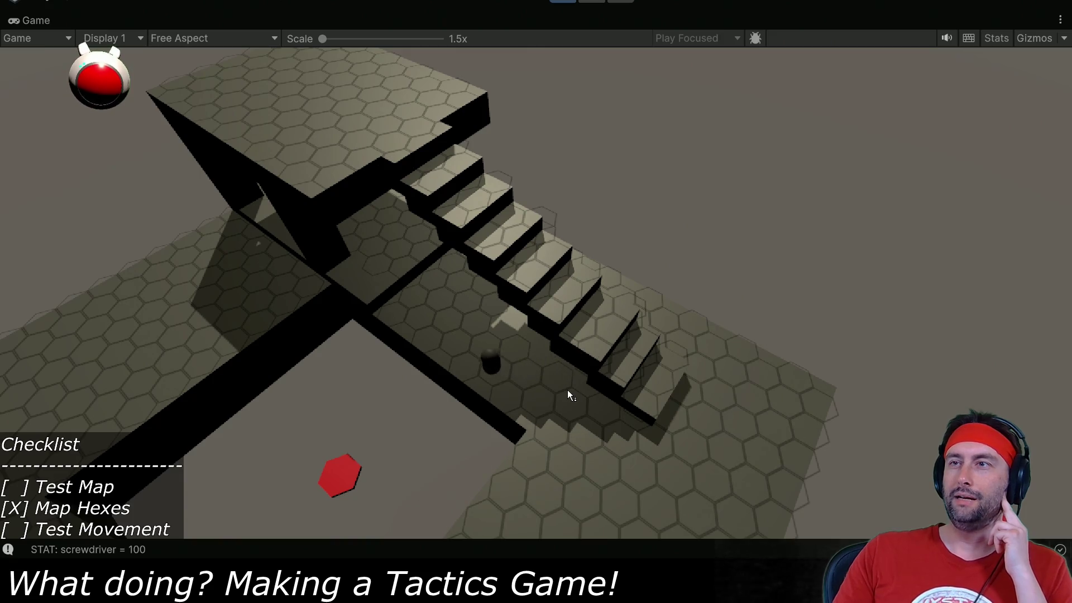
{"action": "key", "text": "d"}
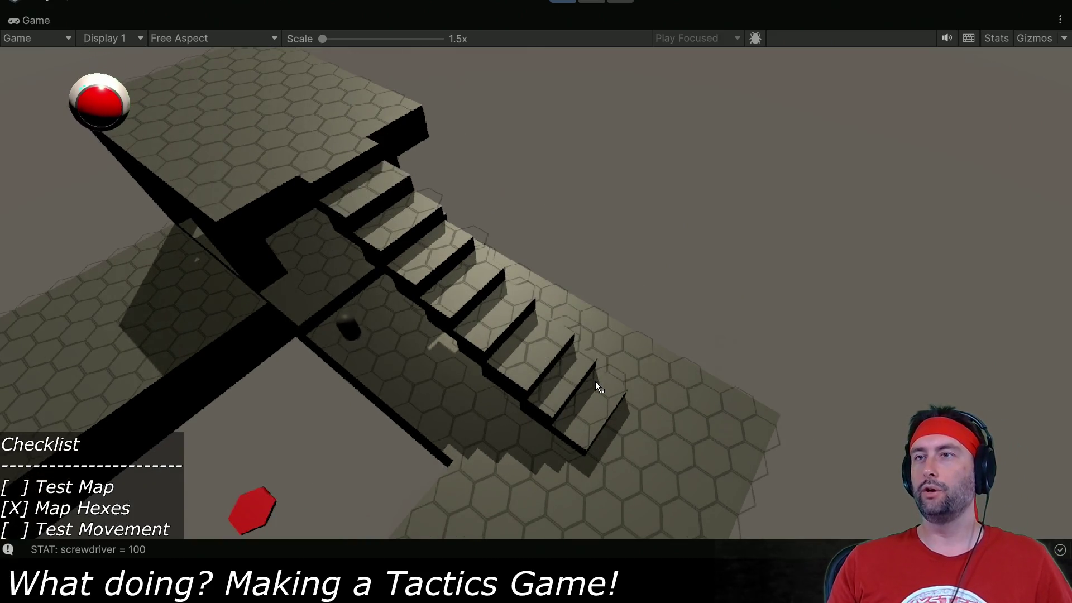
{"action": "scroll", "coordinate": [595, 380], "scroll_direction": "up", "scroll_amount": 5}
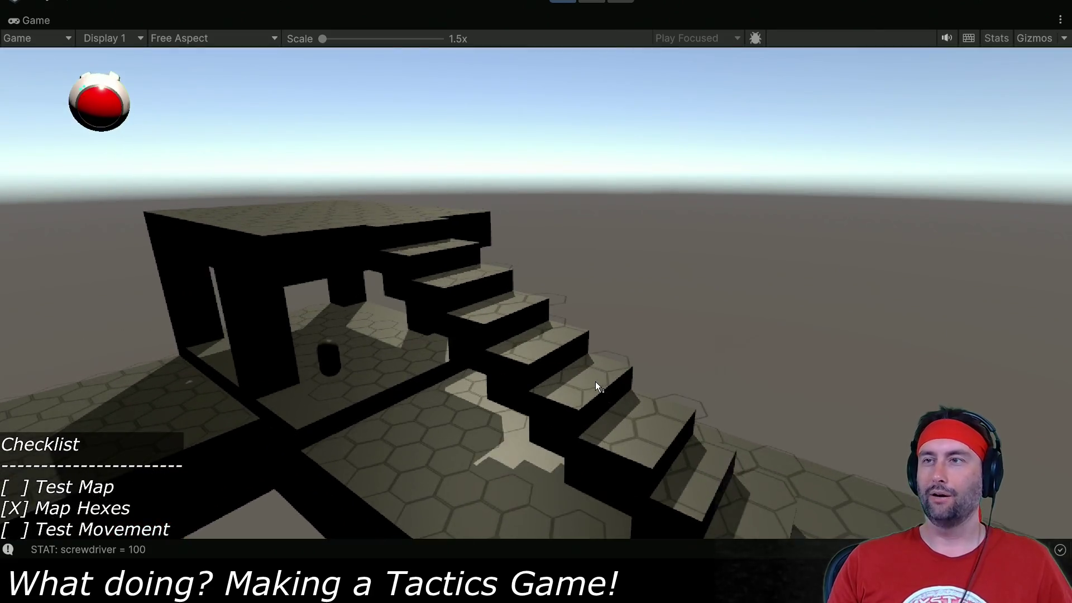
{"action": "scroll", "coordinate": [595, 391], "scroll_direction": "down", "scroll_amount": 2}
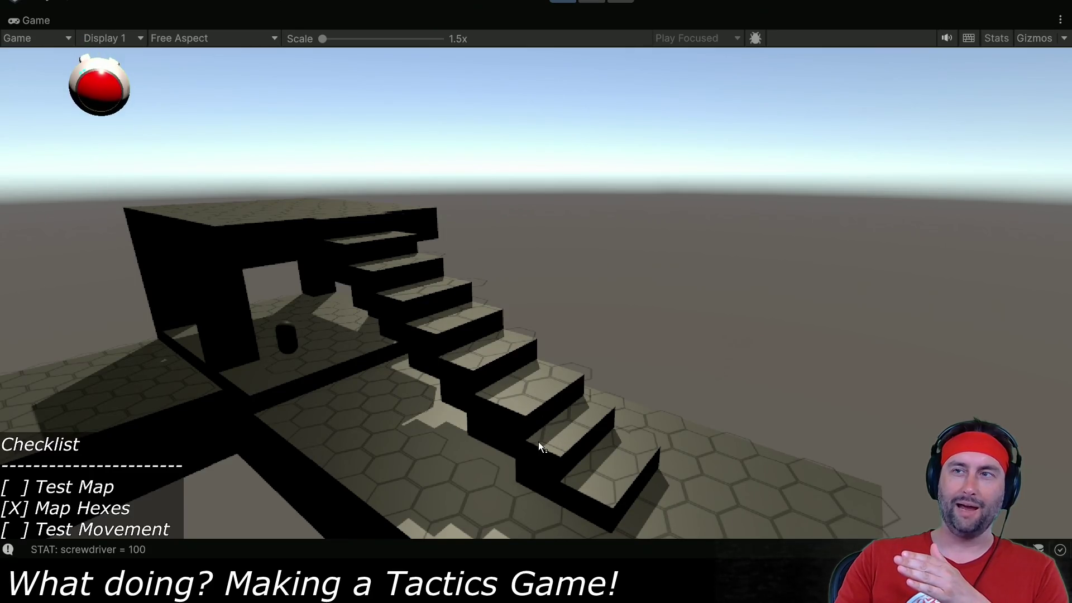
{"action": "key", "text": "a"}
{"action": "scroll", "coordinate": [636, 426], "scroll_direction": "up", "scroll_amount": 2}
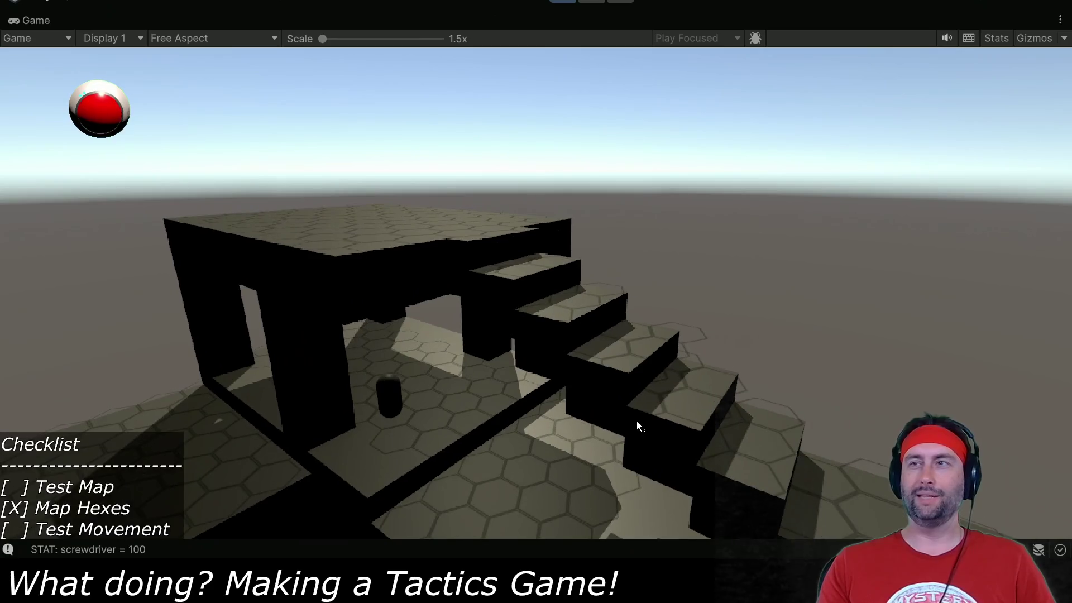
{"action": "key", "text": "q"}
{"action": "key", "text": "e"}
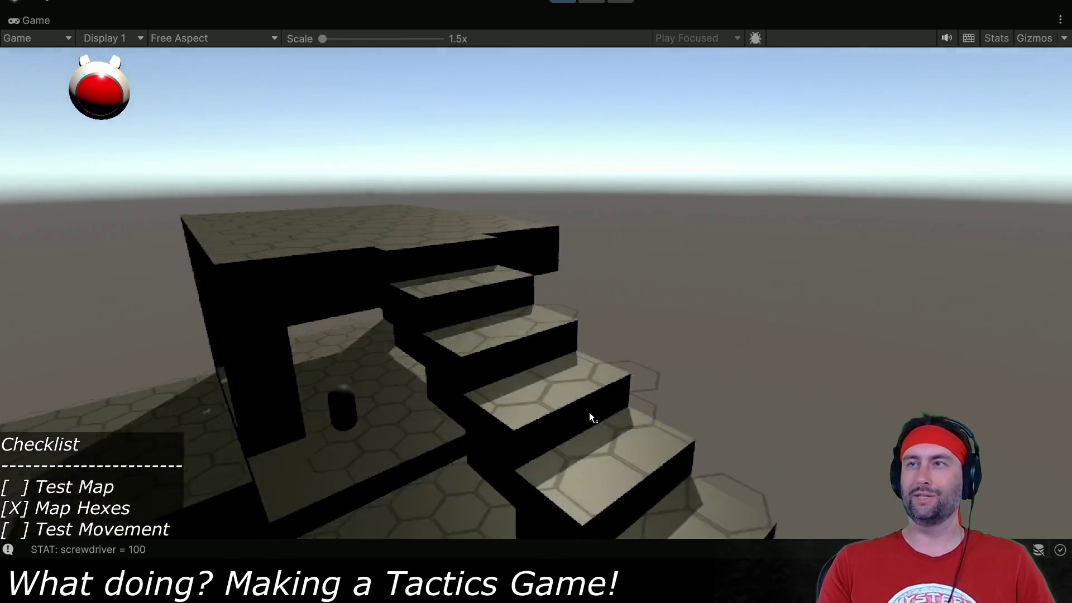
{"action": "scroll", "coordinate": [588, 412], "scroll_direction": "up", "scroll_amount": 3}
{"action": "scroll", "coordinate": [588, 411], "scroll_direction": "down", "scroll_amount": 3}
{"action": "key", "text": "e"}
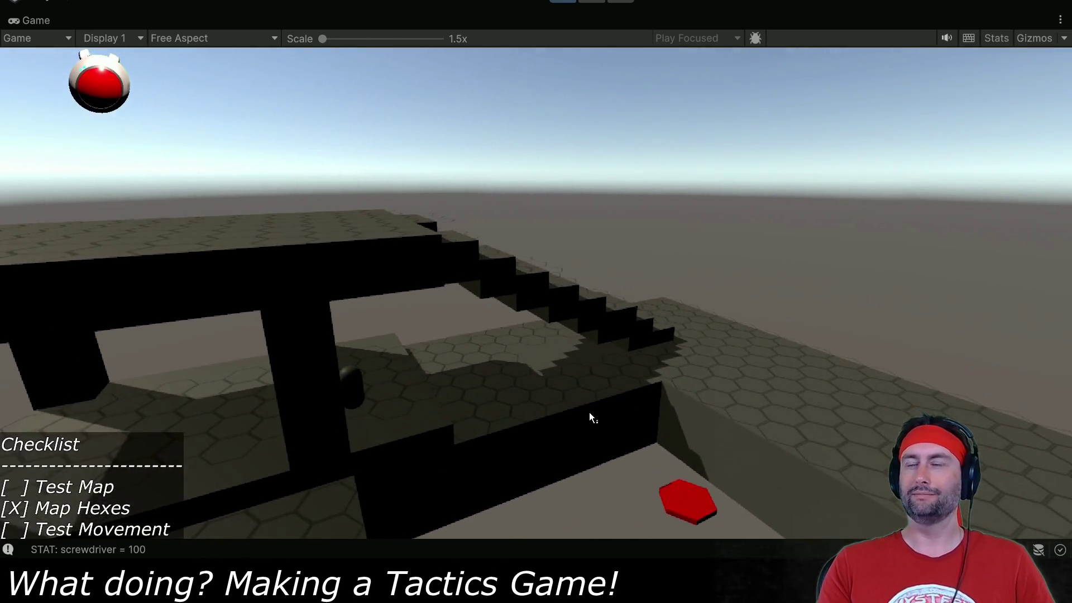
{"action": "scroll", "coordinate": [617, 360], "scroll_direction": "up", "scroll_amount": 3}
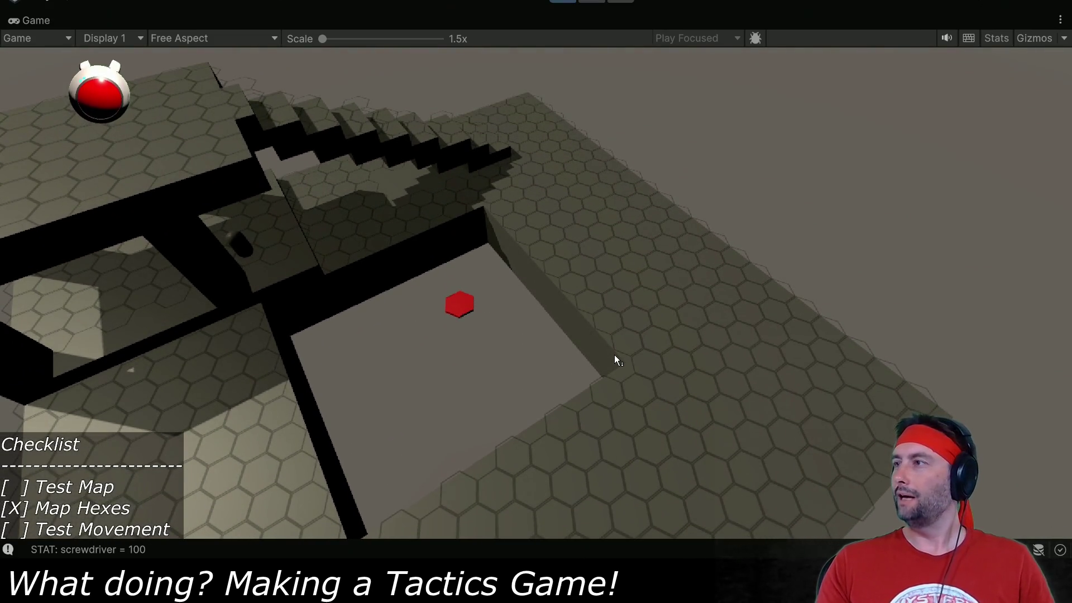
{"action": "key", "text": "e"}
{"action": "key", "text": "q"}
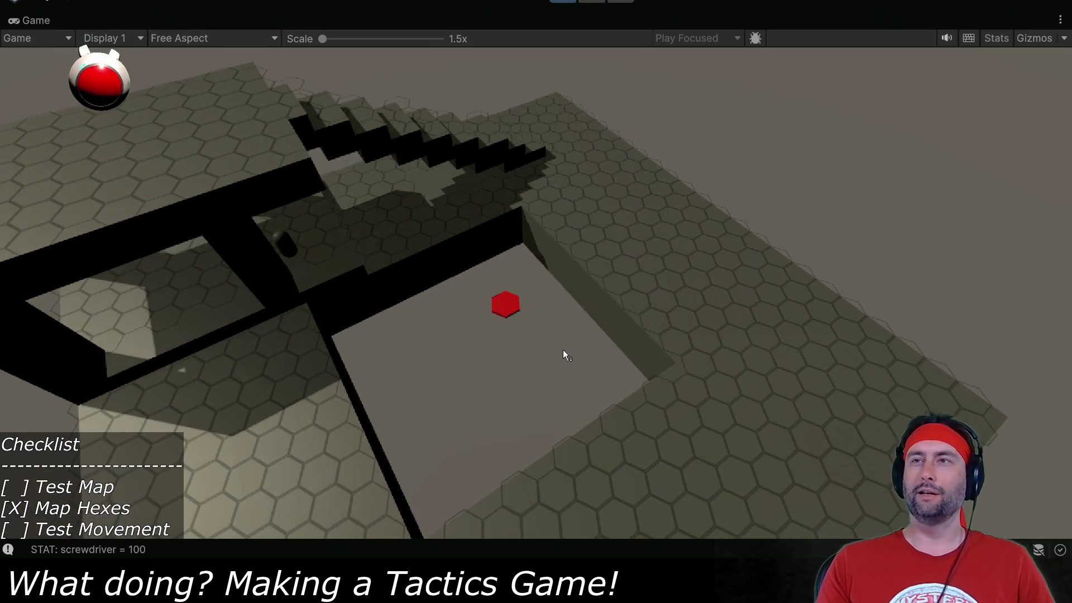
{"action": "key", "text": "e"}
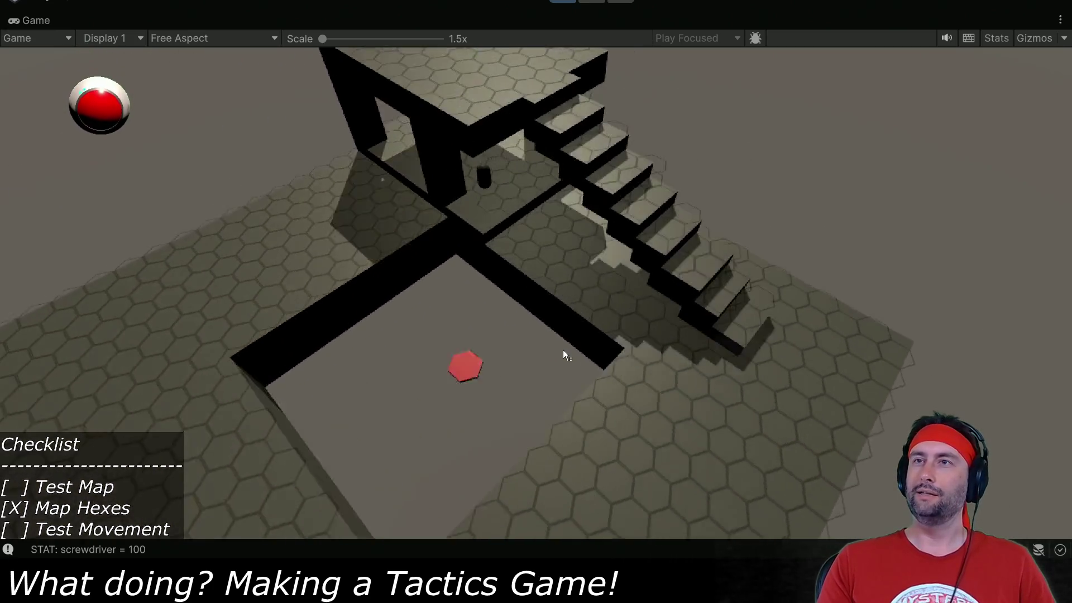
{"action": "key", "text": "ctrl+s"}
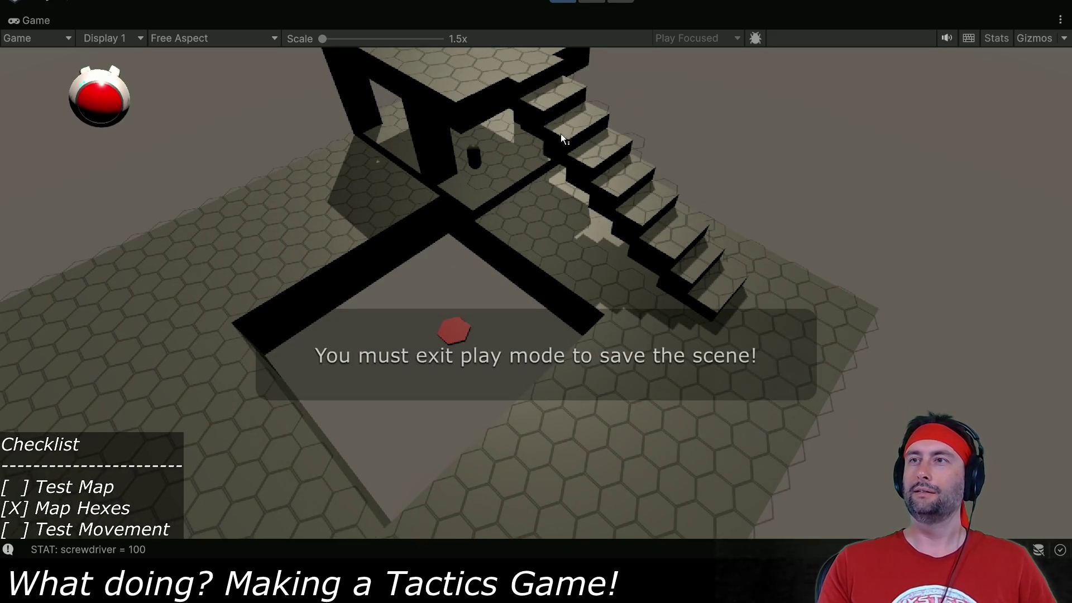
{"action": "left_click", "coordinate": [559, 1]}
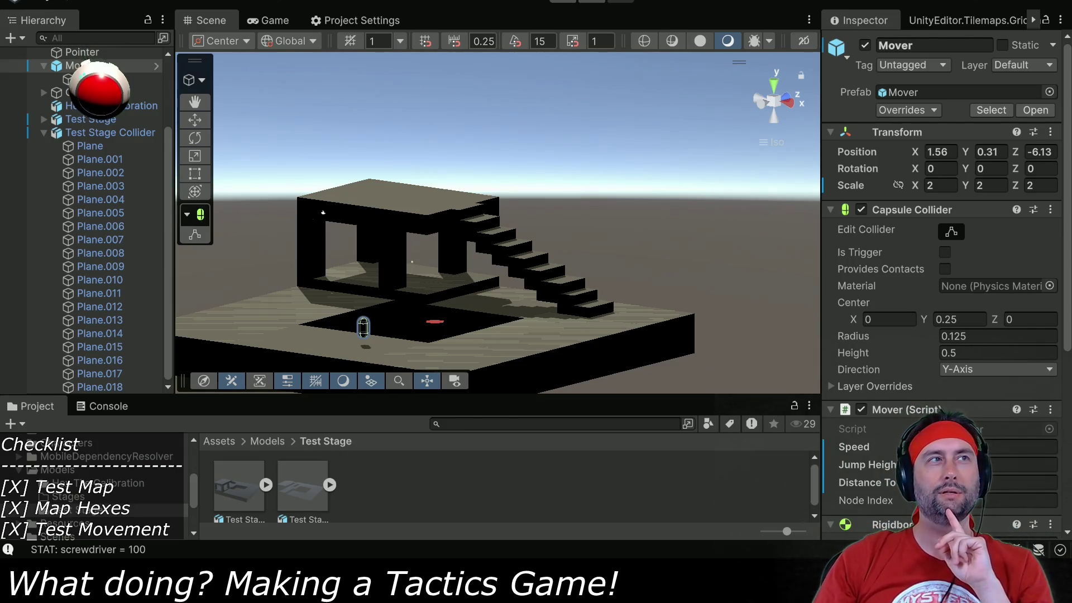
Collapse Test Stage Collider and save the scene in Assets/Scenes as 'Test Stage 2'.
{"action": "mouse_move", "coordinate": [599, 135]}
{"action": "left_mouse_down"}
{"action": "mouse_move", "coordinate": [589, 159]}
{"action": "mouse_move", "coordinate": [602, 131]}
{"action": "left_mouse_up"}
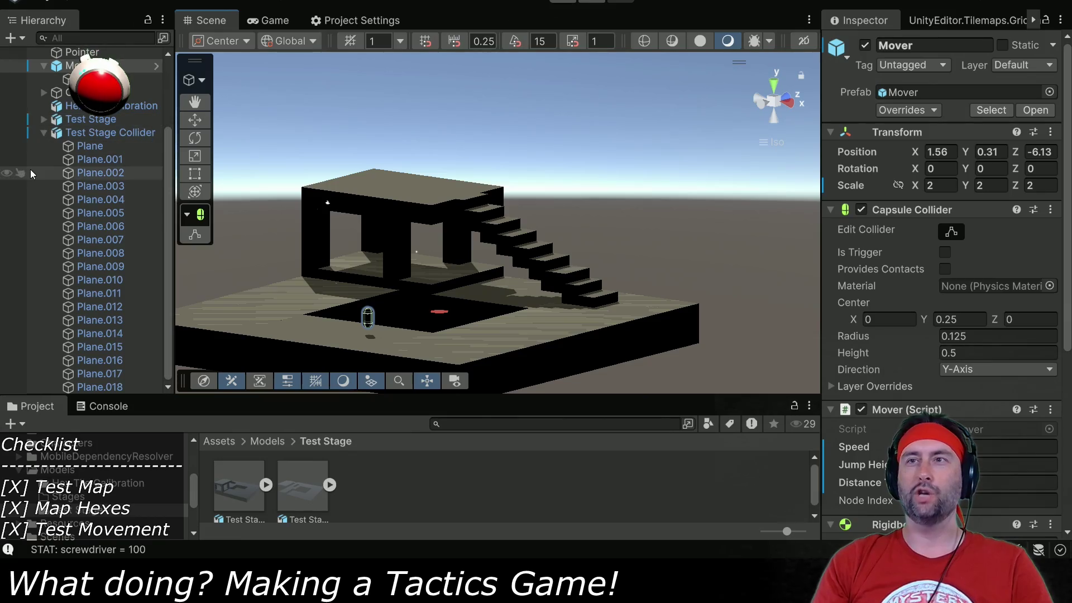
{"action": "left_click", "coordinate": [43, 132]}
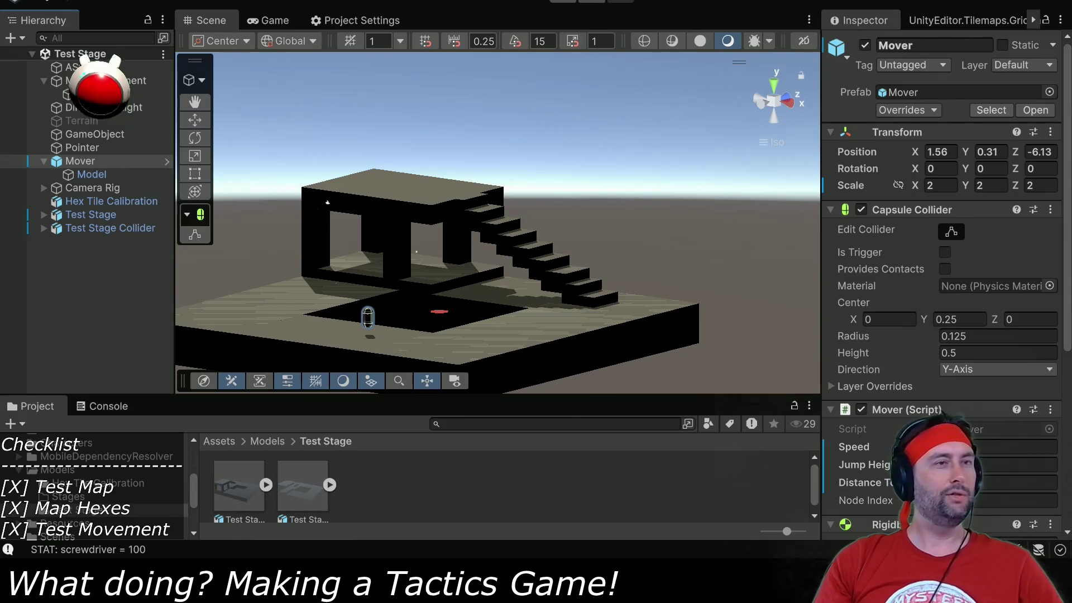
{"action": "left_click", "coordinate": [12, 1]}
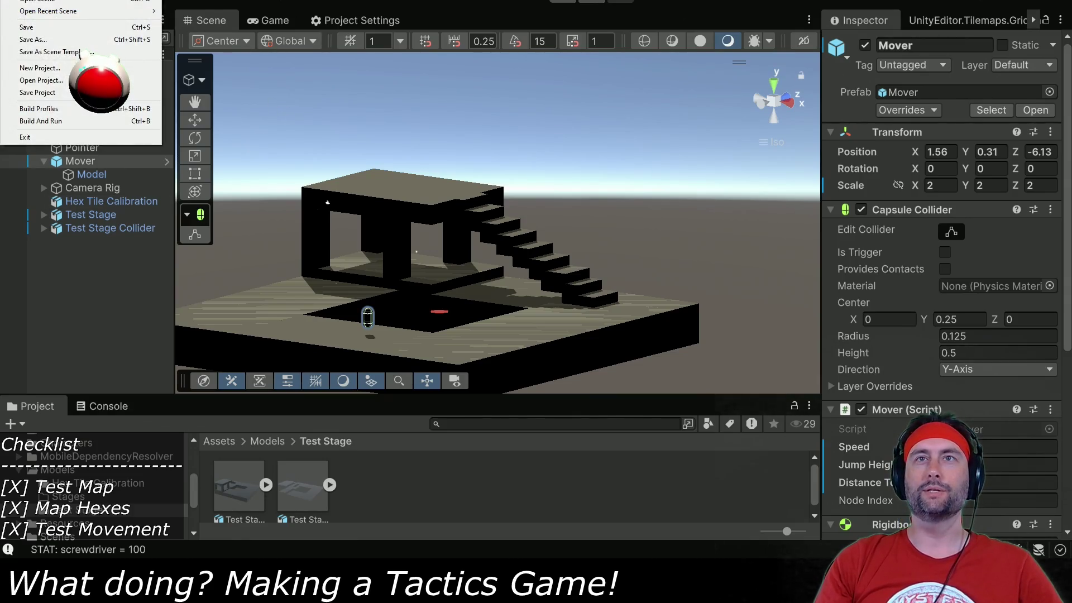
{"action": "left_click", "coordinate": [23, 40]}
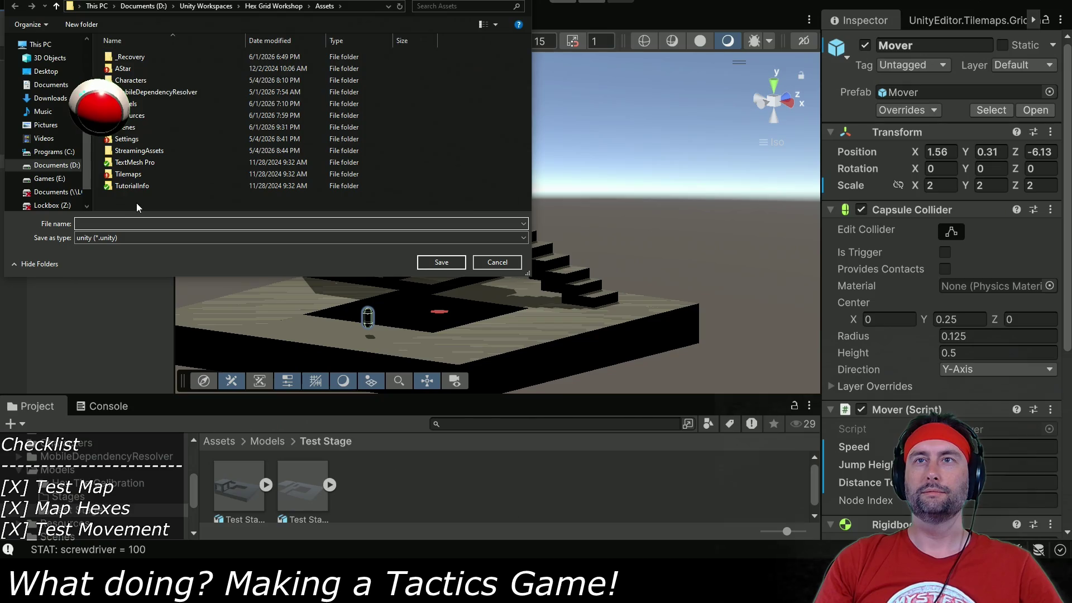
{"action": "left_click", "coordinate": [490, 260]}
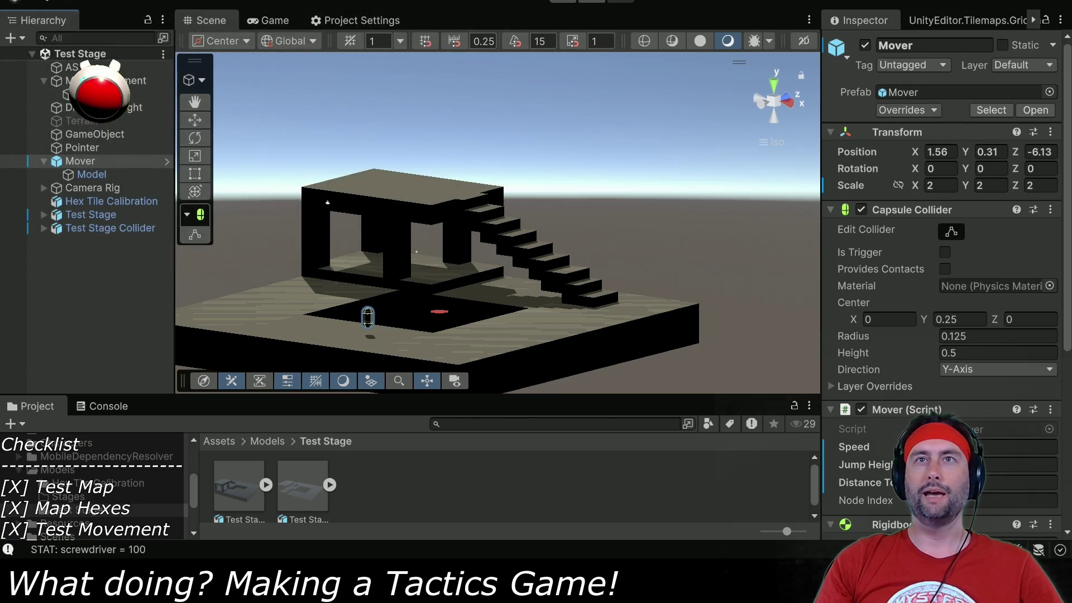
{"action": "left_click", "coordinate": [11, 1]}
{"action": "left_click", "coordinate": [33, 41]}
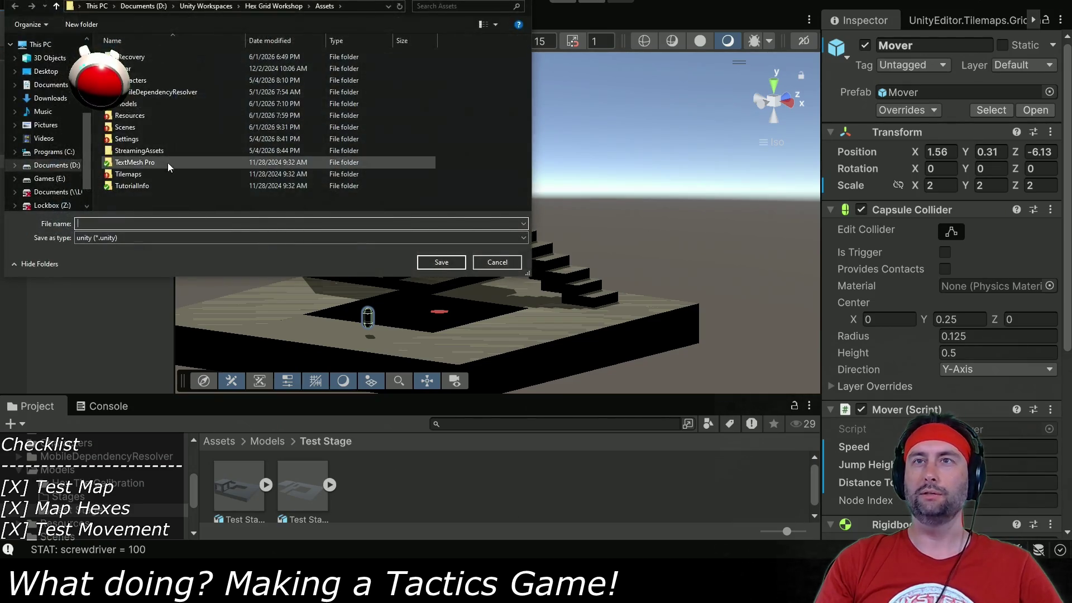
{"action": "double_click", "coordinate": [131, 127]}
{"action": "left_click", "coordinate": [136, 84]}
{"action": "left_click", "coordinate": [112, 223]}
{"action": "type", "text": "2"}
{"action": "key", "text": "Return"}
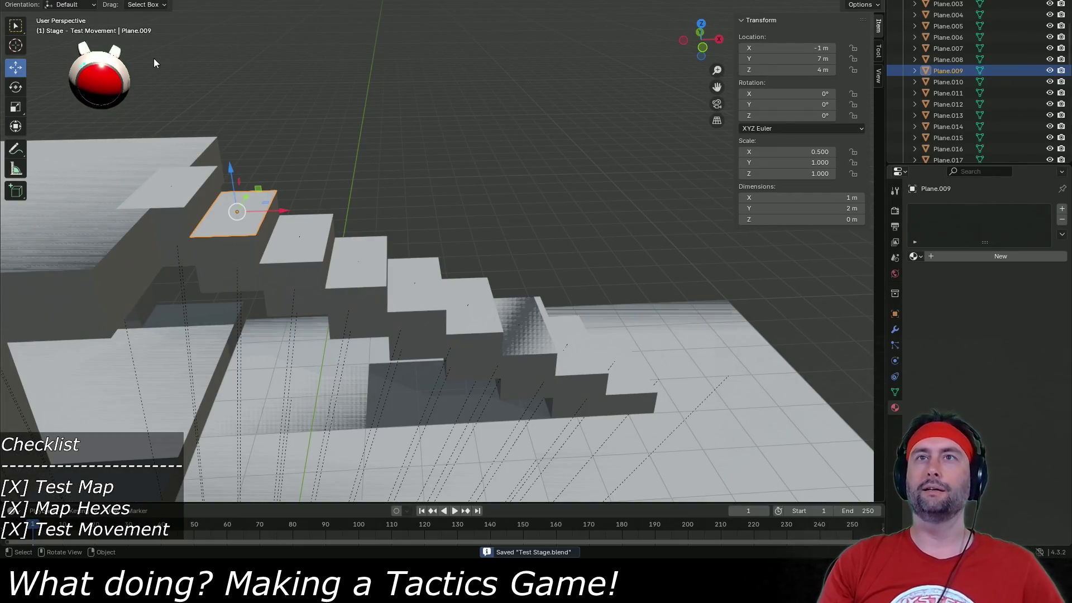
Orbit the Blender view over the stage, clear the selection, and save the file.
{"action": "scroll", "coordinate": [457, 174], "scroll_direction": "down", "scroll_amount": 3}
{"action": "scroll", "coordinate": [408, 195], "scroll_direction": "down", "scroll_amount": 3}
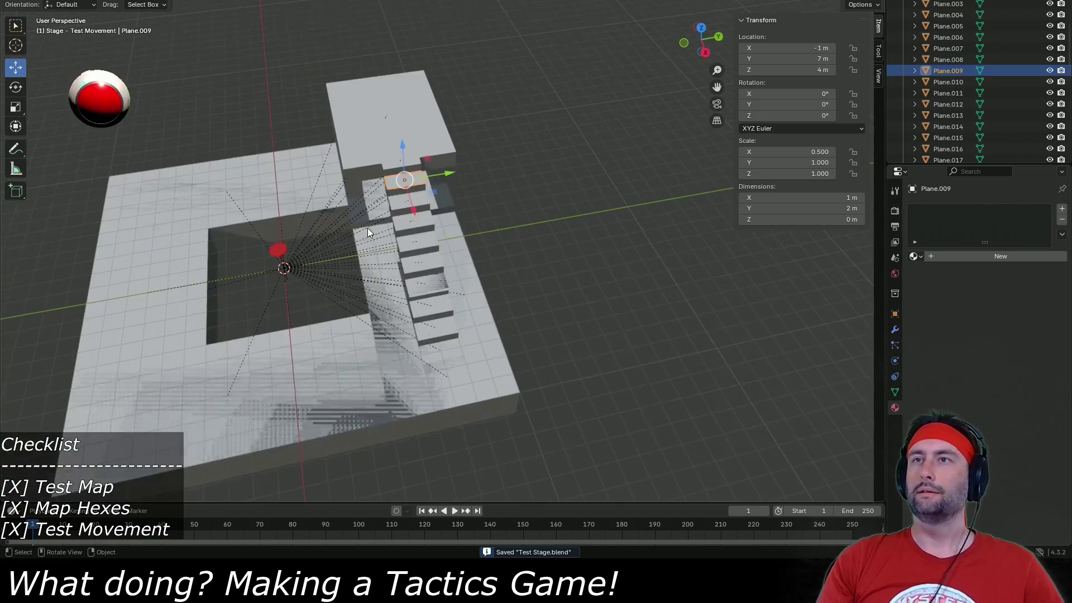
{"action": "key", "text": "a"}
{"action": "key", "text": "alt+a"}
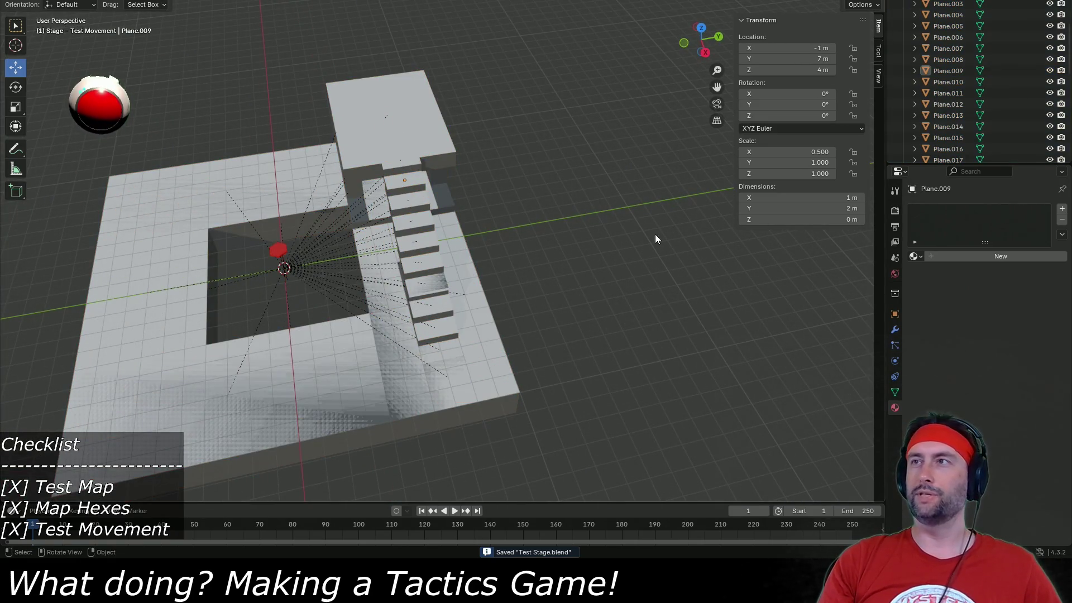
{"action": "mouse_move", "coordinate": [507, 322]}
{"action": "left_mouse_down"}
{"action": "mouse_move", "coordinate": [535, 322]}
{"action": "mouse_move", "coordinate": [363, 339]}
{"action": "mouse_move", "coordinate": [331, 362]}
{"action": "mouse_move", "coordinate": [460, 279]}
{"action": "left_mouse_up"}
{"action": "scroll", "coordinate": [363, 338], "scroll_direction": "down", "scroll_amount": 2}
{"action": "scroll", "coordinate": [364, 338], "scroll_direction": "up", "scroll_amount": 2}
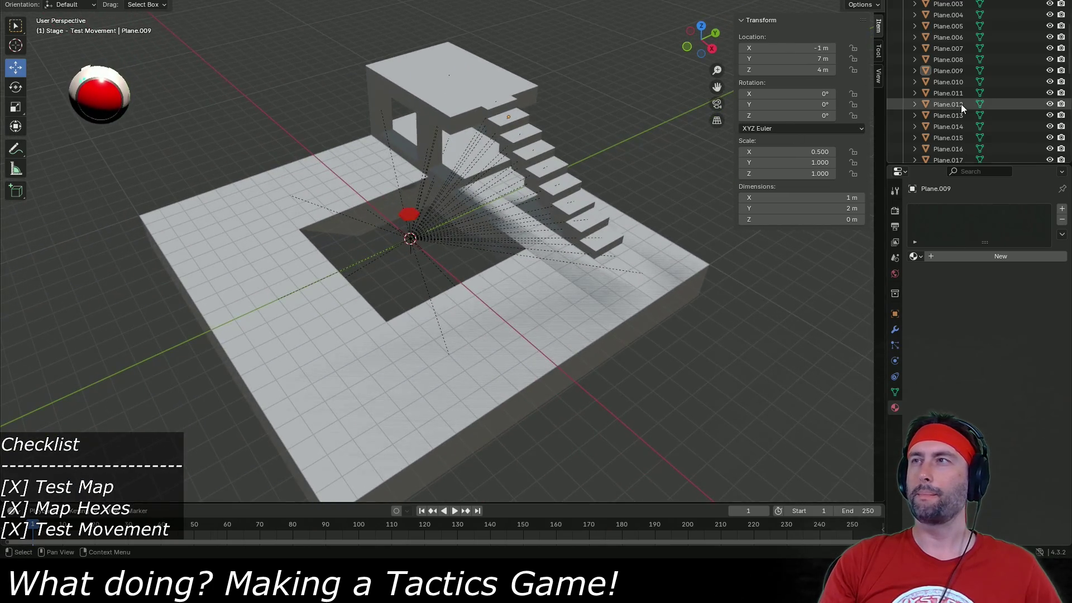
{"action": "scroll", "coordinate": [986, 106], "scroll_direction": "up", "scroll_amount": 3}
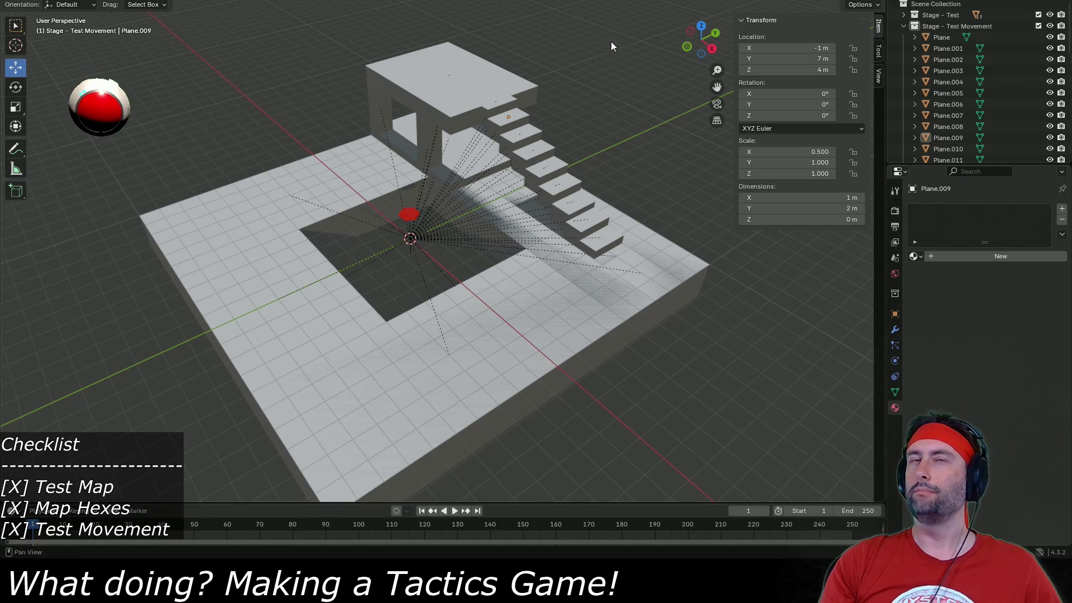
{"action": "key", "text": "ctrl+s"}
Save a copy named 'Test Stage 2.blend' beside Test Stage.blend.
{"action": "key", "text": "F4"}
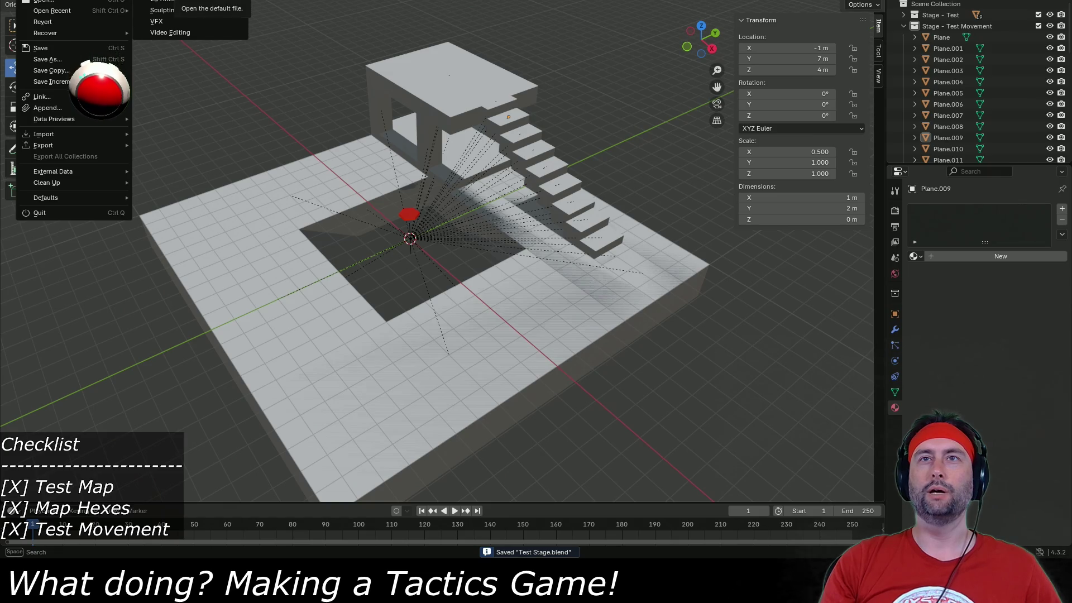
{"action": "left_click", "coordinate": [47, 60]}
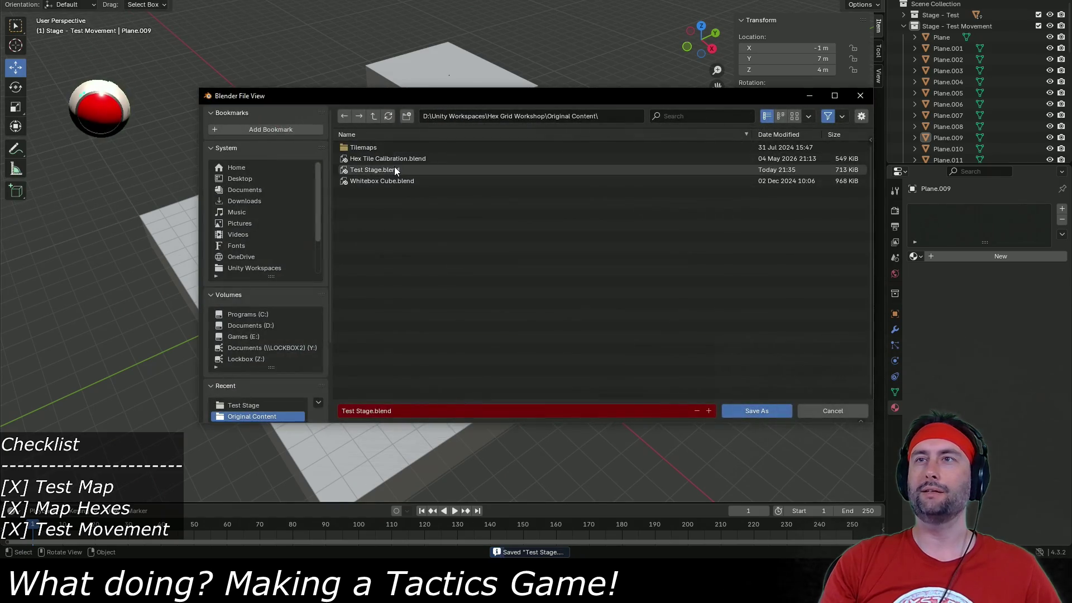
{"action": "left_click", "coordinate": [374, 169]}
{"action": "left_click", "coordinate": [374, 410]}
{"action": "left_click", "coordinate": [374, 410]}
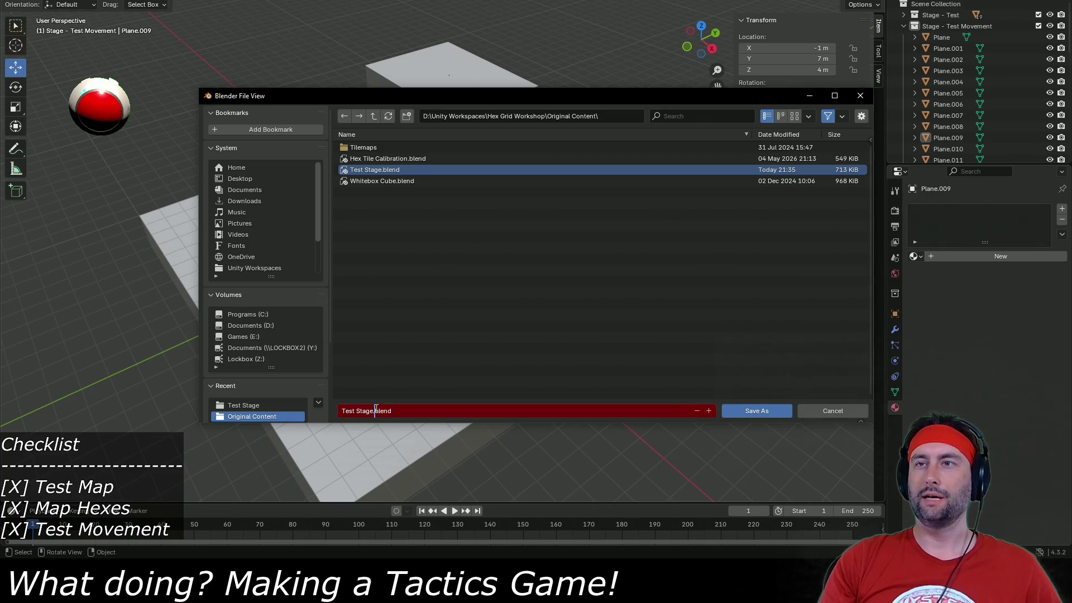
{"action": "key", "text": "Left"}
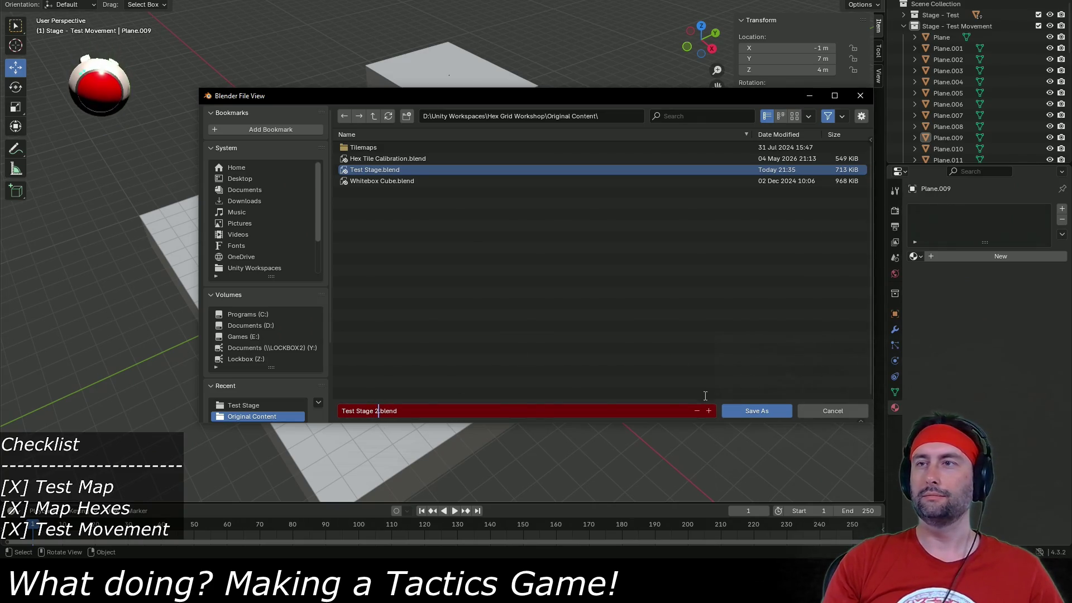
{"action": "left_click", "coordinate": [752, 411]}
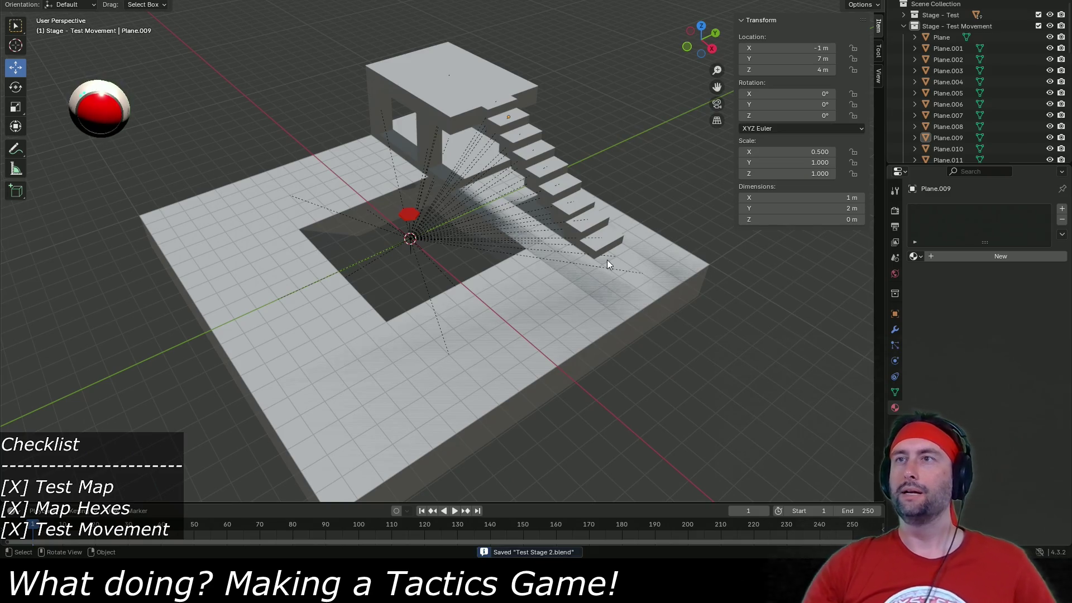
{"action": "left_click", "coordinate": [903, 26]}
Delete the Test Stage pieces from Ground Floor East through Ground Floor South.
{"action": "left_click", "coordinate": [904, 59]}
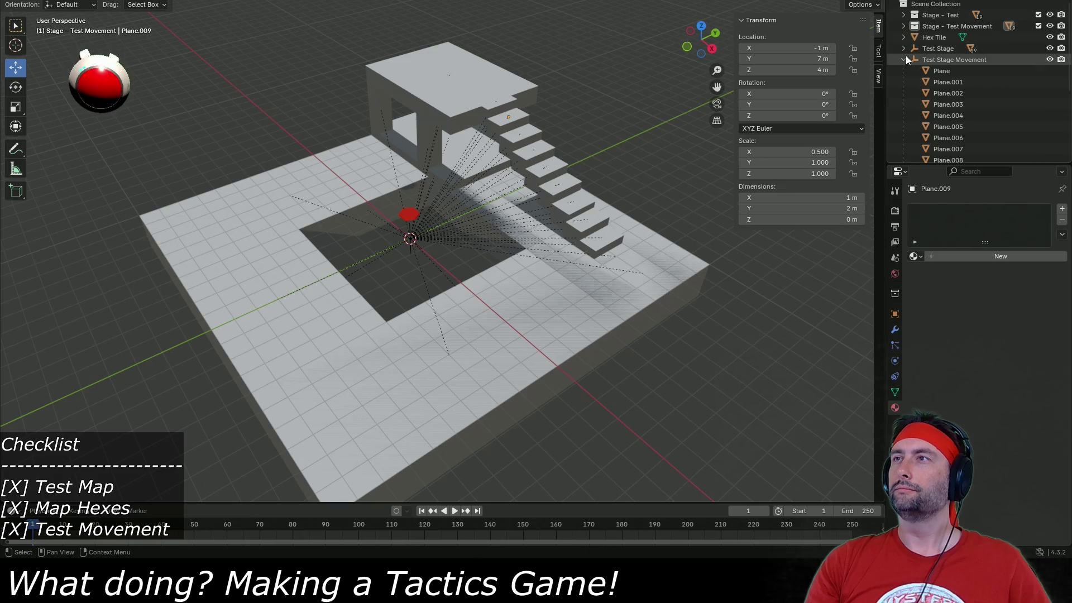
{"action": "left_click", "coordinate": [903, 48]}
{"action": "left_click", "coordinate": [940, 60]}
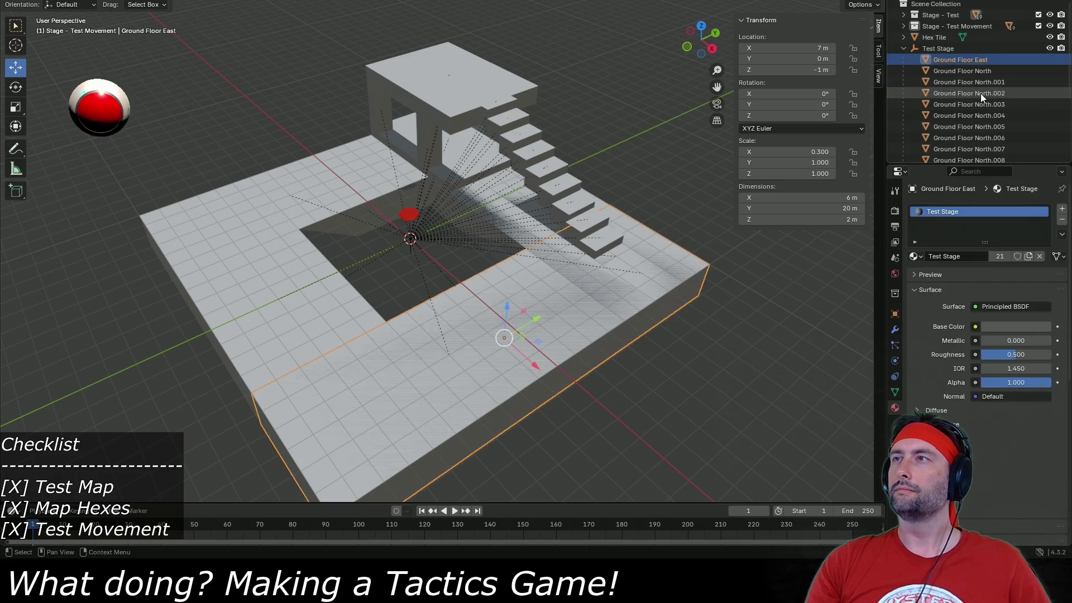
{"action": "scroll", "coordinate": [944, 105], "scroll_direction": "down", "scroll_amount": 1}
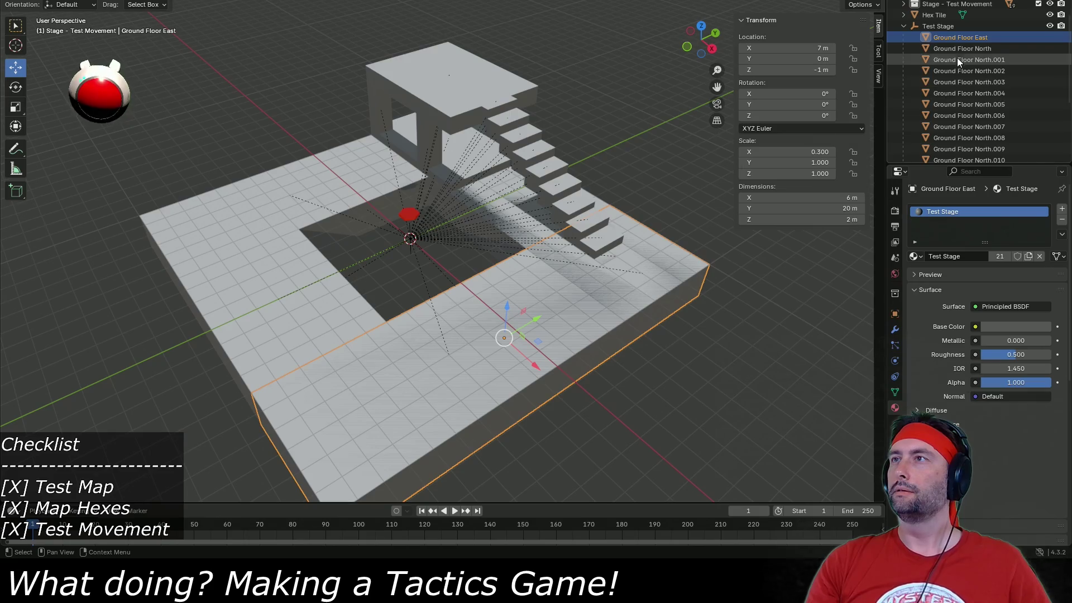
{"action": "scroll", "coordinate": [936, 59], "scroll_direction": "down", "scroll_amount": 1}
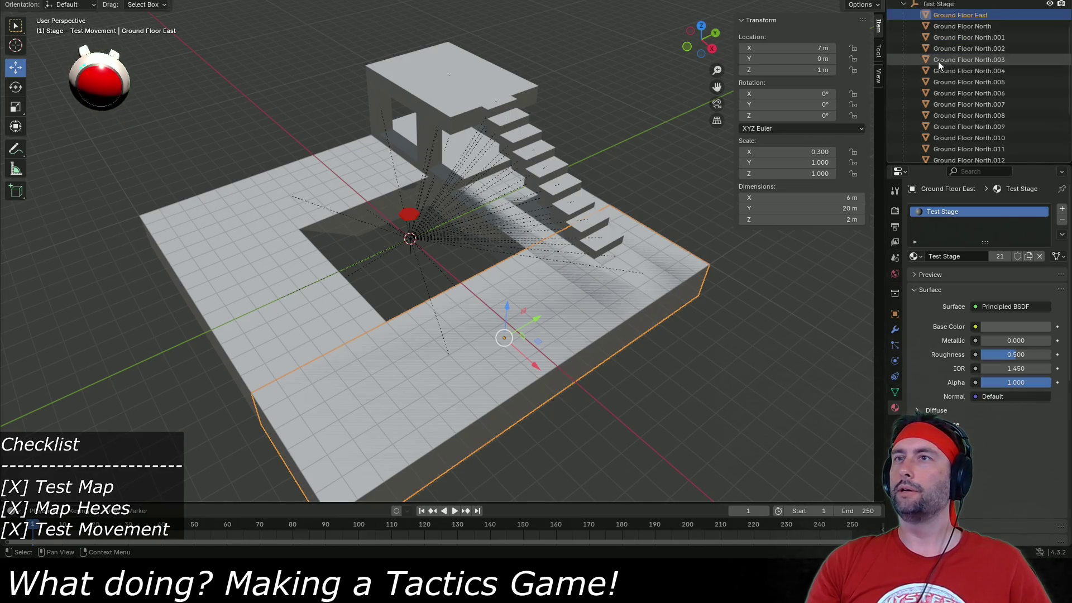
{"action": "scroll", "coordinate": [936, 59], "scroll_direction": "down", "scroll_amount": 3}
{"action": "left_click", "coordinate": [963, 133], "text": "shift"}
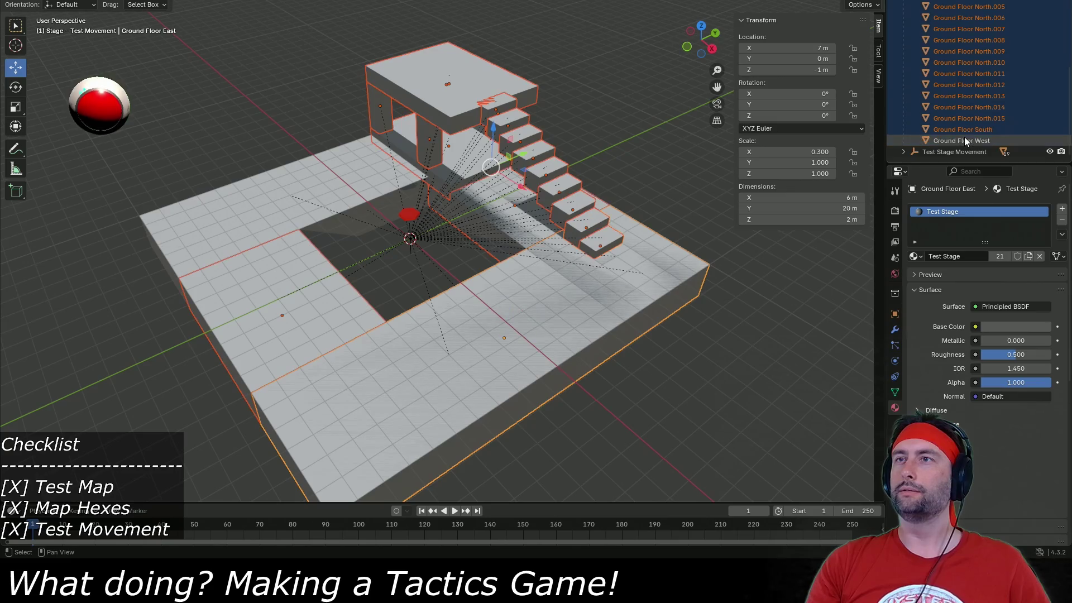
{"action": "key", "text": "Delete"}
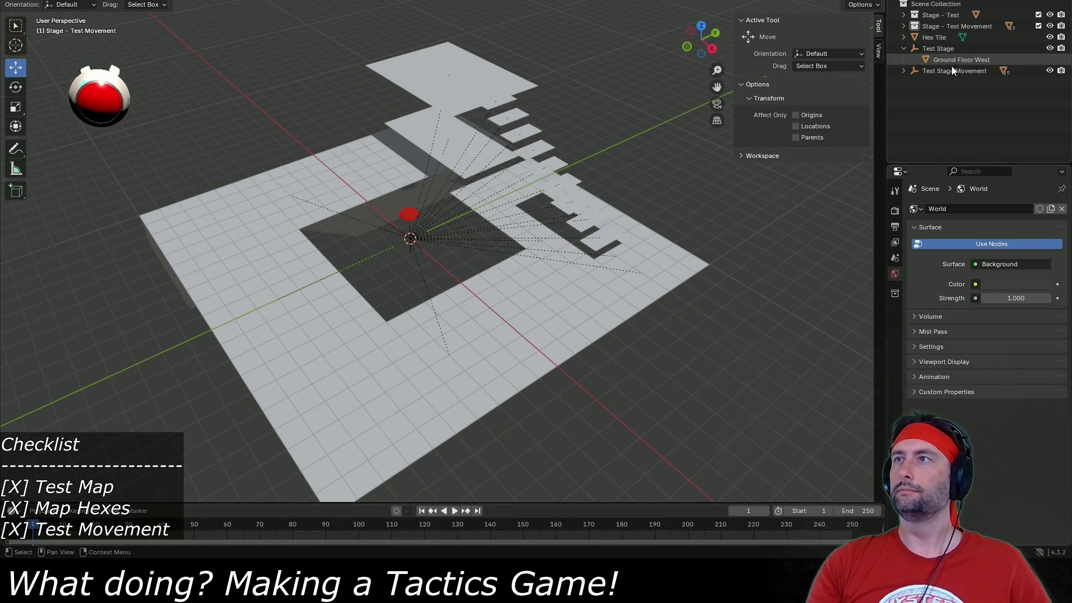
Delete every Test Stage Movement plane, Plane through Plane.018.
{"action": "left_click", "coordinate": [902, 70]}
{"action": "left_click", "coordinate": [928, 84]}
{"action": "scroll", "coordinate": [951, 116], "scroll_direction": "down", "scroll_amount": 3}
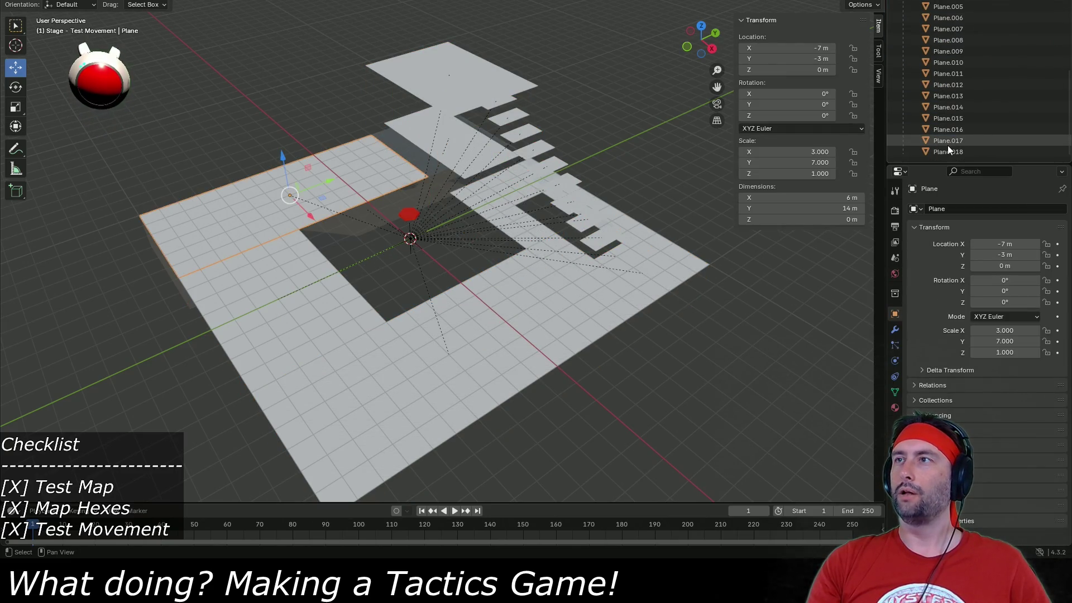
{"action": "left_click", "coordinate": [950, 147], "text": "shift"}
{"action": "key", "text": "Delete"}
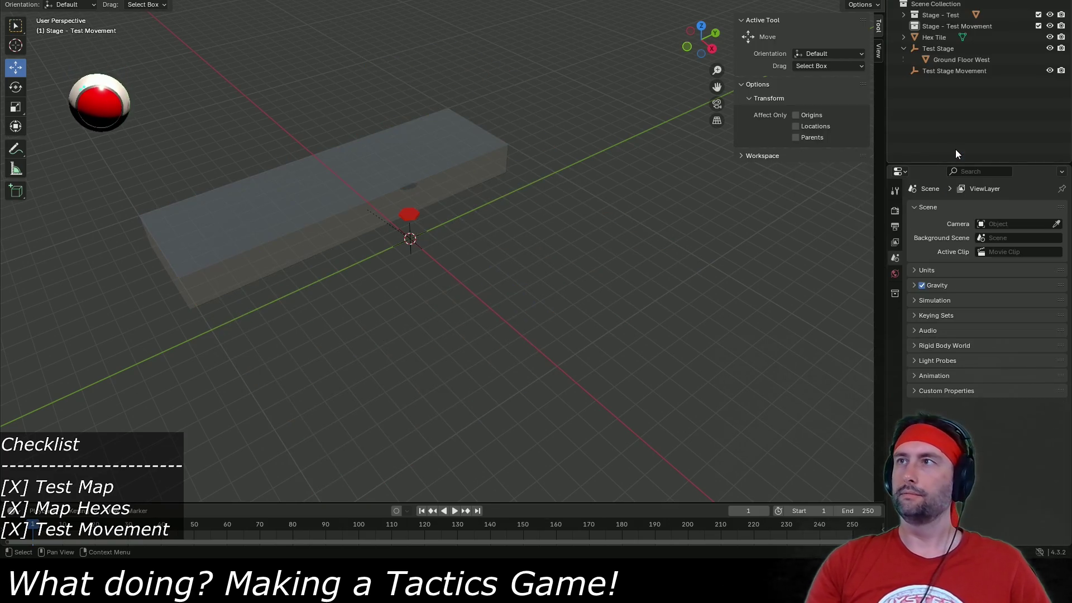